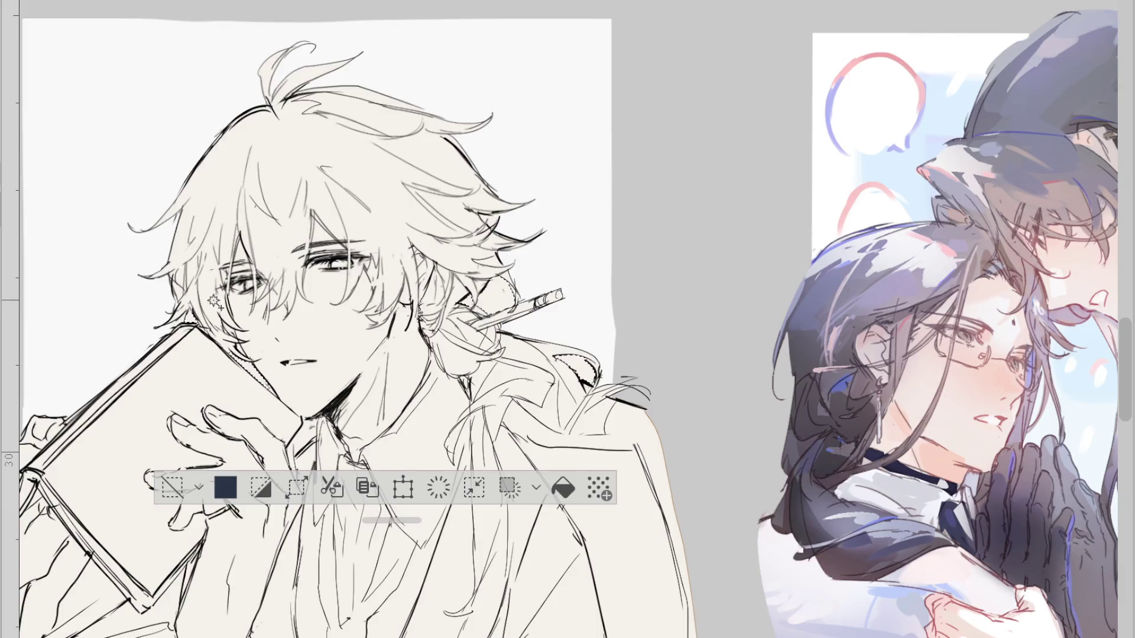
Select and clear a small area beside the ear of the book-holding sketch
left_click(188, 319)
left_click(172, 487)
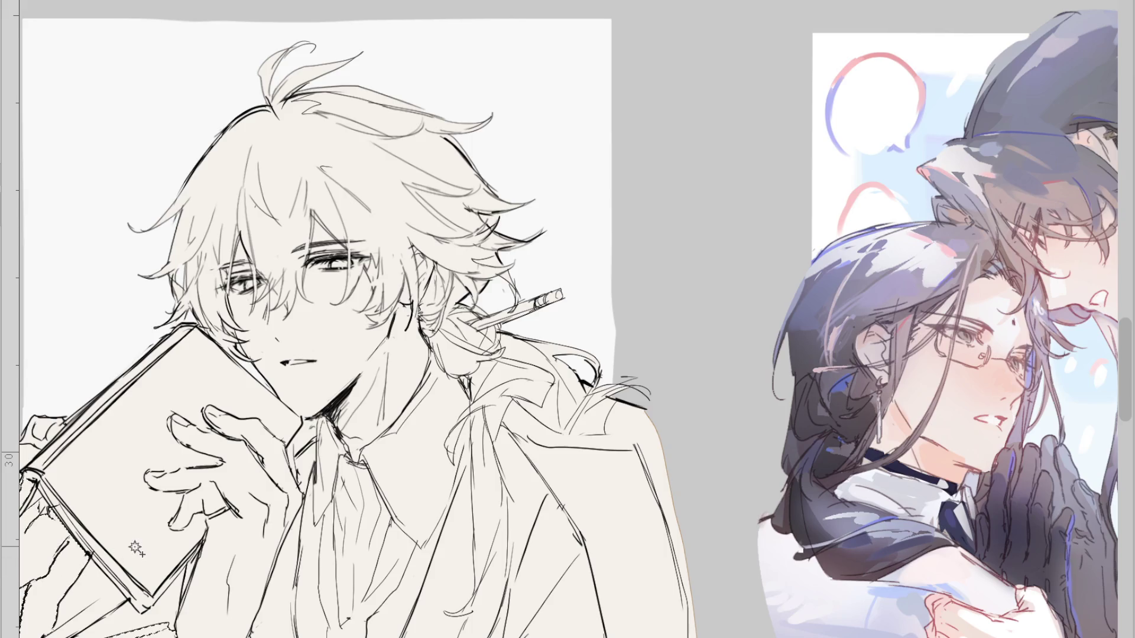
scroll(484, 303, "down", 2)
scroll(483, 303, "down", 1)
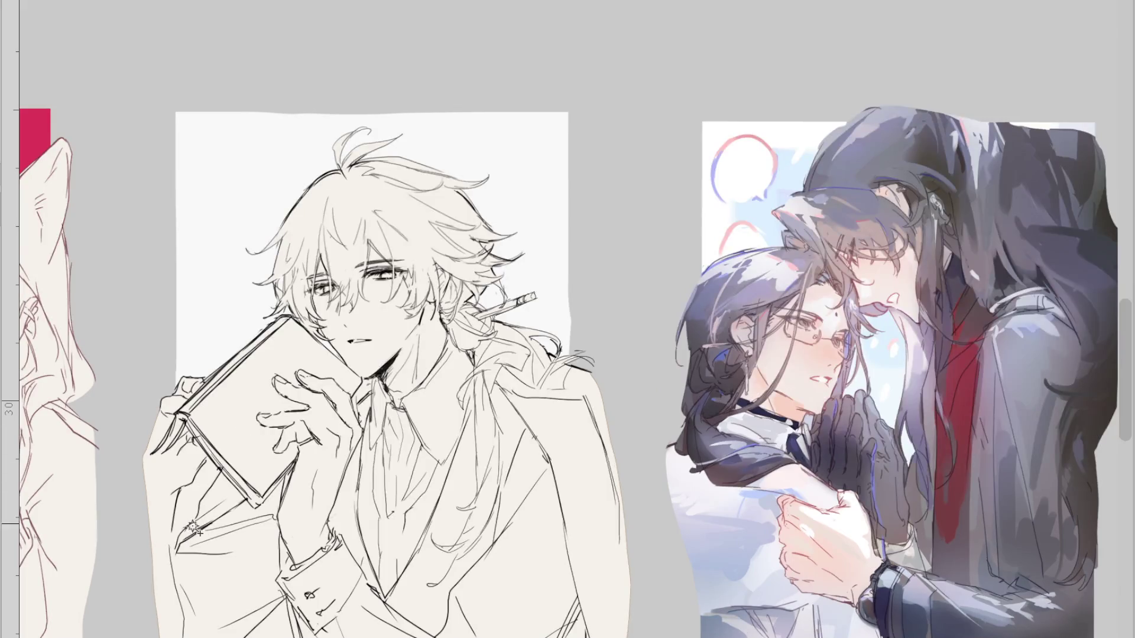
scroll(198, 520, "up", 2)
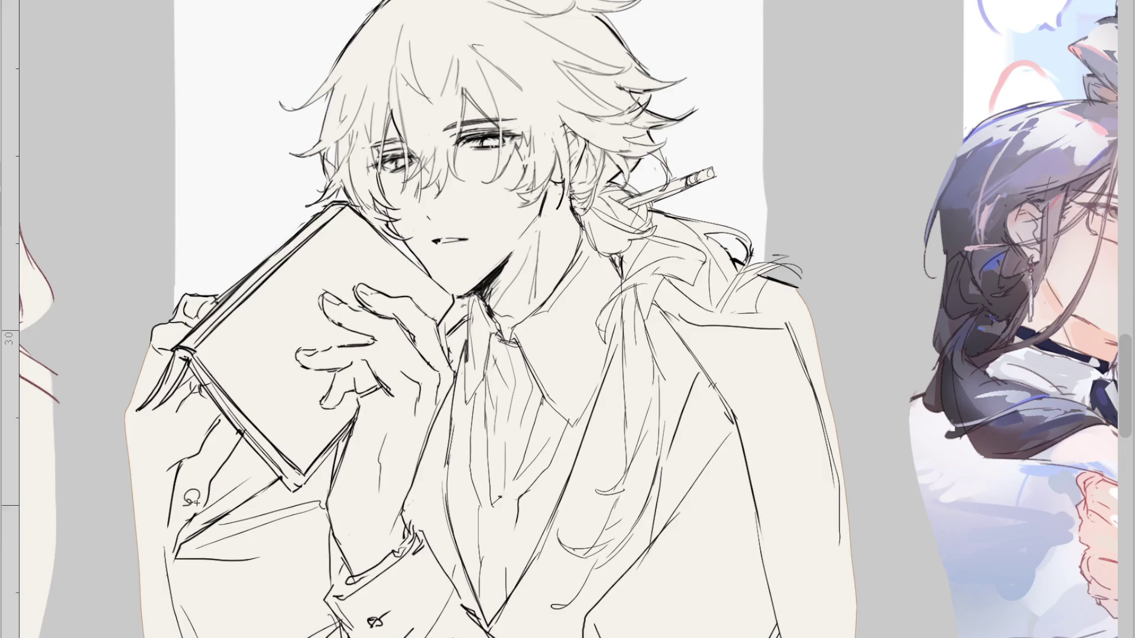
Lasso and delete part of the lower-left arm near the sleeve
left_click_drag(194, 512, 170, 551)
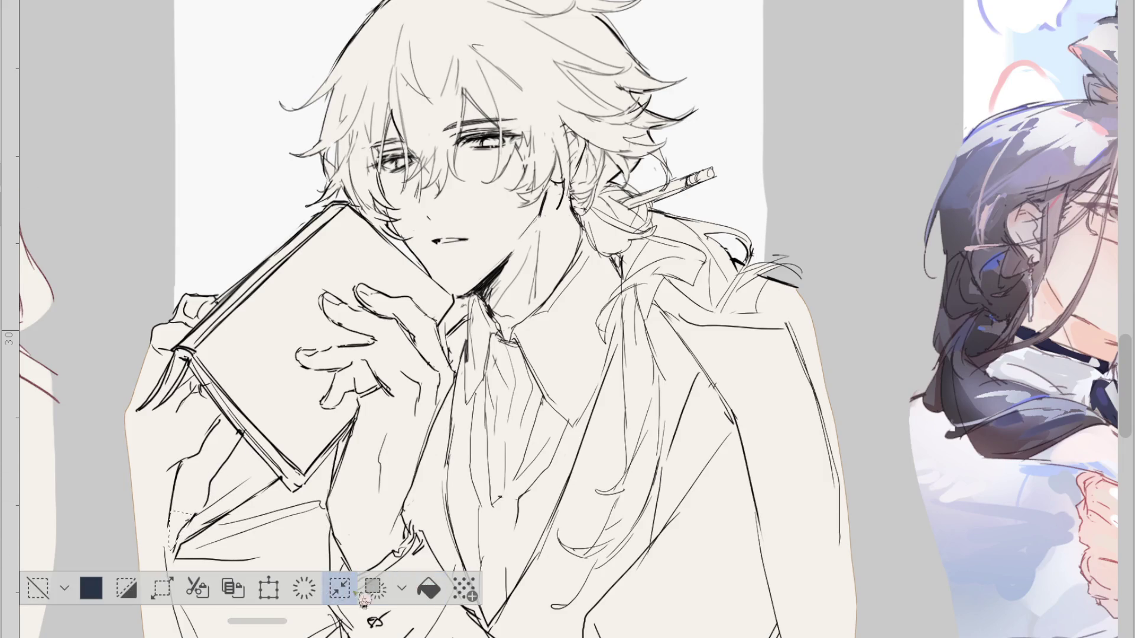
left_click(37, 588)
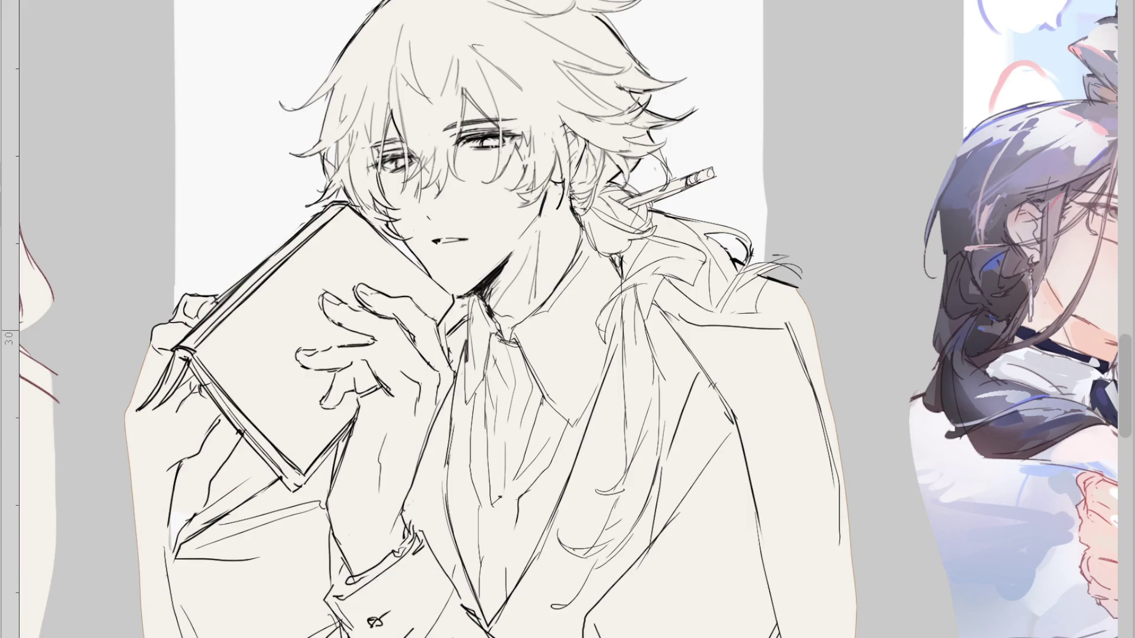
left_click_drag(220, 417, 172, 550)
key("Delete")
left_click(80, 571)
Select a small hair patch, deselect it, and zoom out
left_click(649, 100)
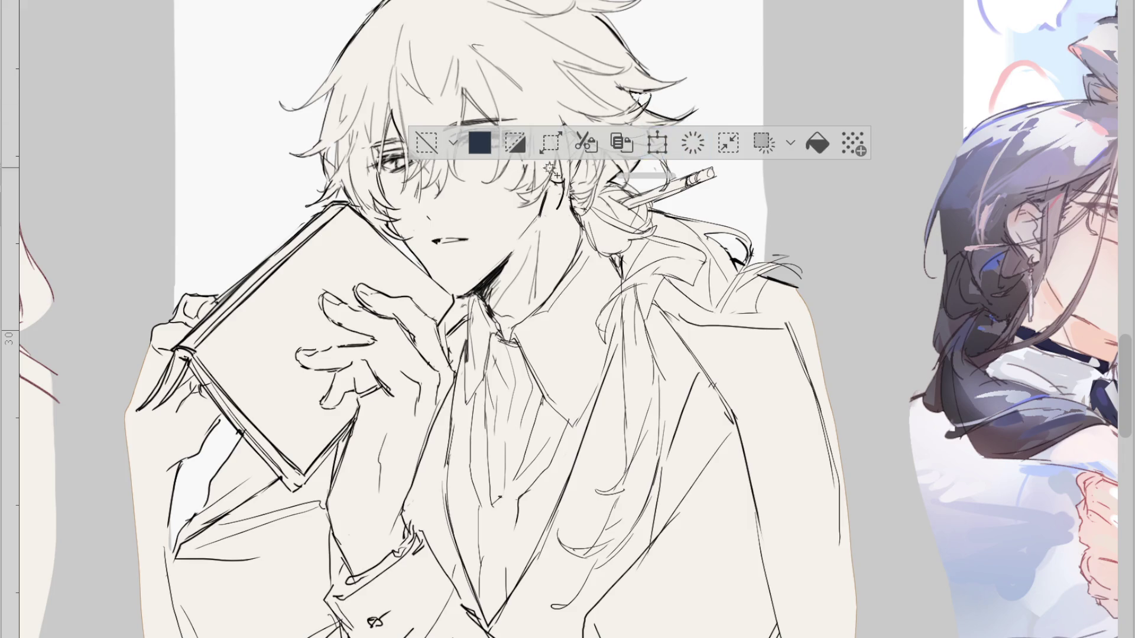
key("ctrl+d")
scroll(505, 105, "down", 3)
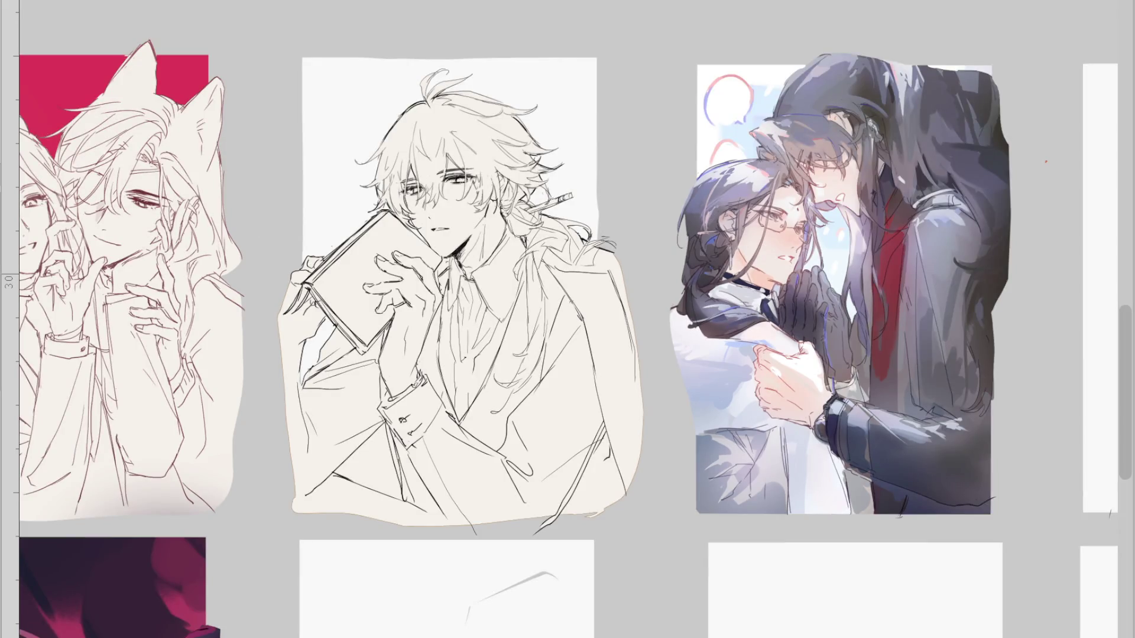
Recolour the sketch's line art with the reddish-brown sampled from the left artwork
left_click(127, 200)
key("alt+BackSpace")
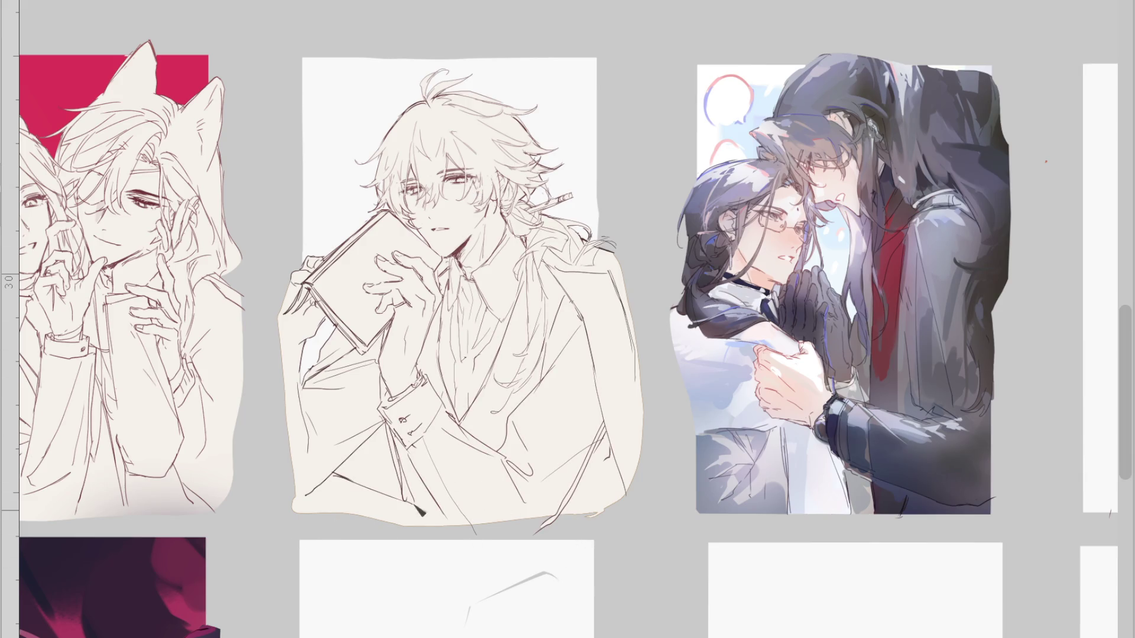
left_click_drag(543, 531, 561, 513)
key("ctrl+z")
Try curled-finger strokes on the hand, then undo them
left_click_drag(374, 282, 382, 305)
key("ctrl+z")
scroll(347, 76, "down", 3)
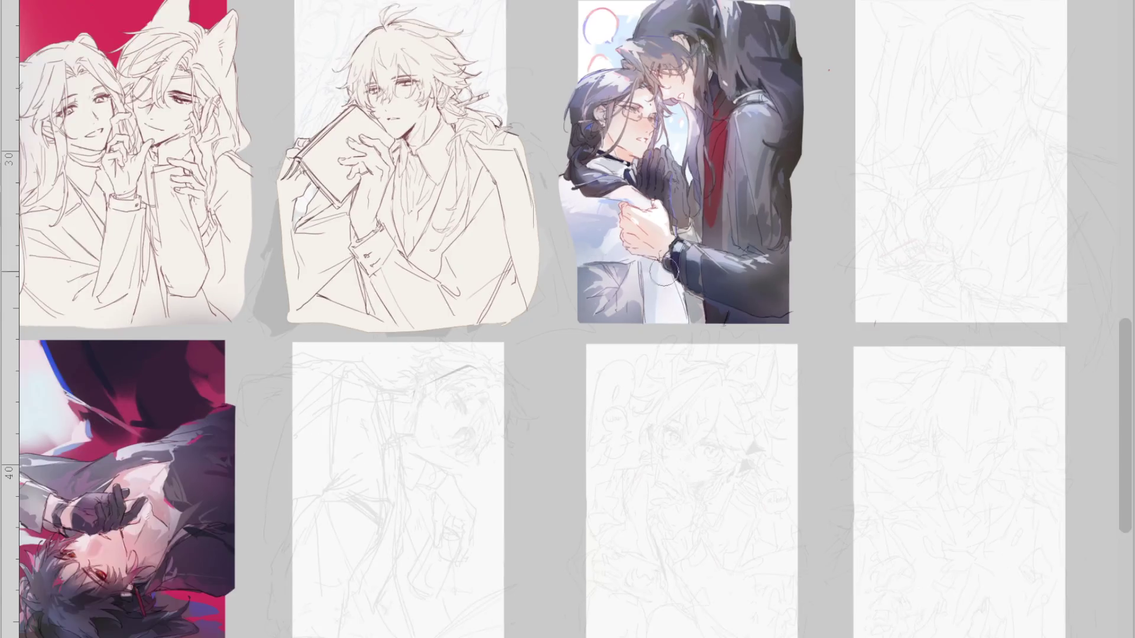
scroll(431, 444, "up", 2)
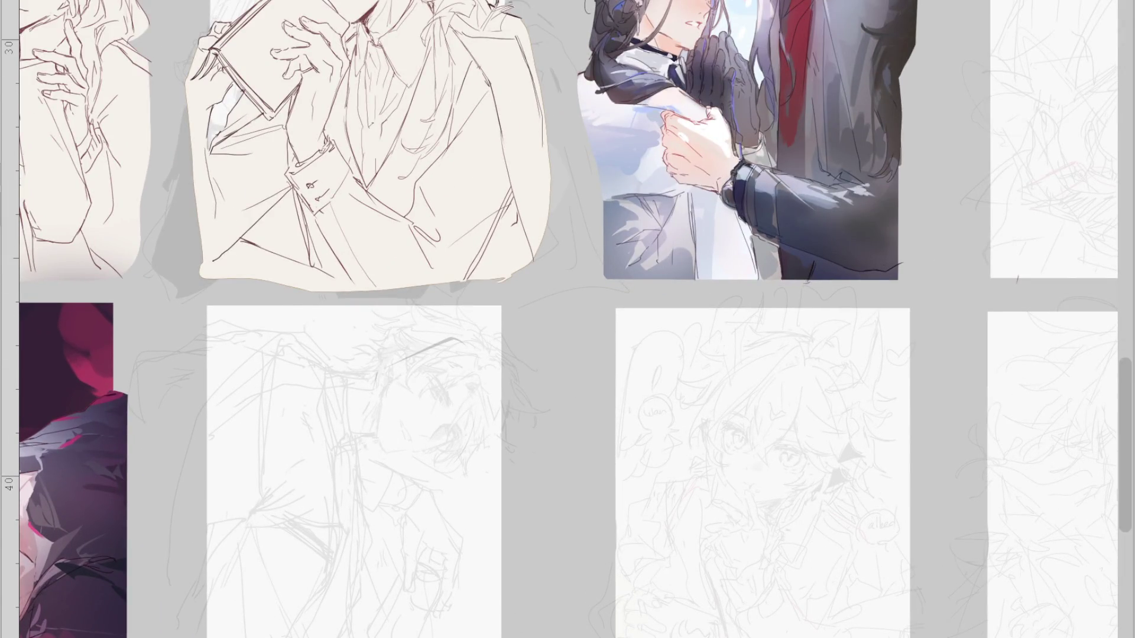
Paint white over the lower sketch's hair, check it mirrored, then undo it
left_click_drag(455, 355, 402, 352)
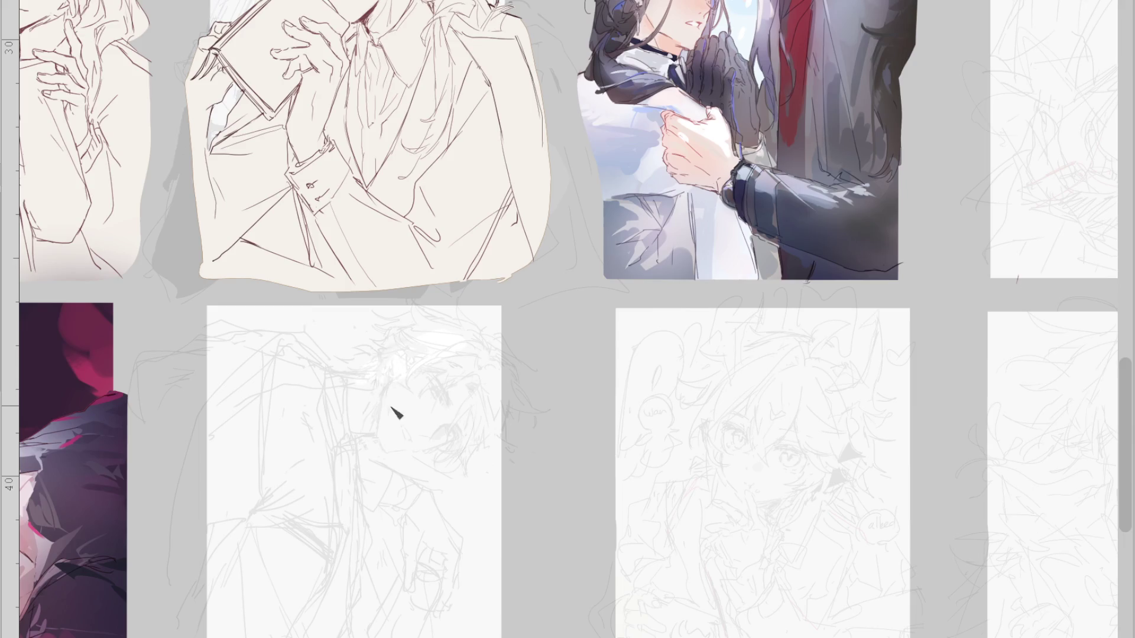
scroll(446, 408, "down", 2)
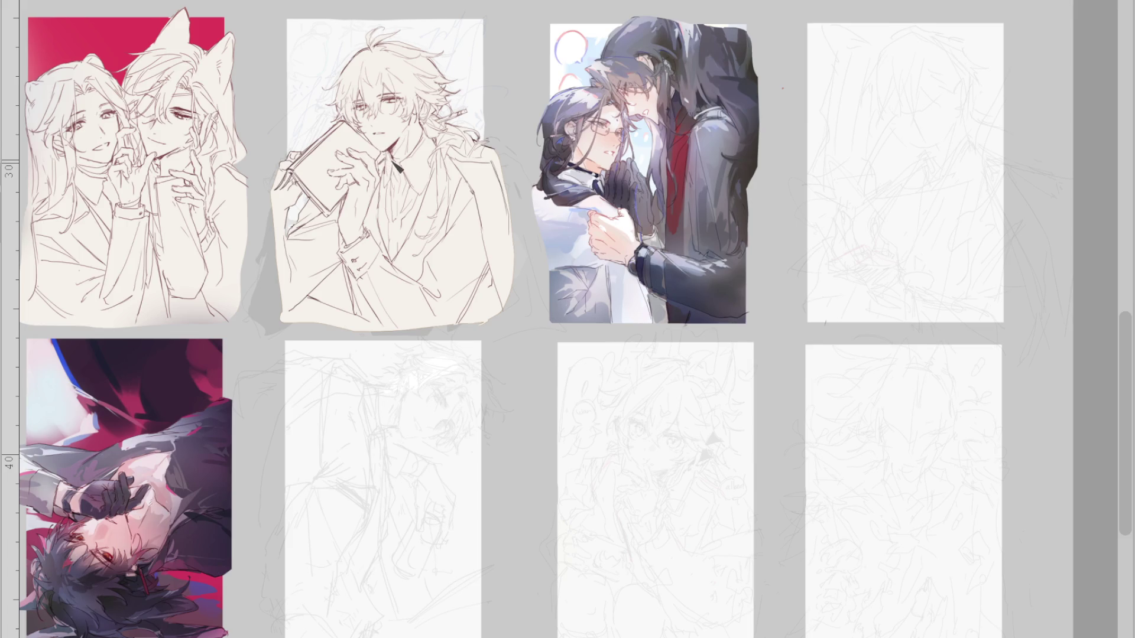
key("m")
scroll(768, 171, "up", 2)
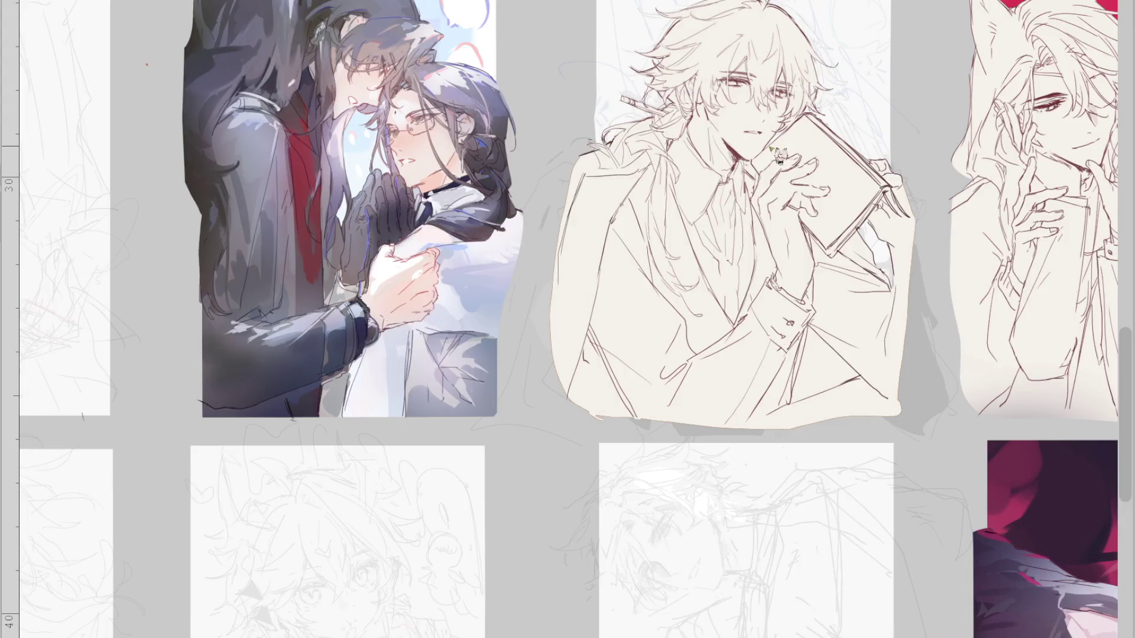
scroll(769, 170, "up", 2)
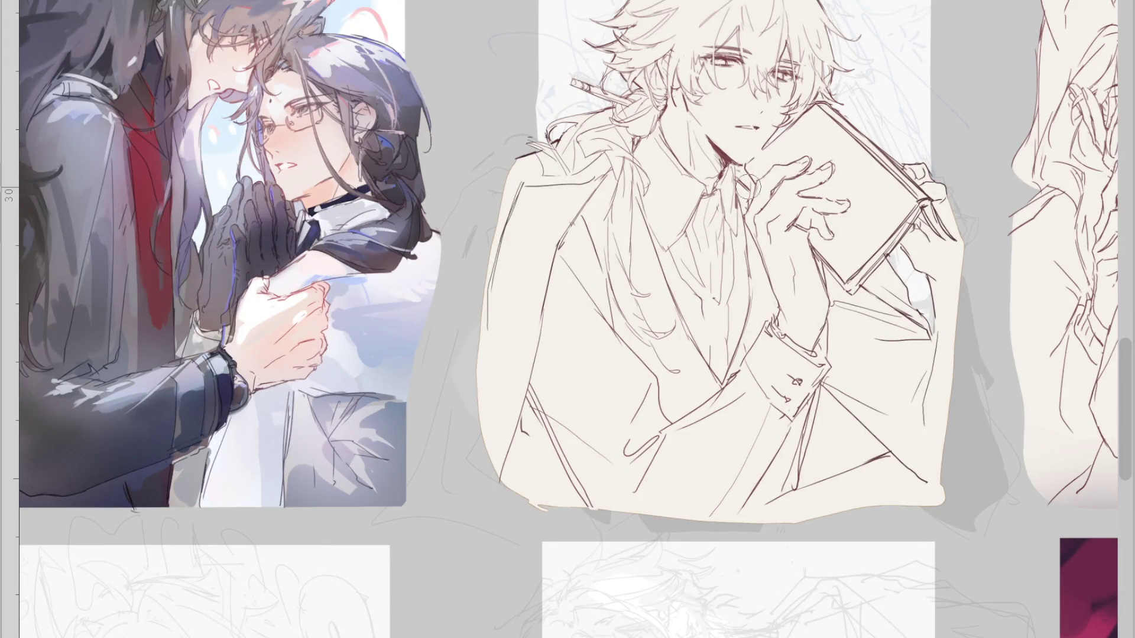
scroll(759, 183, "down", 1)
scroll(786, 101, "down", 1)
scroll(793, 21, "up", 1)
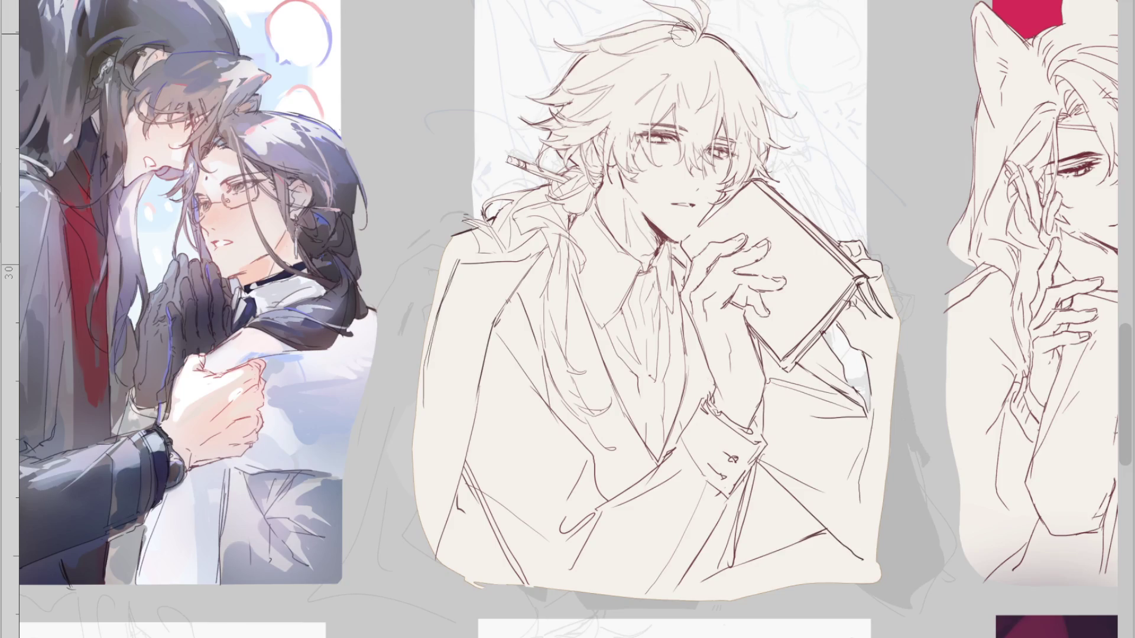
key("ctrl+z")
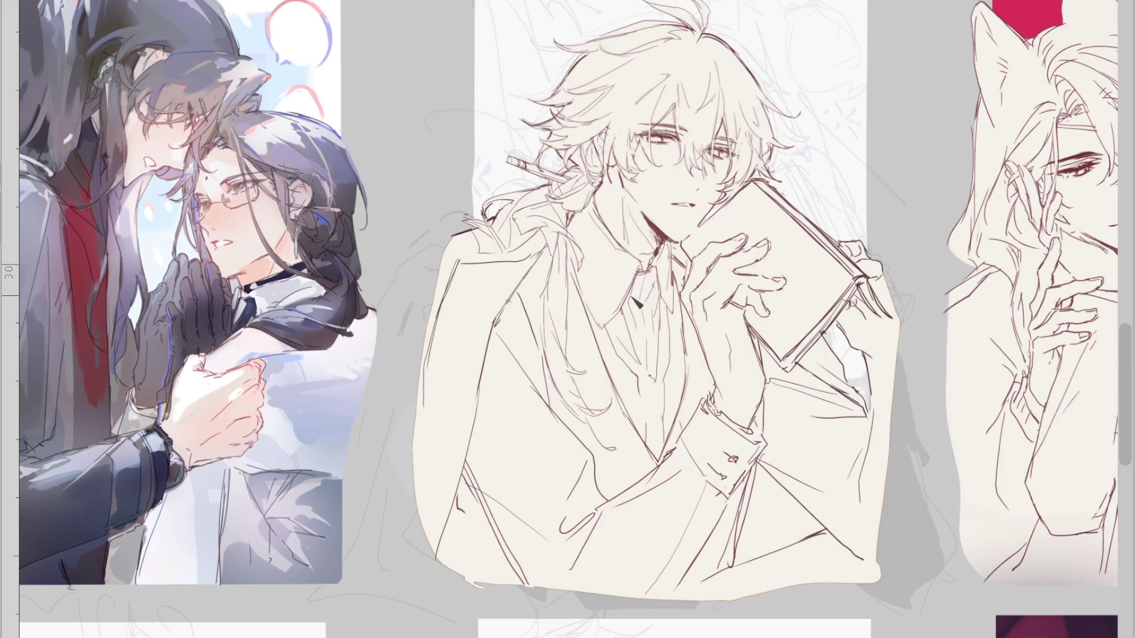
scroll(583, 231, "down", 1)
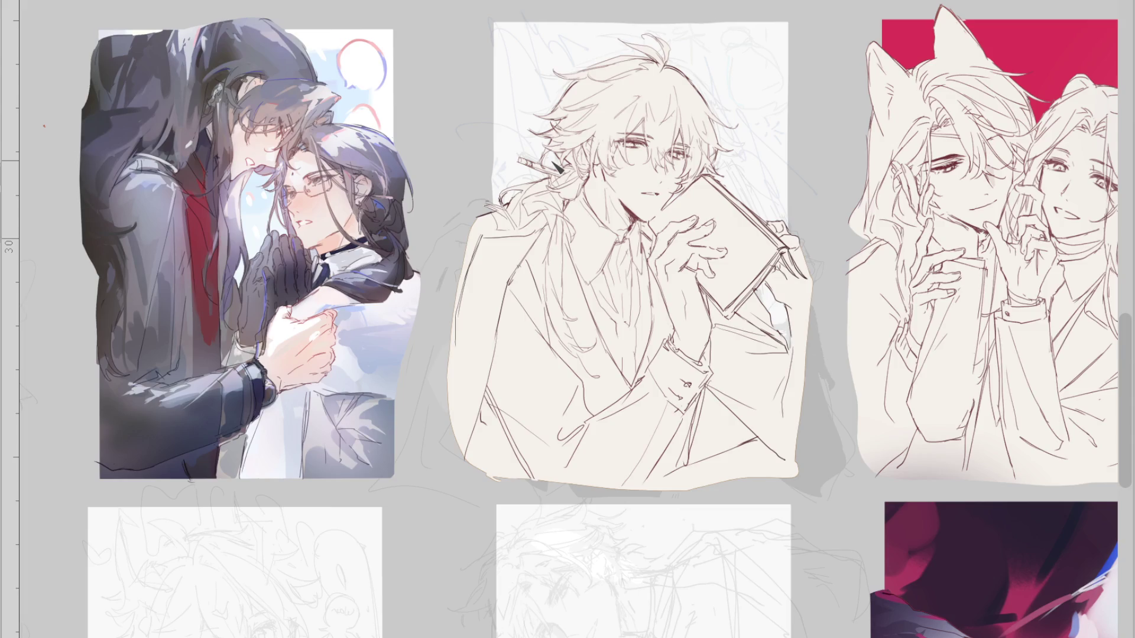
key("m")
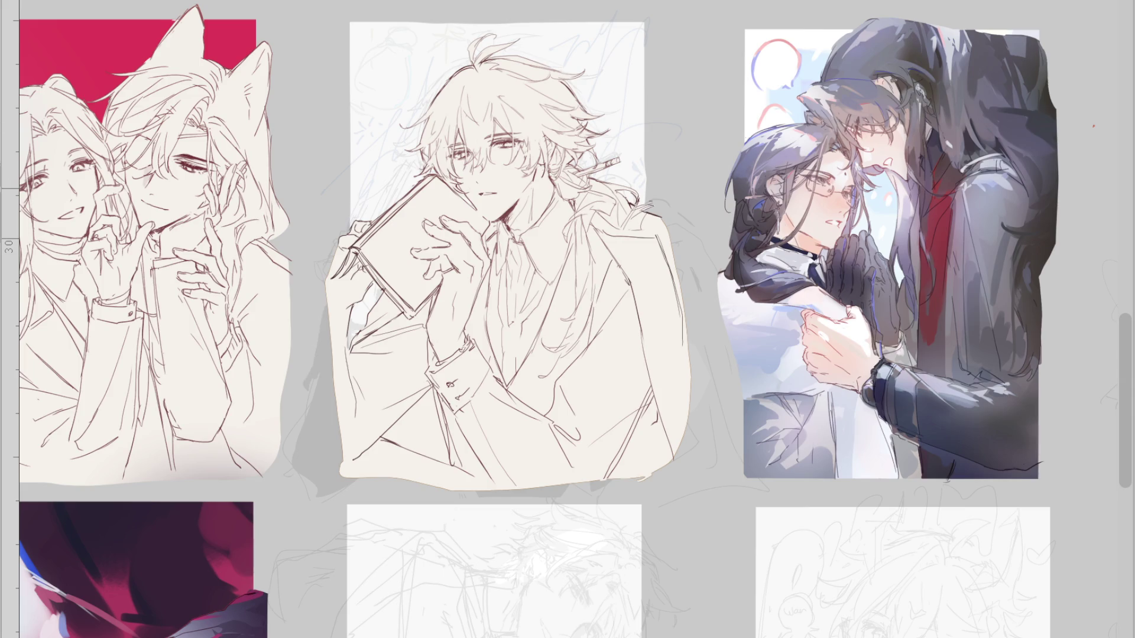
scroll(568, 320, "down", 3)
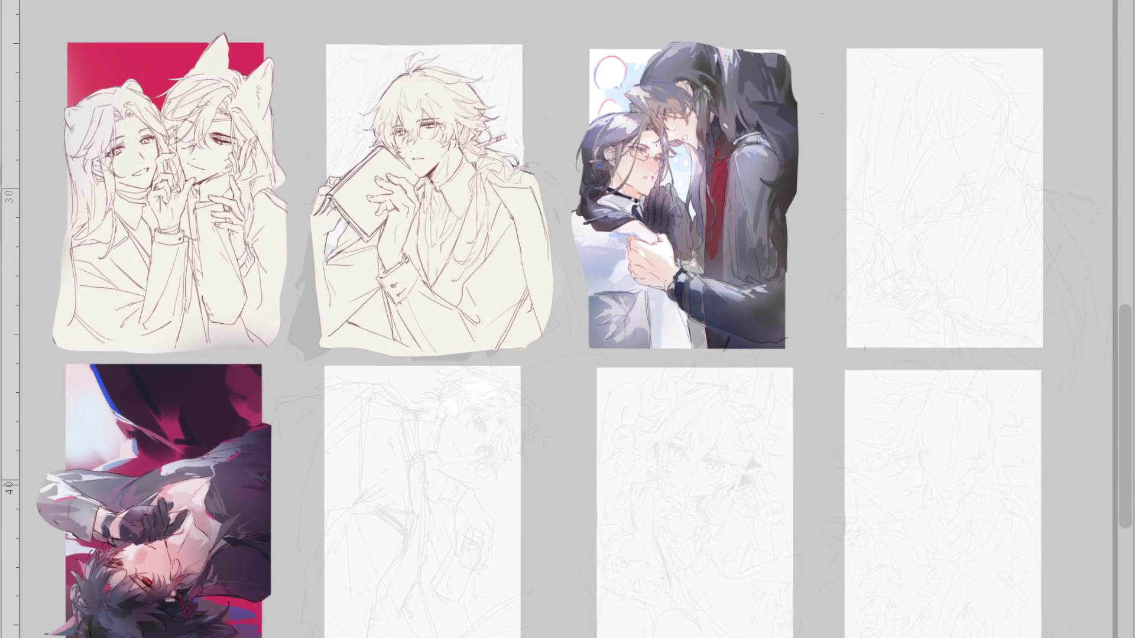
scroll(538, 615, "up", 5)
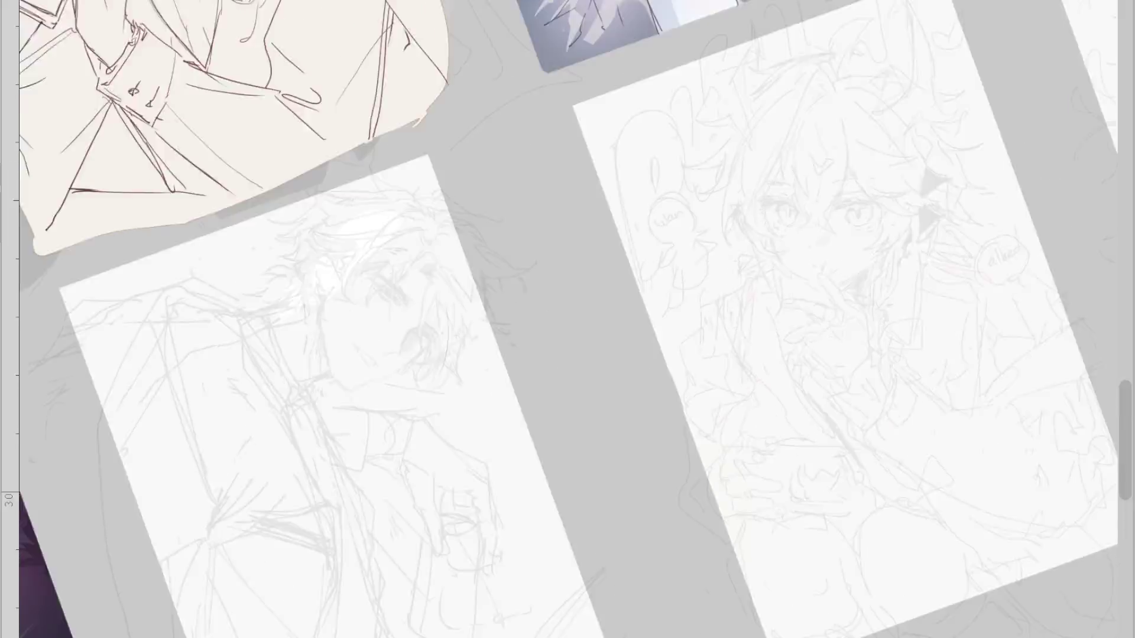
Tilt the view and paint white over the rough sketch's face and neck
left_click_drag(479, 199, 345, 415)
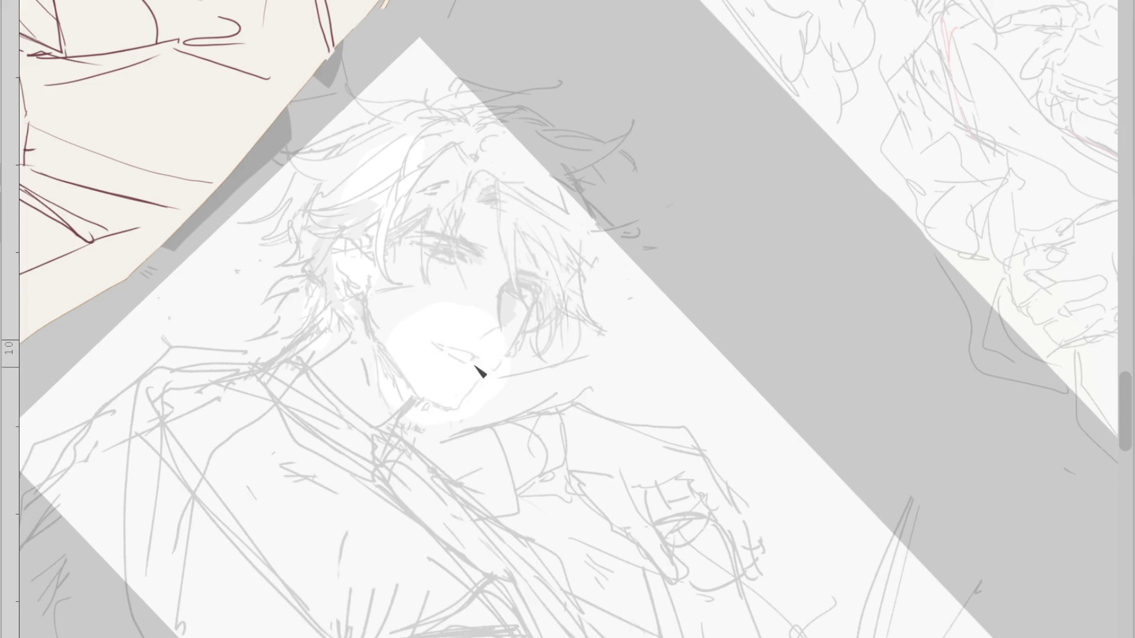
scroll(479, 336, "up", 1)
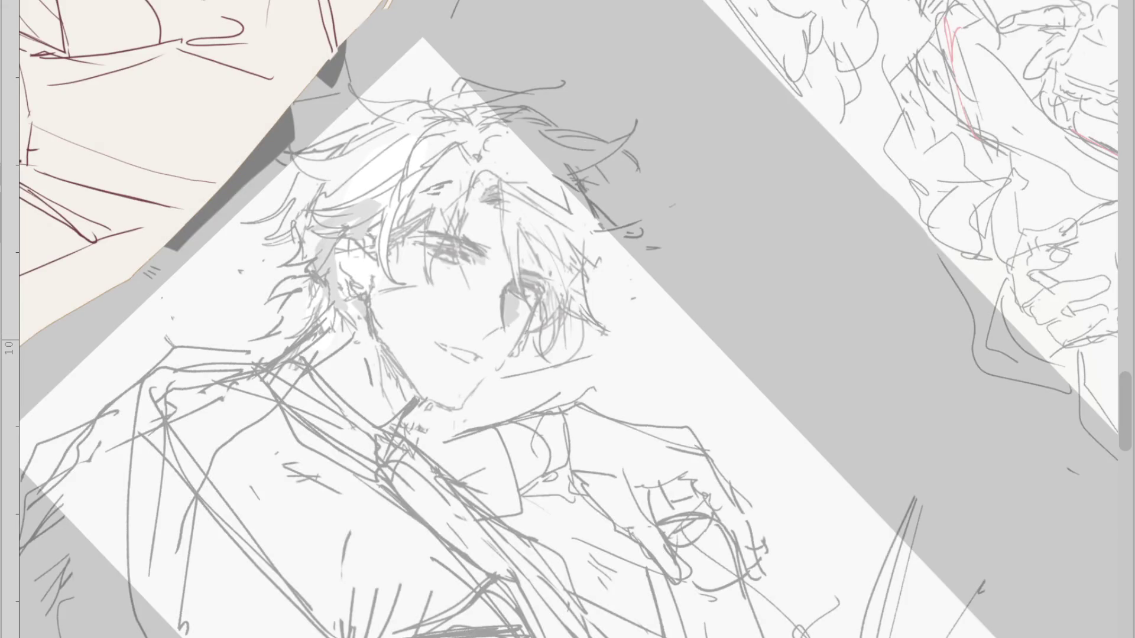
left_click_drag(579, 339, 414, 278)
scroll(362, 177, "down", 2)
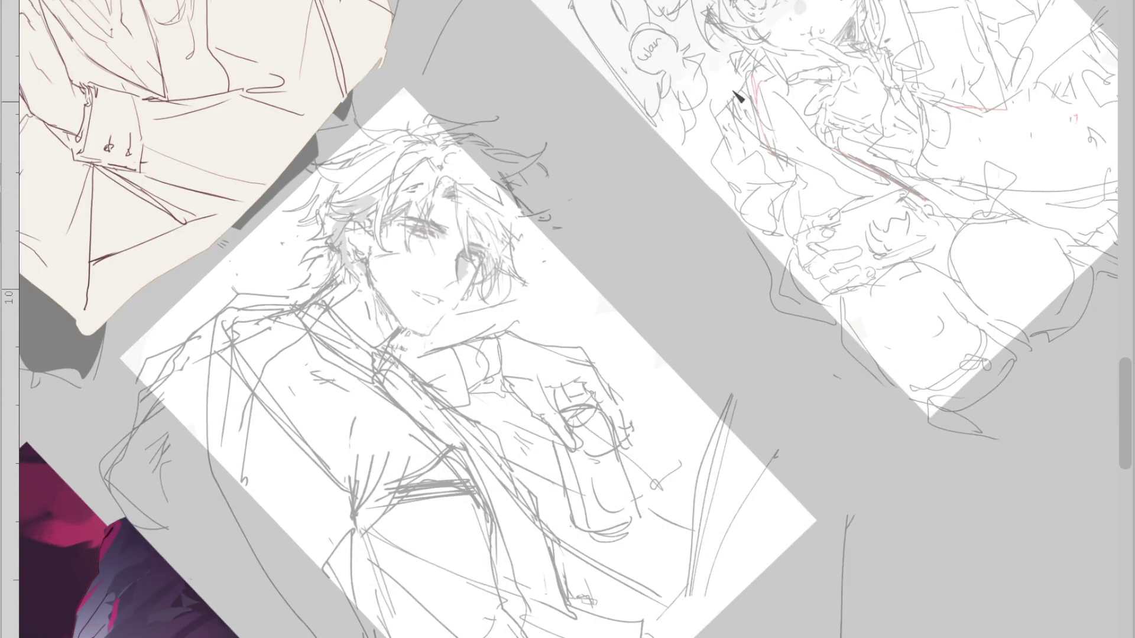
scroll(866, 138, "up", 5)
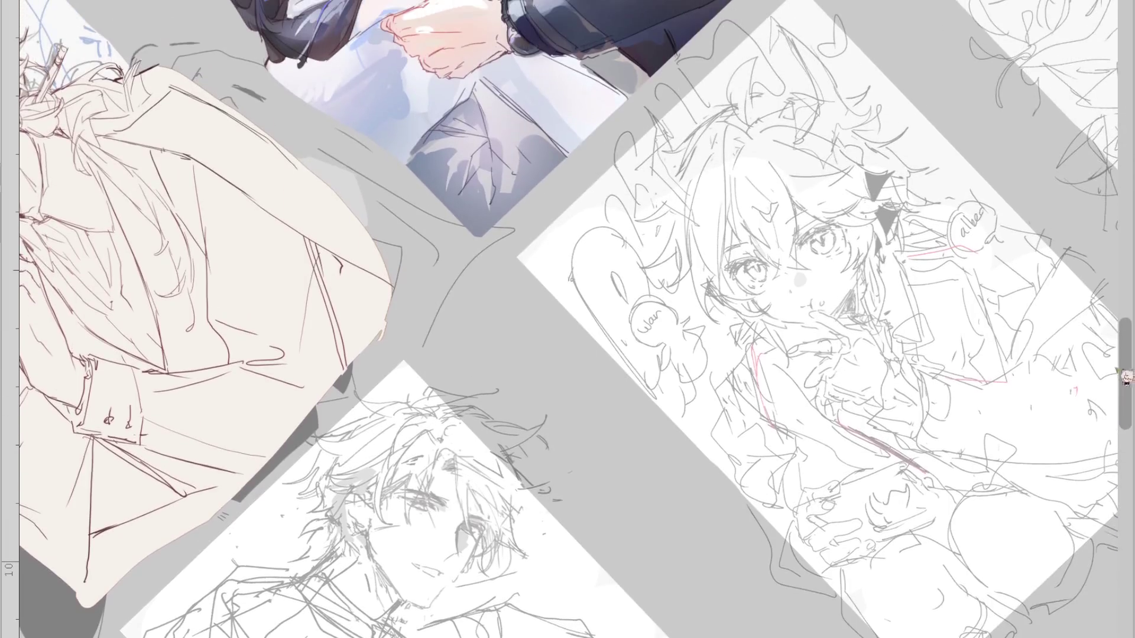
scroll(520, 387, "down", 1)
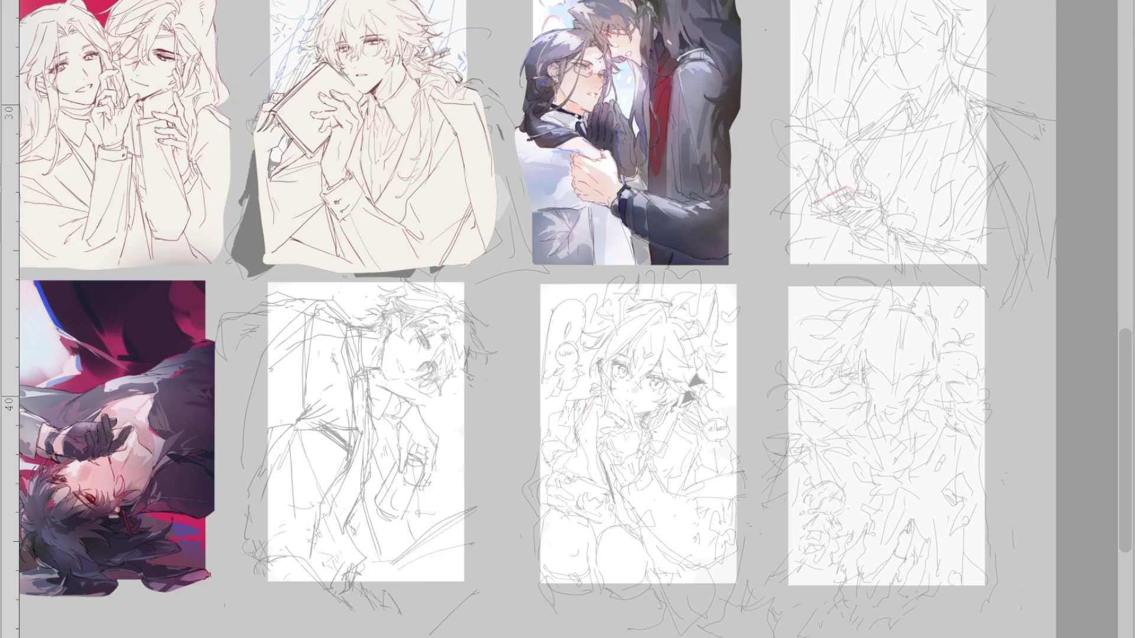
Draw a long curved line around the right sheets, then zoom back out
left_click_drag(821, 216, 871, 434)
scroll(845, 325, "up", 1)
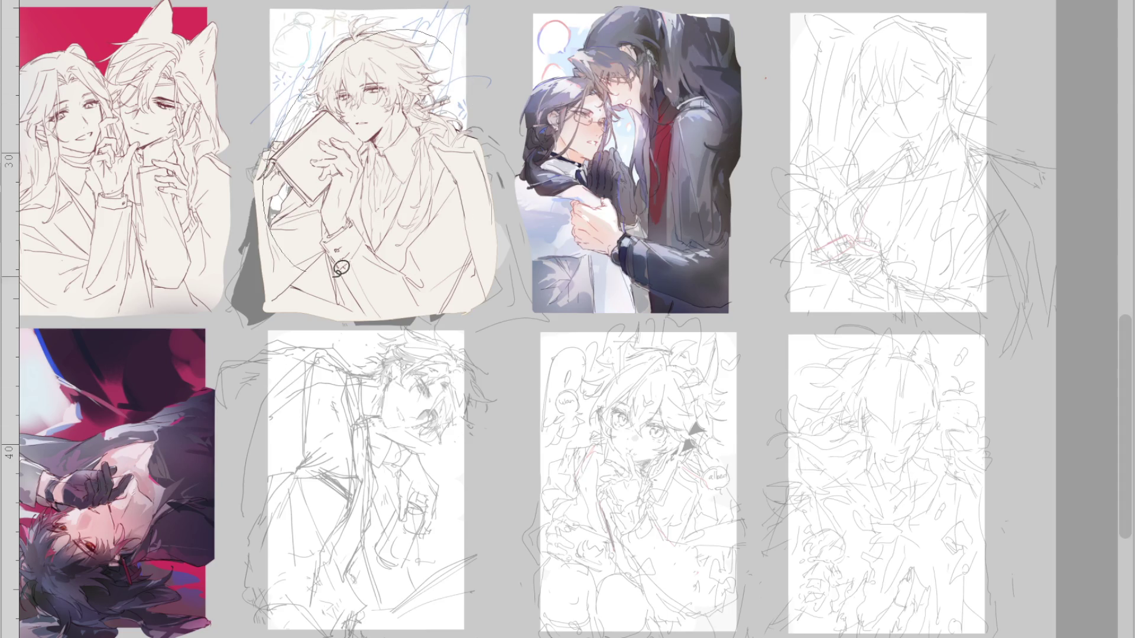
scroll(285, 523, "up", 2)
scroll(285, 523, "up", 2)
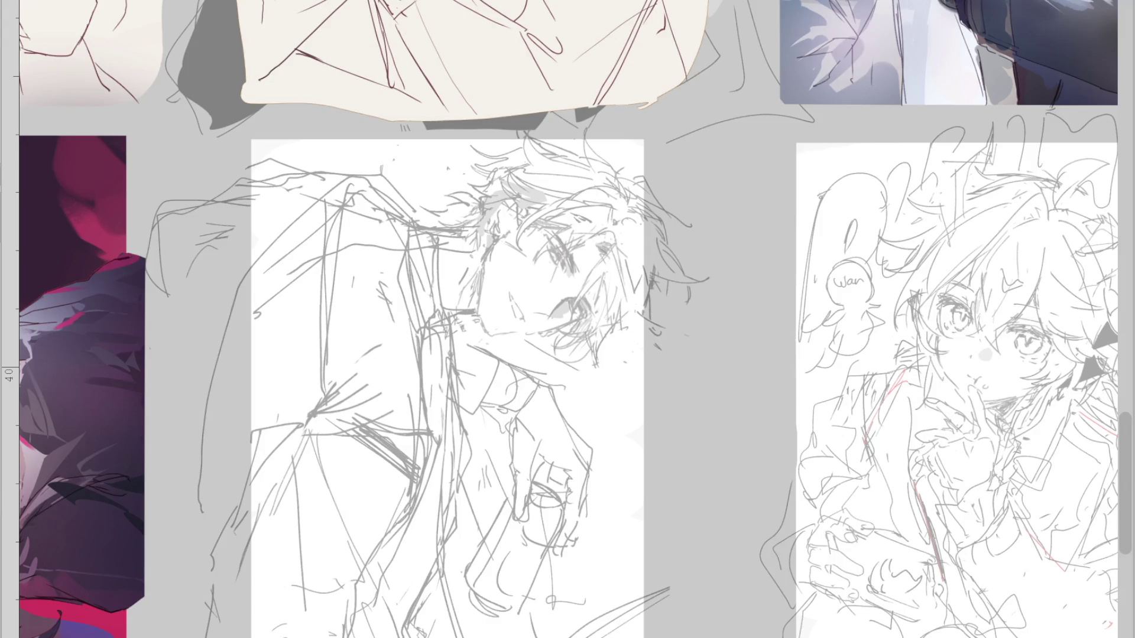
scroll(568, 349, "up", 2)
scroll(568, 349, "up", 1)
scroll(568, 349, "down", 1)
scroll(568, 349, "down", 2)
scroll(569, 348, "down", 2)
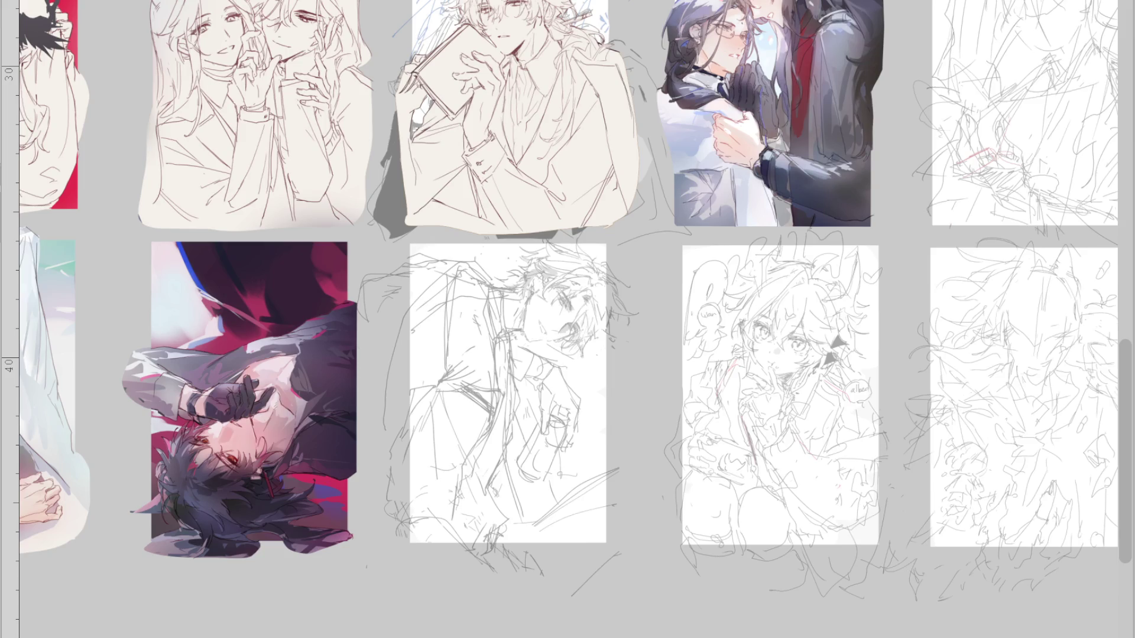
scroll(569, 348, "down", 1)
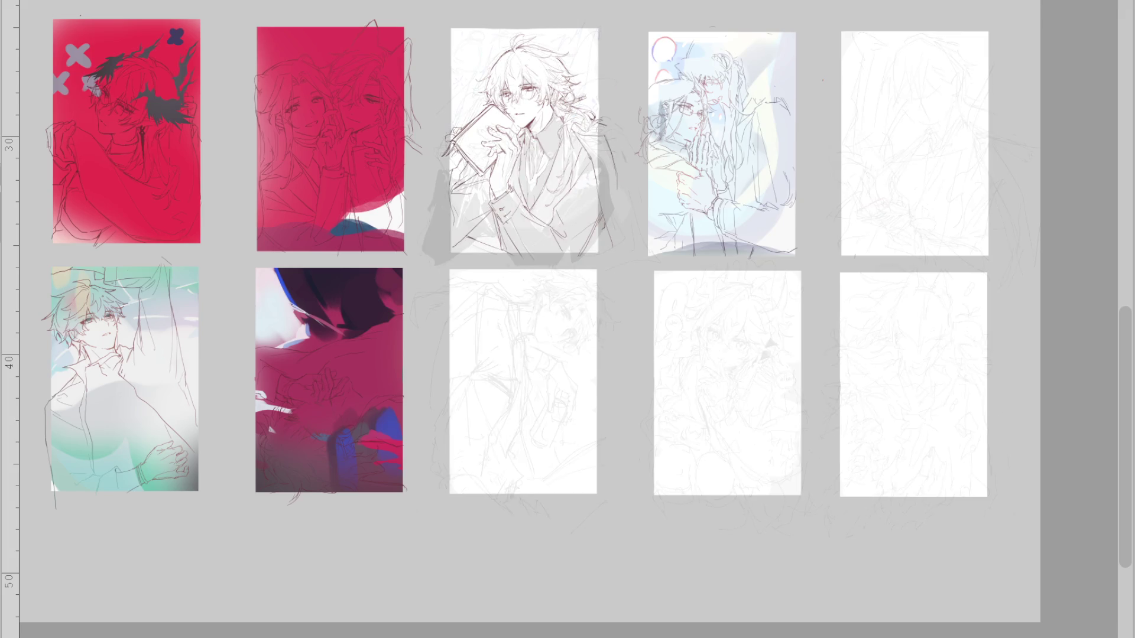
Rotate the view counterclockwise and zoom in over the grey rough sketch
scroll(521, 340, "up", 2)
scroll(521, 337, "up", 3)
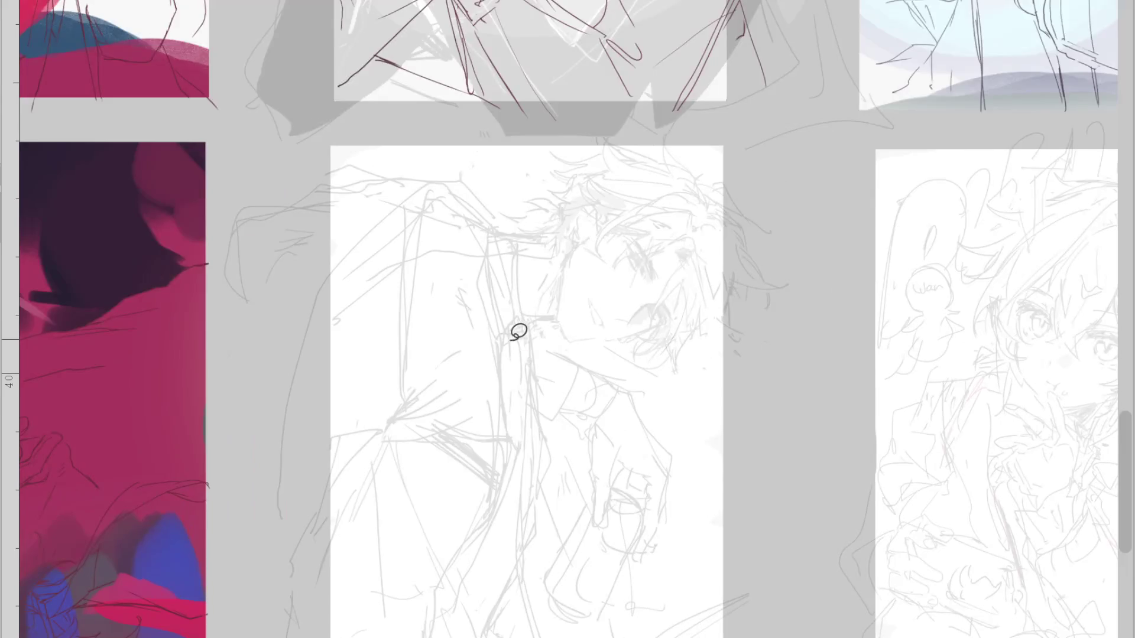
left_click_drag(233, 436, 323, 575)
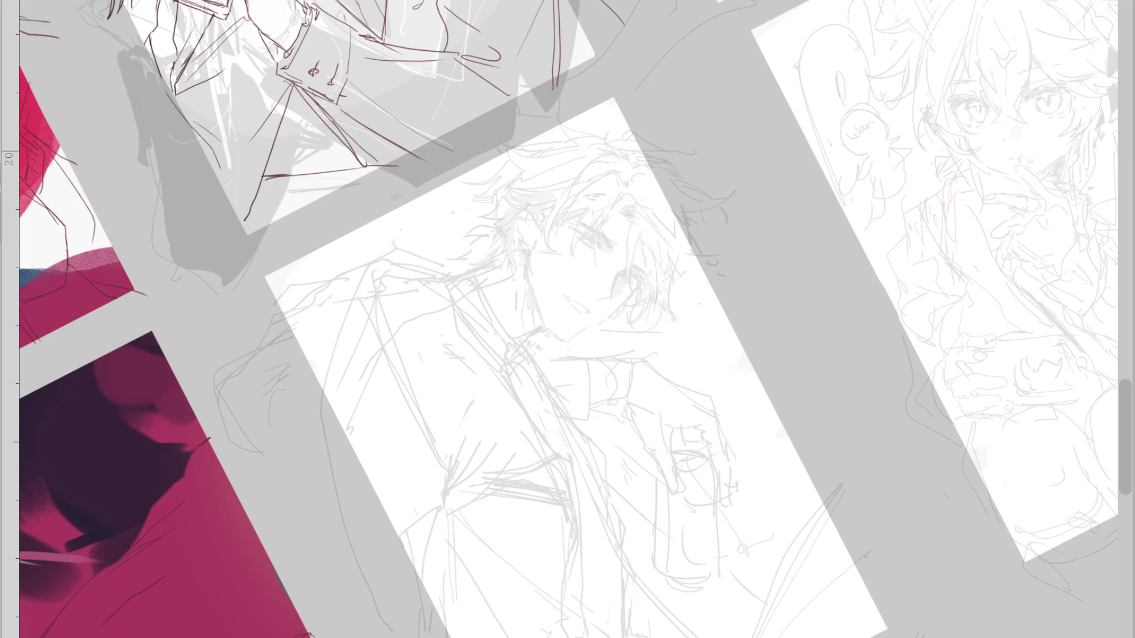
scroll(566, 342, "down", 1)
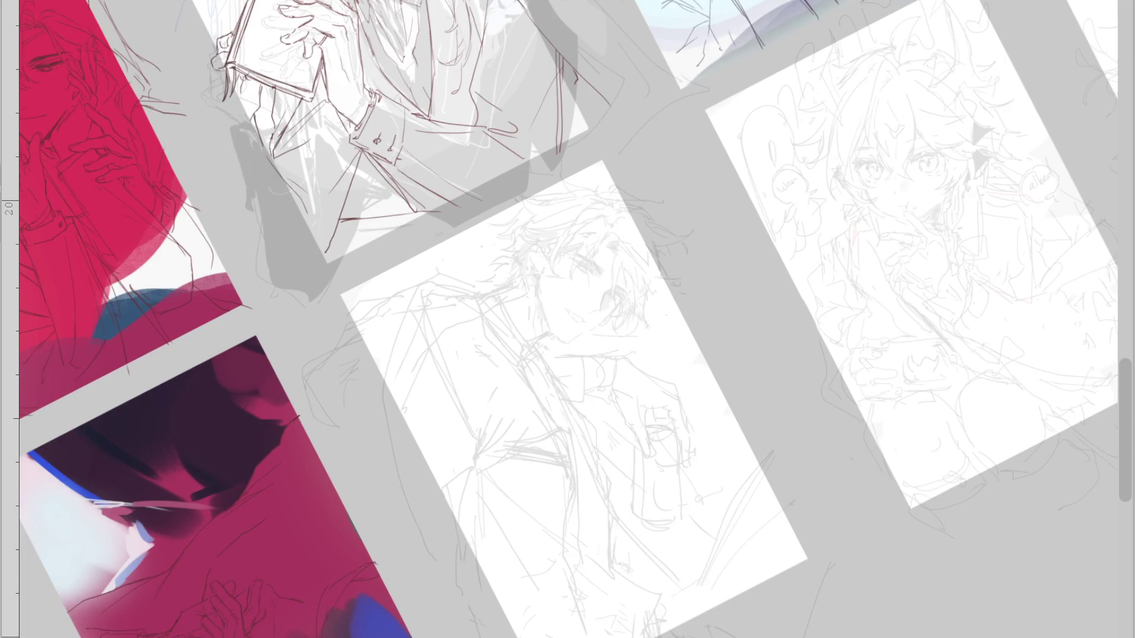
scroll(567, 341, "up", 1)
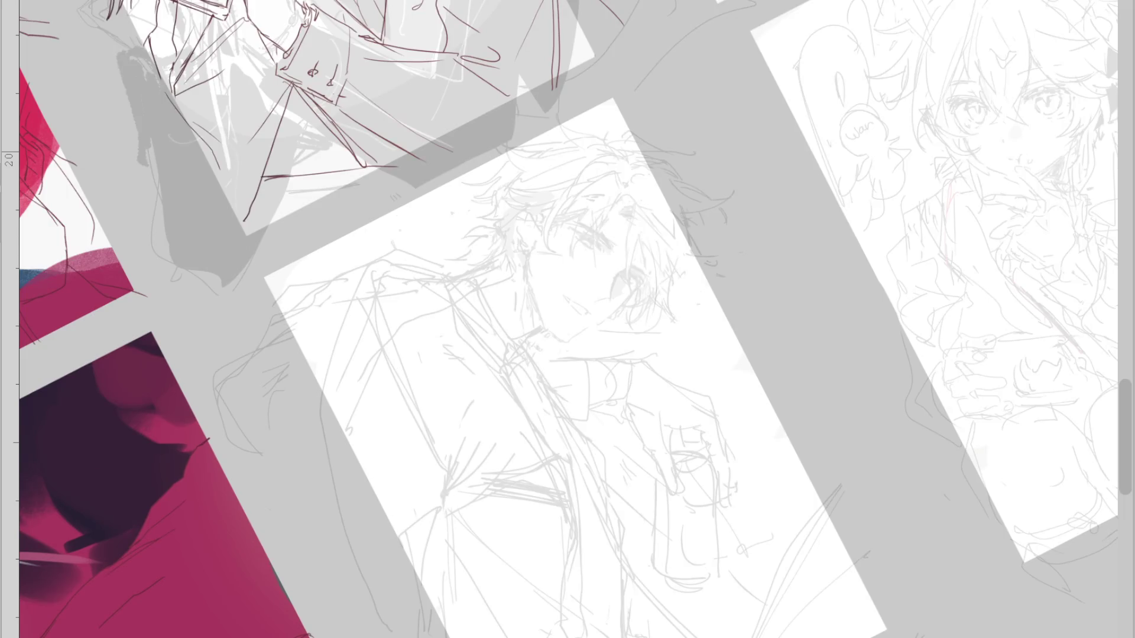
scroll(644, 45, "up", 1)
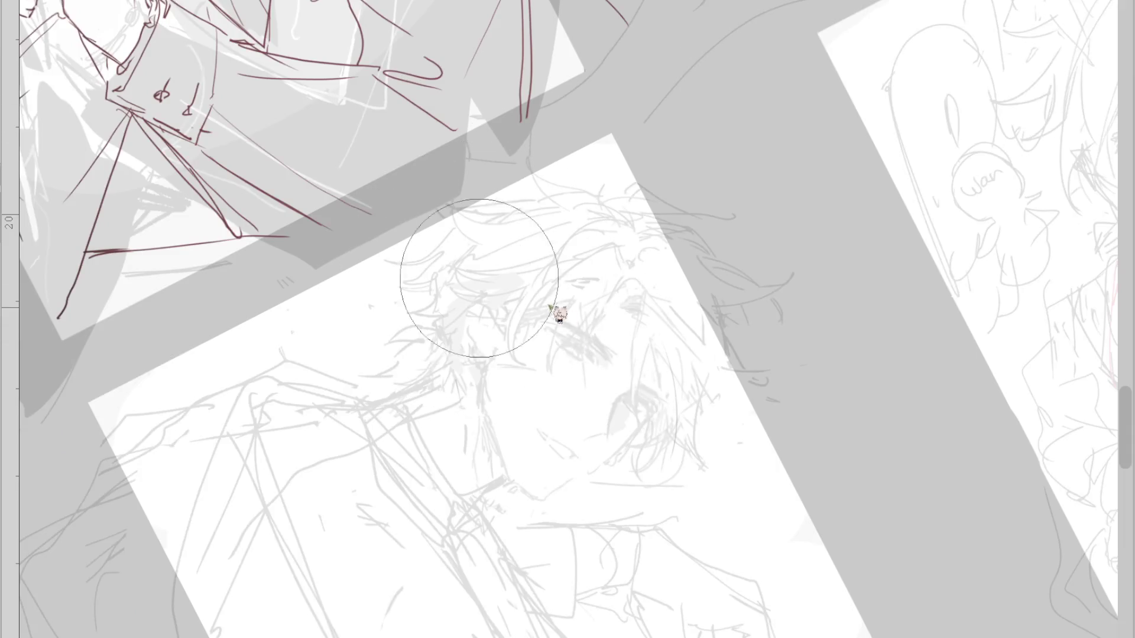
mouse_move(600, 253)
left_mouse_down()
mouse_move(547, 269)
mouse_move(529, 290)
left_mouse_up()
key("ctrl+z")
Sketch the shoulder line and lower collar curve in dark rough strokes
key("ctrl+z")
left_click_drag(457, 353, 357, 409)
left_click_drag(505, 480, 432, 508)
left_click_drag(464, 371, 355, 410)
key("ctrl+z")
key("ctrl+z")
left_click_drag(505, 477, 445, 541)
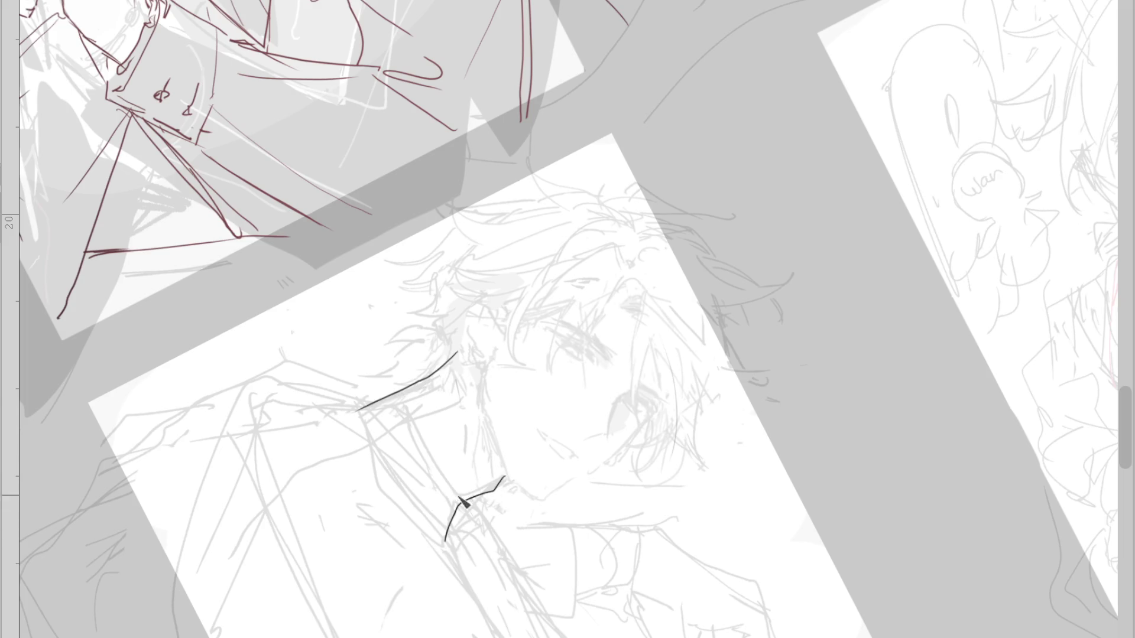
left_click_drag(486, 412, 446, 498)
key("ctrl+0")
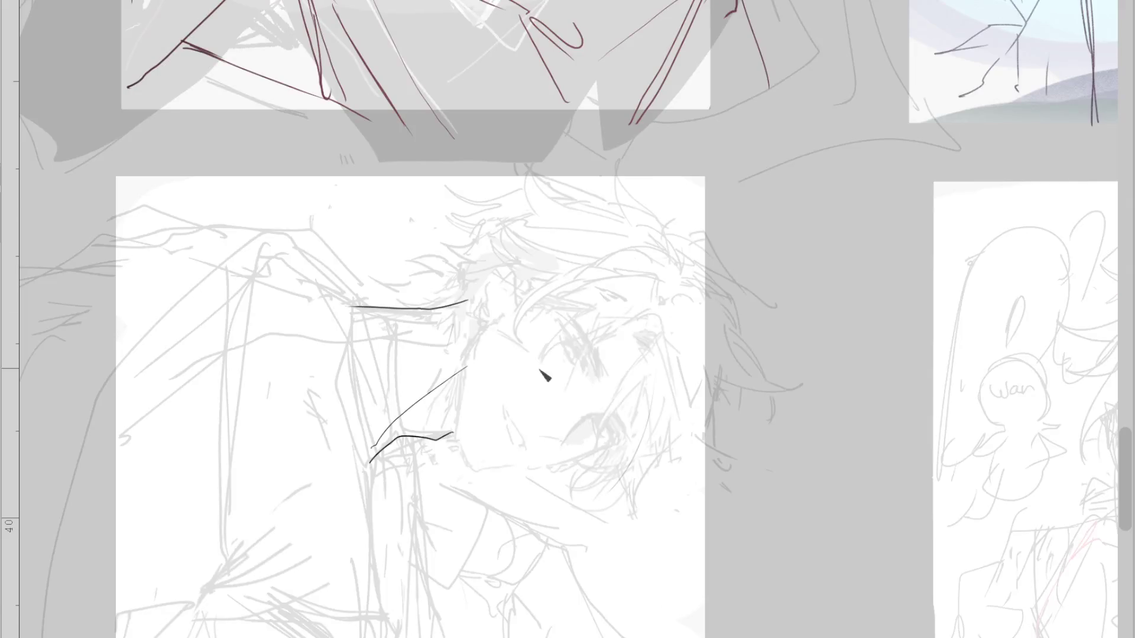
scroll(526, 420, "down", 2)
key("ctrl+z")
Attempt the long side line and raised arm lines, undoing the tries
key("ctrl+z")
left_click_drag(459, 326, 462, 385)
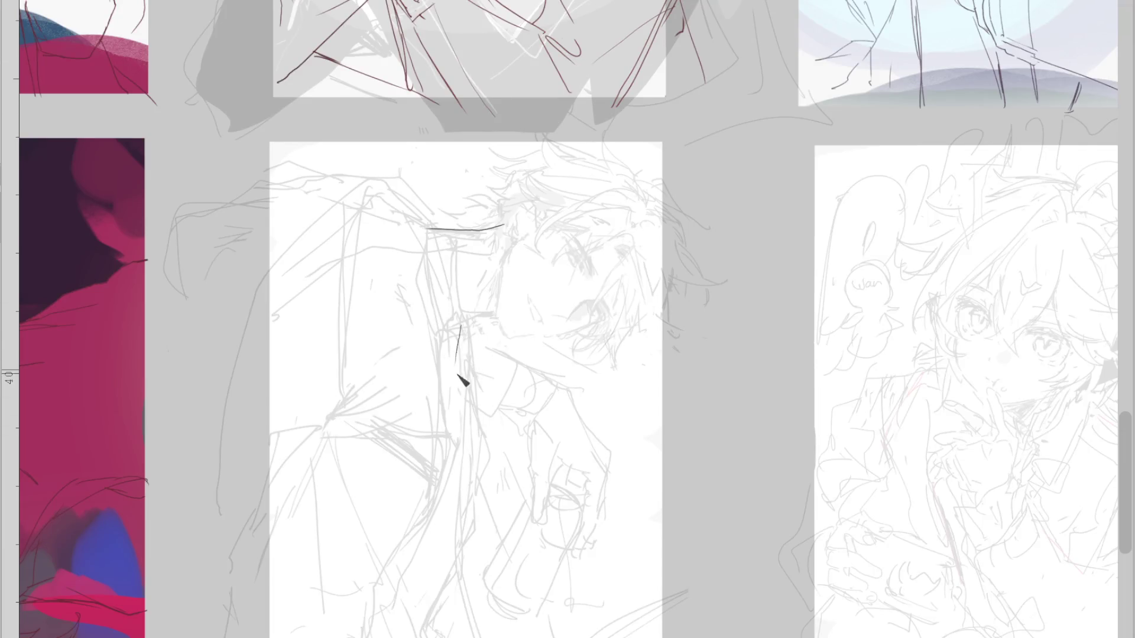
key("ctrl+z")
left_click_drag(460, 327, 427, 637)
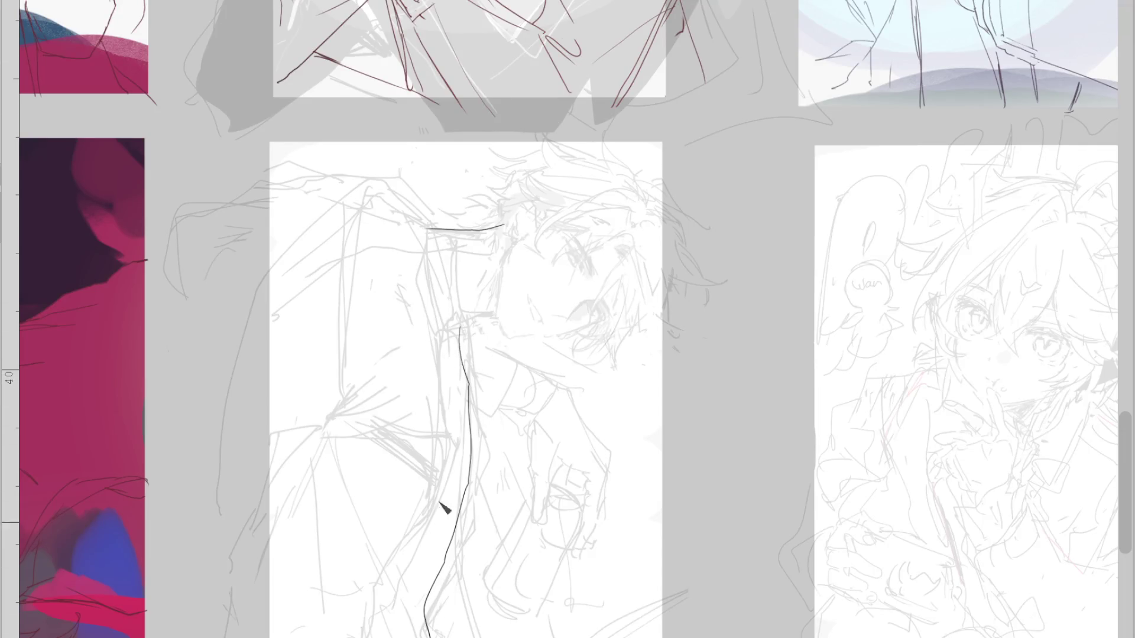
key("ctrl+z")
mouse_move(482, 343)
left_mouse_down()
mouse_move(561, 377)
mouse_move(535, 411)
mouse_move(544, 414)
mouse_move(198, 236)
left_mouse_up()
key("ctrl+z")
left_click_drag(551, 404, 267, 235)
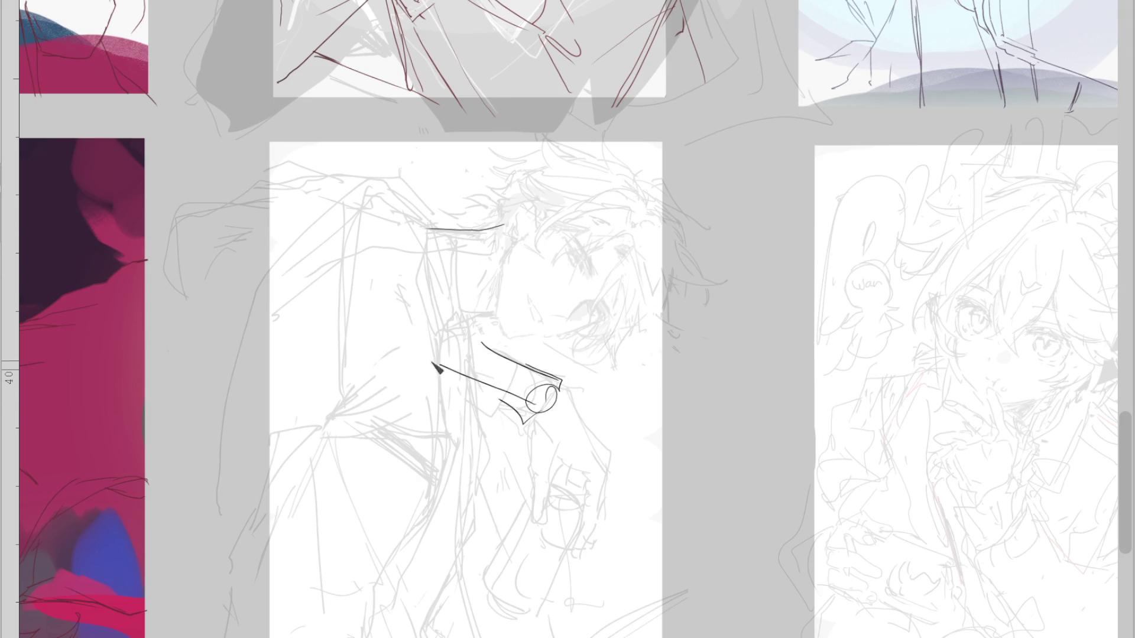
key("ctrl+z")
Draw the forearm with a zigzag end, the vertical hand line and elbow loop
mouse_move(558, 381)
left_mouse_down()
mouse_move(260, 319)
mouse_move(393, 206)
mouse_move(460, 405)
left_mouse_up()
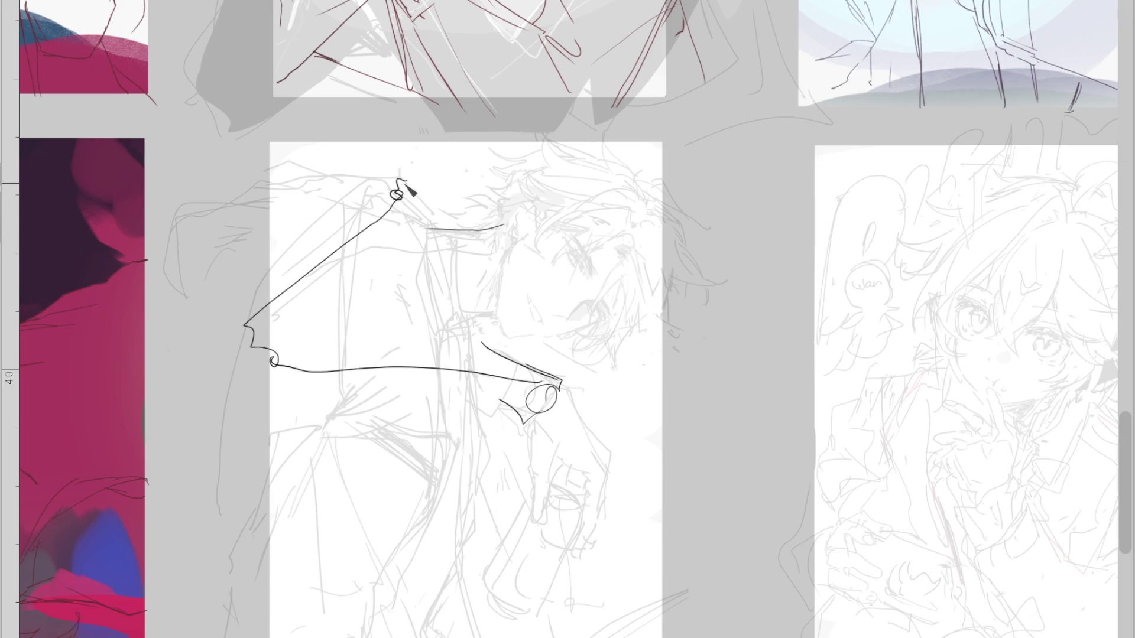
left_click_drag(421, 201, 449, 426)
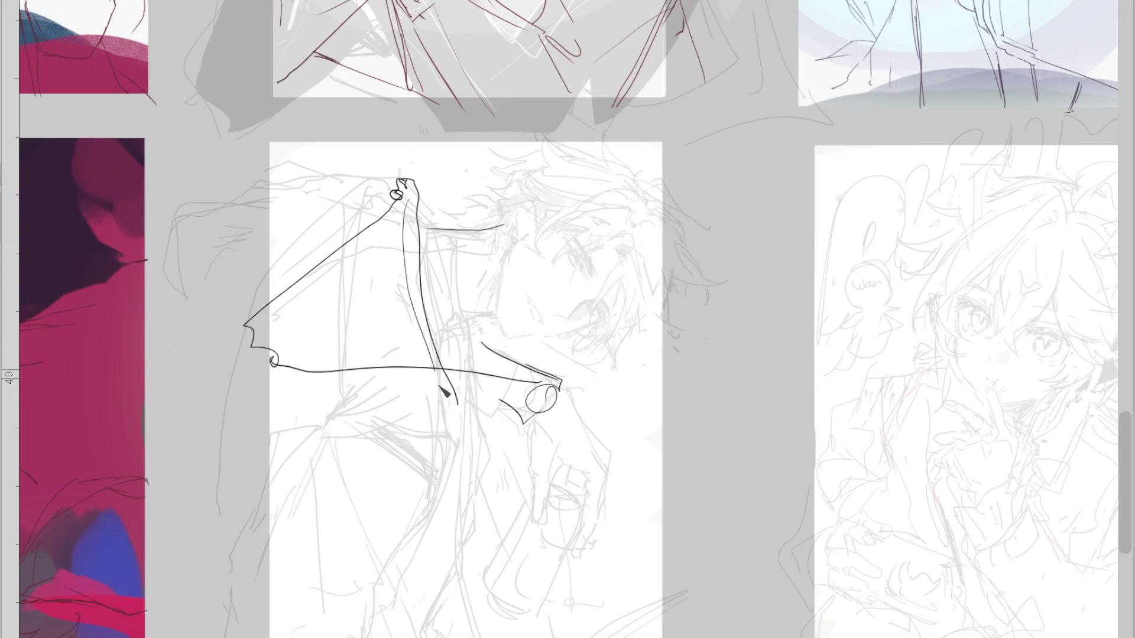
key("ctrl+z")
left_click_drag(420, 201, 419, 440)
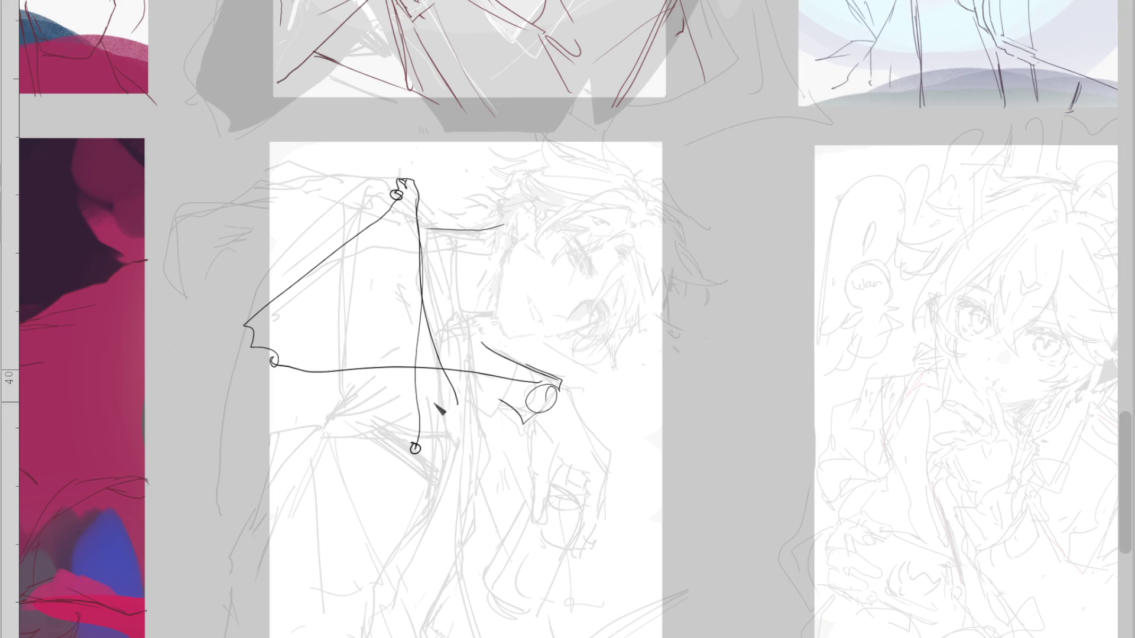
left_click_drag(414, 287, 502, 237)
mouse_move(490, 315)
left_mouse_down()
mouse_move(436, 346)
mouse_move(434, 442)
left_mouse_up()
left_click_drag(254, 315, 221, 329)
left_click_drag(440, 416, 234, 630)
key("ctrl+z")
mouse_move(457, 400)
left_mouse_down()
mouse_move(521, 409)
mouse_move(502, 412)
mouse_move(531, 512)
left_mouse_up()
key("ctrl+z")
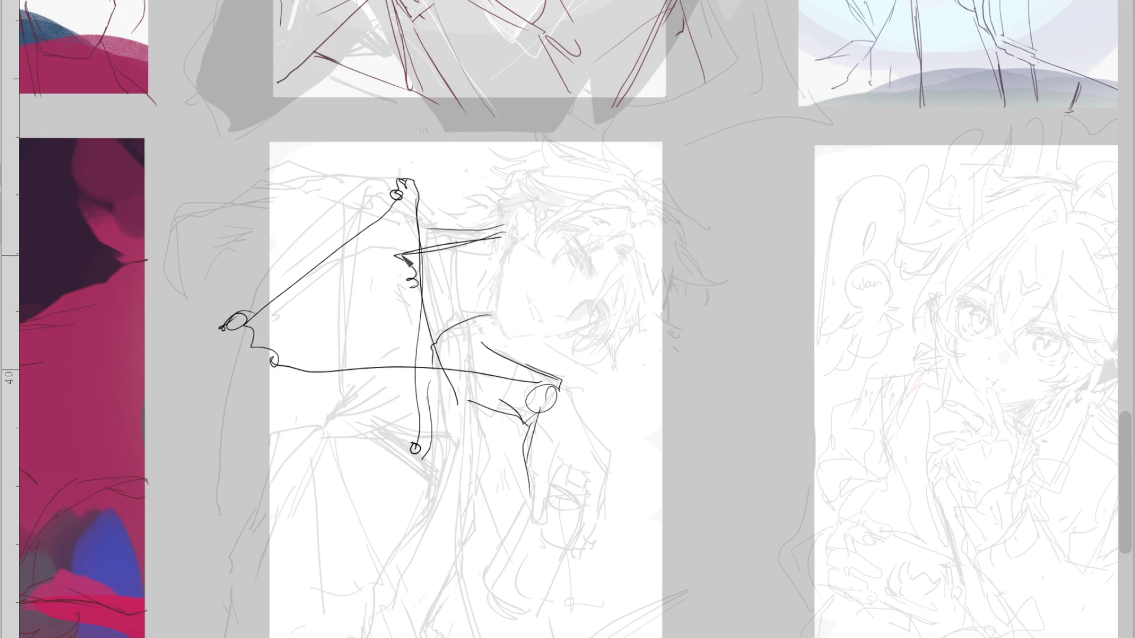
Outline the hood with a diagonal and inner curves, and extend the hand outline
left_click_drag(349, 257, 491, 232)
key("ctrl+z")
key("ctrl+z")
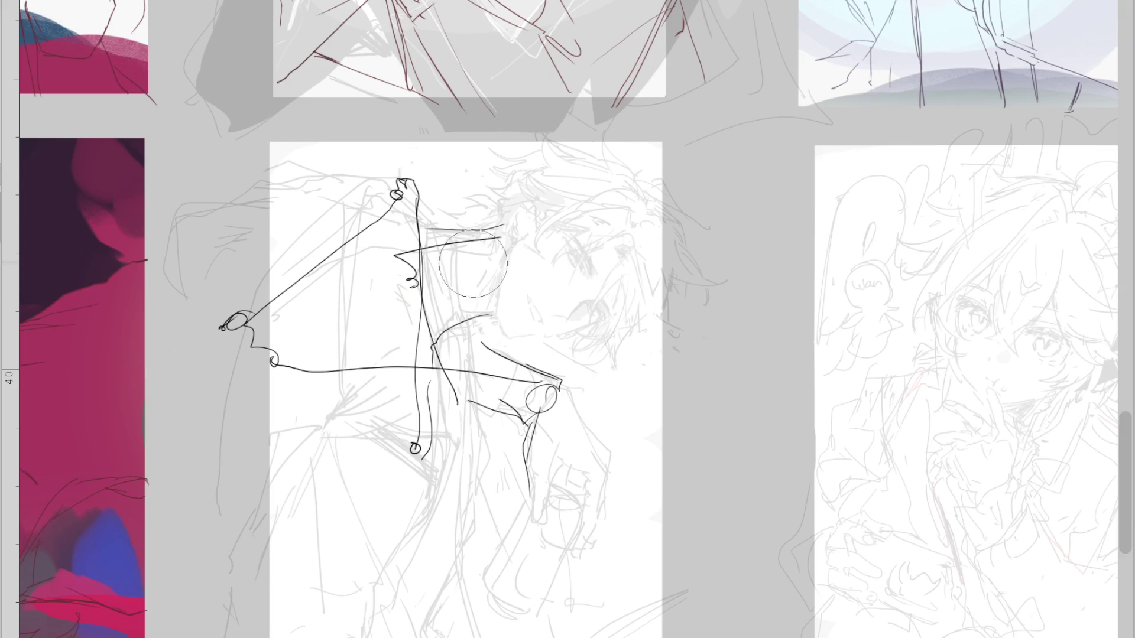
left_click_drag(485, 322, 499, 231)
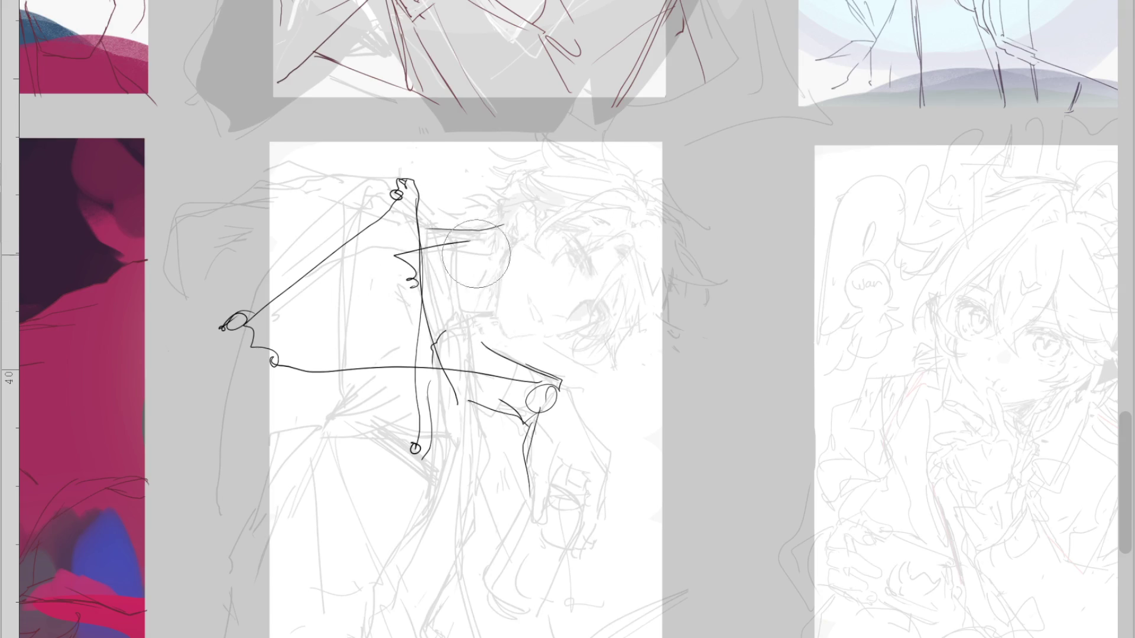
mouse_move(429, 248)
left_mouse_down()
mouse_move(300, 349)
mouse_move(253, 473)
left_mouse_up()
left_click_drag(236, 320, 224, 329)
mouse_move(414, 190)
left_mouse_down()
mouse_move(294, 212)
mouse_move(171, 298)
mouse_move(259, 376)
left_mouse_up()
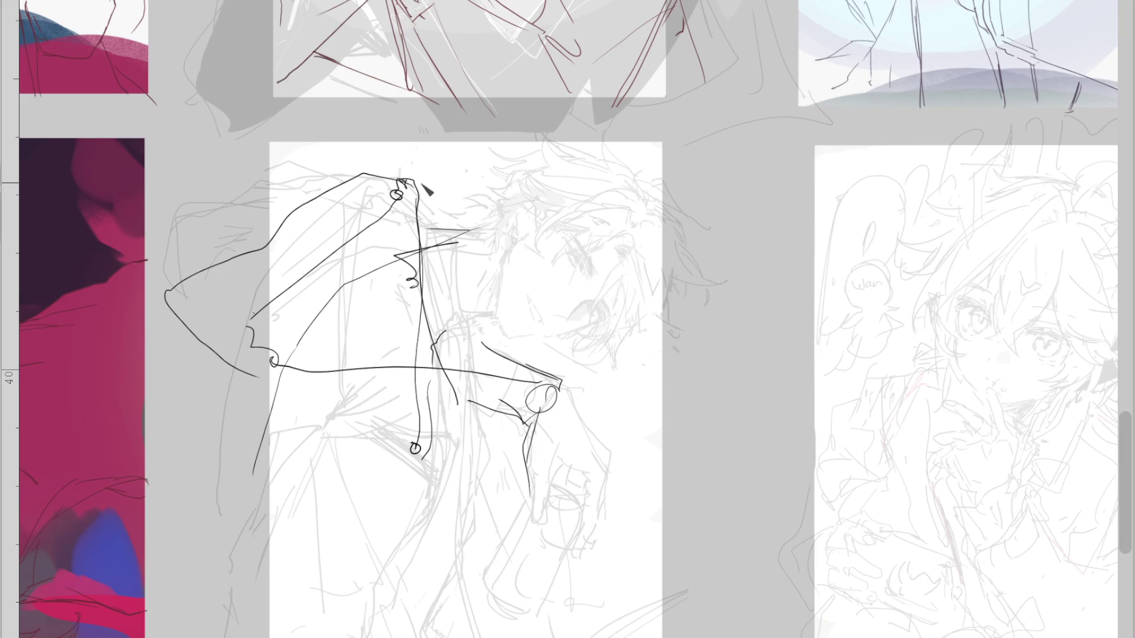
mouse_move(442, 204)
left_mouse_down()
mouse_move(459, 278)
mouse_move(444, 297)
left_mouse_up()
left_click_drag(435, 178, 387, 242)
mouse_move(396, 184)
left_mouse_down()
mouse_move(335, 233)
mouse_move(243, 397)
left_mouse_up()
key("ctrl+z")
left_click_drag(245, 331, 243, 586)
Erase the stray curl and left line ends, then add short strokes beside the hood top
key("e")
left_click_drag(249, 343, 380, 304)
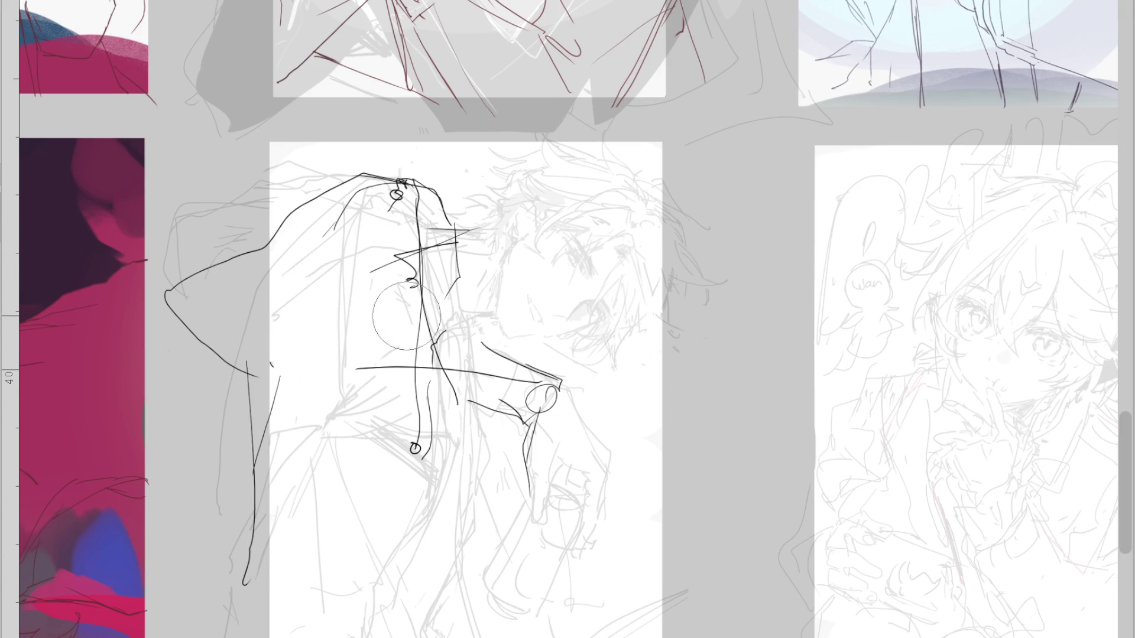
key("p")
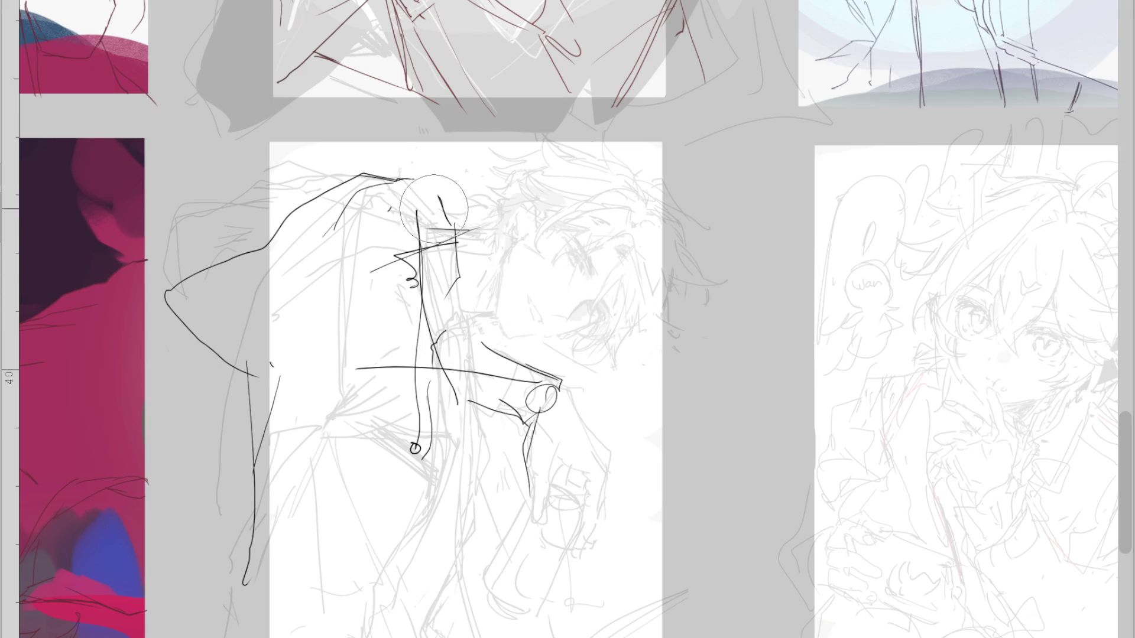
mouse_move(439, 192)
left_mouse_down()
mouse_move(407, 260)
mouse_move(319, 283)
mouse_move(247, 431)
left_mouse_up()
left_click_drag(346, 196, 251, 348)
key("ctrl+z")
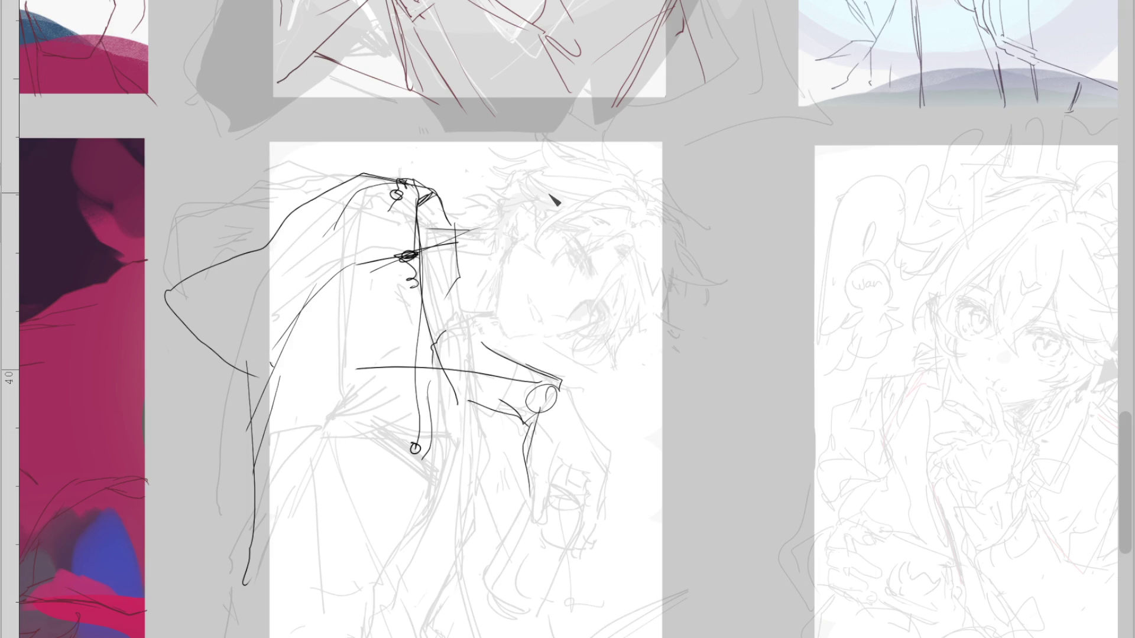
key("ctrl+z")
key("m")
key("6")
key("6")
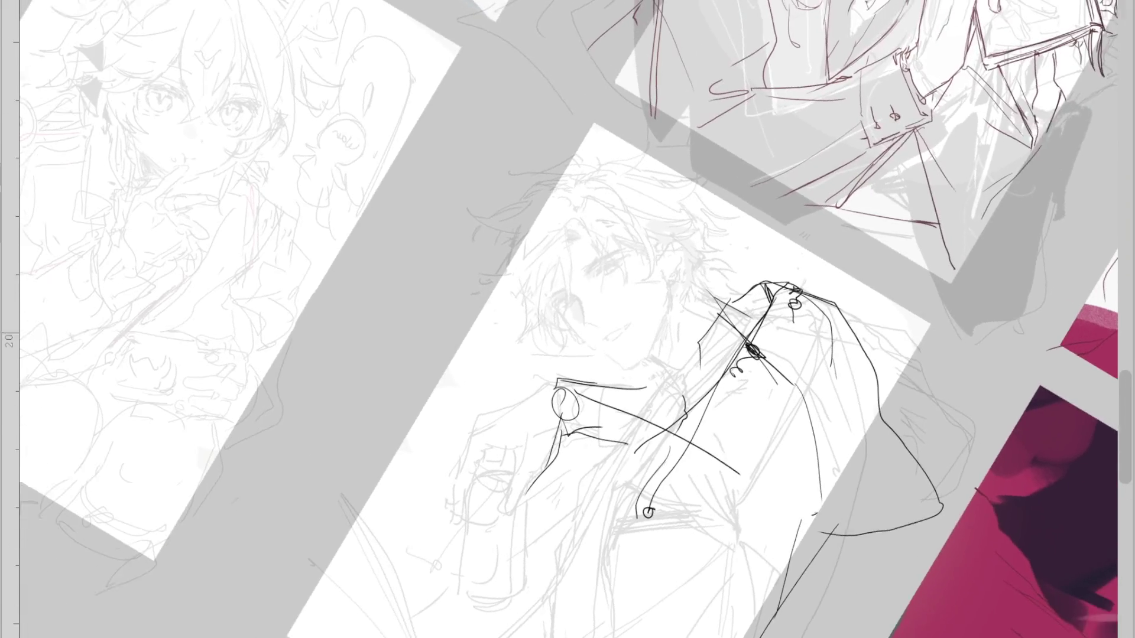
Redraw the sleeve edge with new contour strokes running down the sleeve
left_click_drag(656, 351, 681, 399)
left_click_drag(687, 279, 684, 408)
key("ctrl+z")
key("ctrl+z")
mouse_move(652, 361)
left_mouse_down()
mouse_move(676, 380)
mouse_move(674, 289)
mouse_move(740, 314)
mouse_move(669, 390)
mouse_move(668, 423)
left_mouse_up()
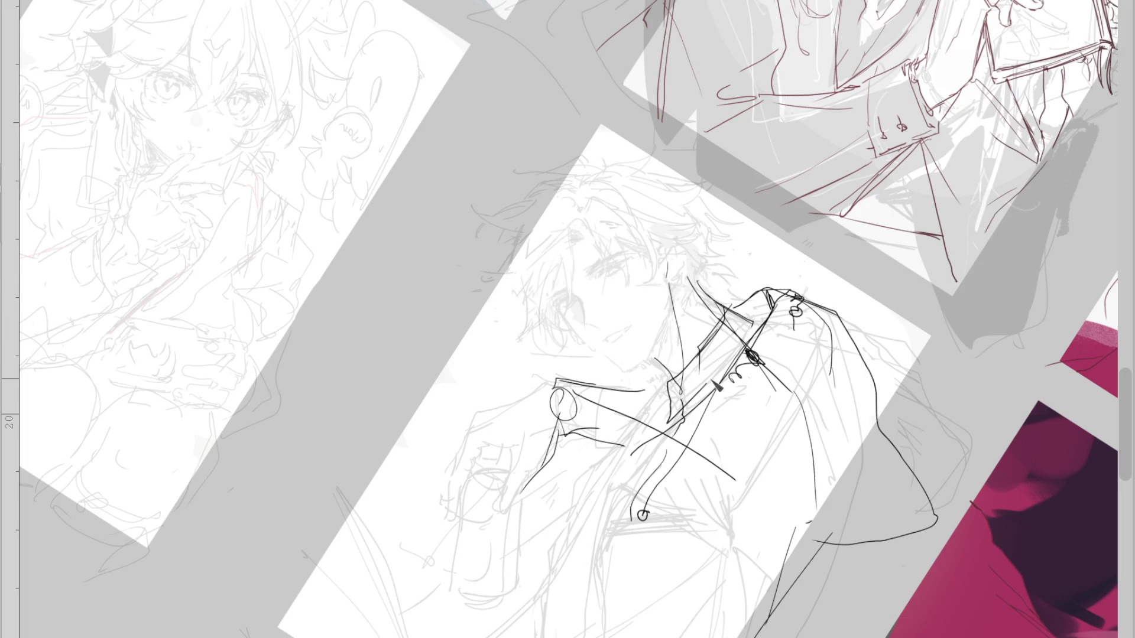
key("ctrl+z")
mouse_move(755, 316)
left_mouse_down()
mouse_move(734, 361)
mouse_move(677, 402)
left_mouse_up()
left_click_drag(685, 390, 618, 490)
key("ctrl+z")
Add a hooked cuff stroke and a line near the hand, removing the dark V mark
left_click_drag(680, 409, 620, 519)
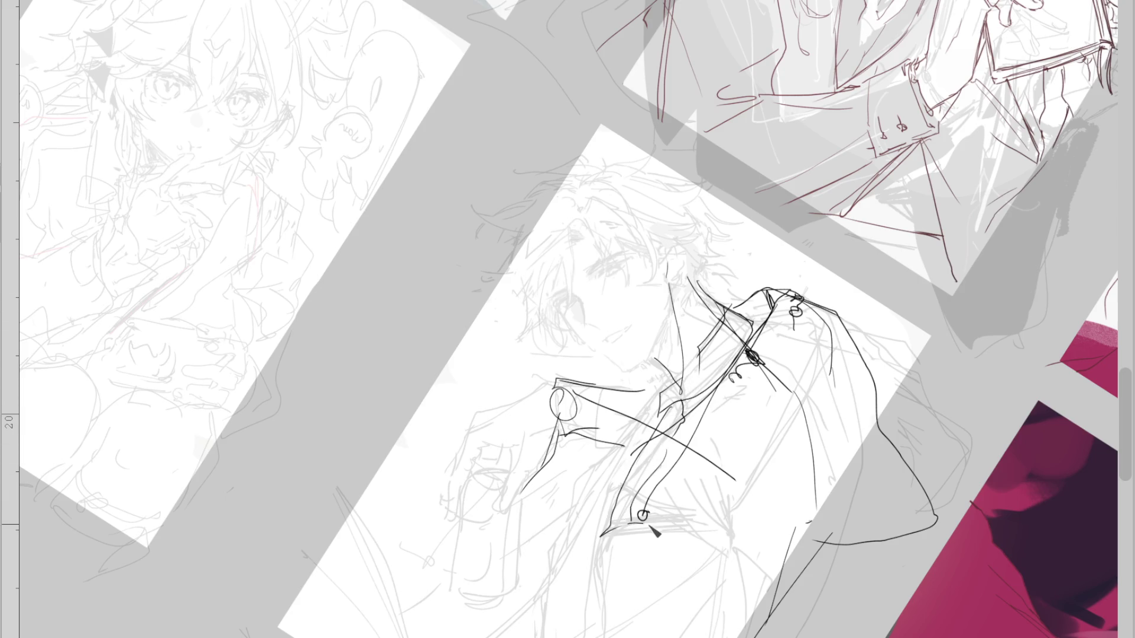
key("ctrl+z")
mouse_move(663, 466)
left_mouse_down()
mouse_move(640, 503)
mouse_move(680, 509)
mouse_move(729, 595)
left_mouse_up()
left_click_drag(795, 331, 760, 541)
key("ctrl+z")
key("ctrl+z")
left_click_drag(768, 296, 732, 325)
mouse_move(792, 300)
left_mouse_down()
mouse_move(799, 310)
mouse_move(765, 320)
left_mouse_up()
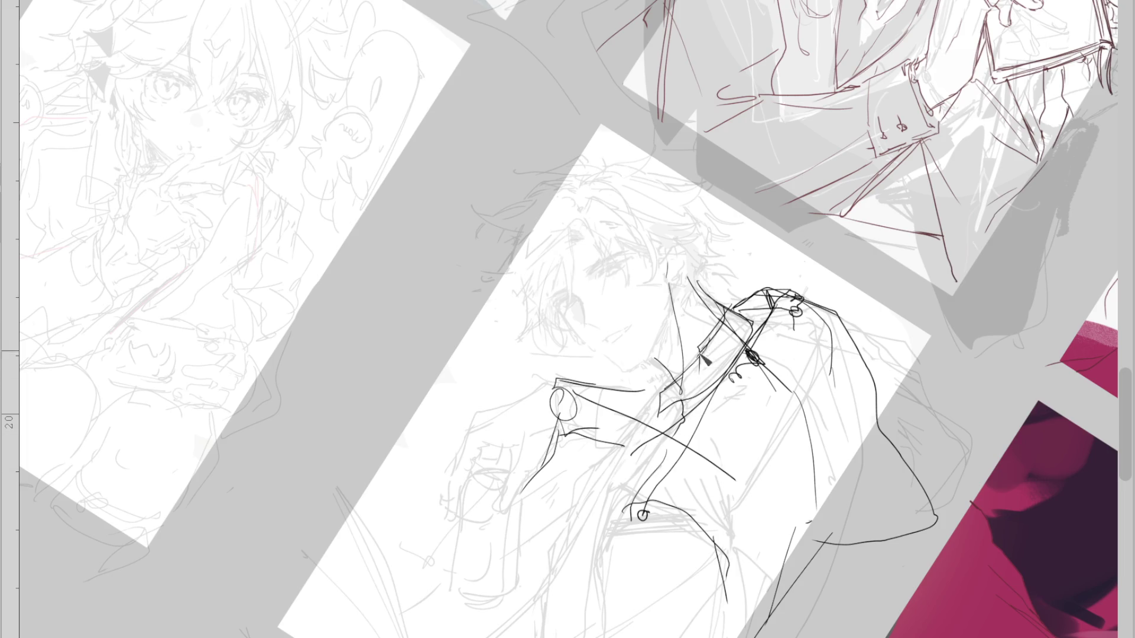
key("m")
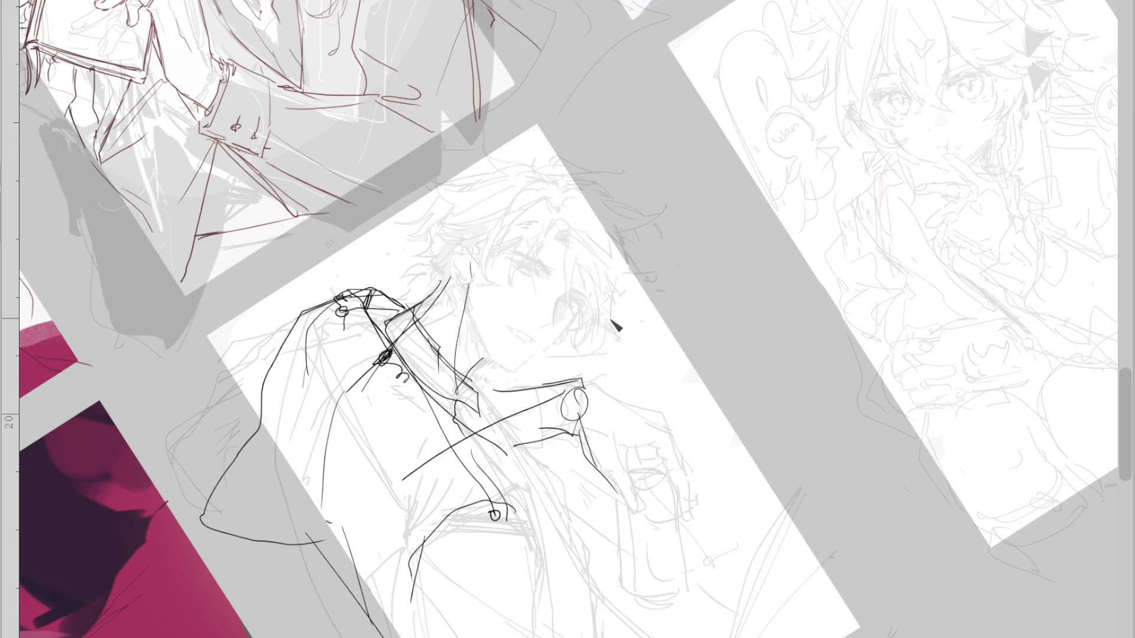
Reset the view upright and draw the shoulder curve with body lines below it
key("5")
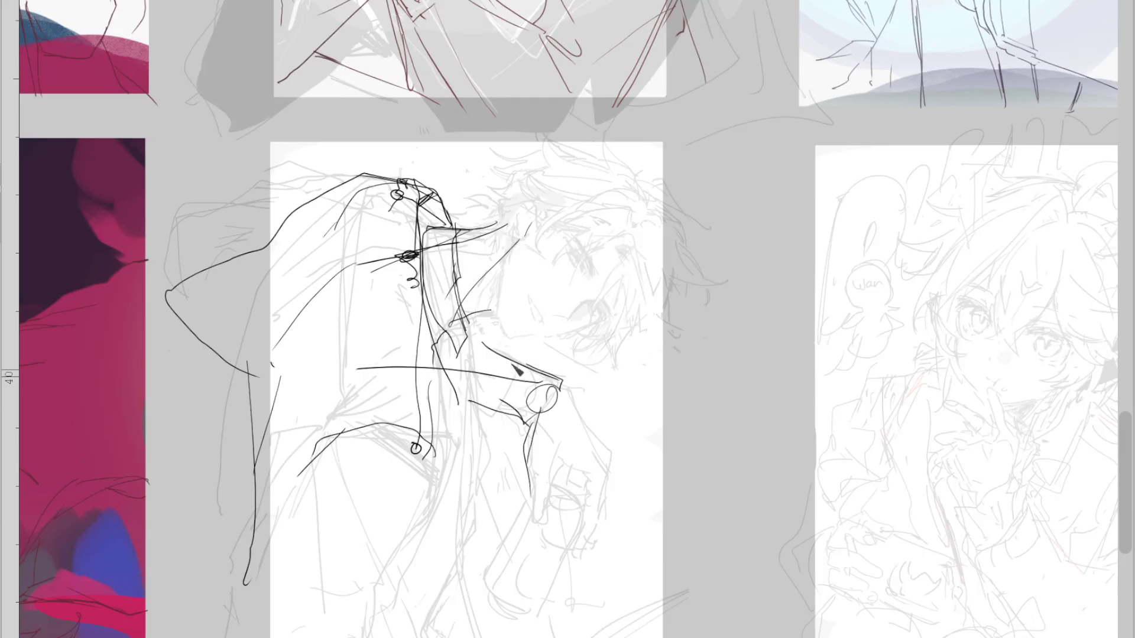
left_click_drag(416, 359, 333, 512)
key("ctrl+z")
left_click_drag(408, 347, 400, 376)
left_click_drag(350, 346, 341, 509)
left_click_drag(379, 408, 343, 553)
key("ctrl+z")
key("ctrl+z")
left_click_drag(347, 362, 383, 569)
key("ctrl+z")
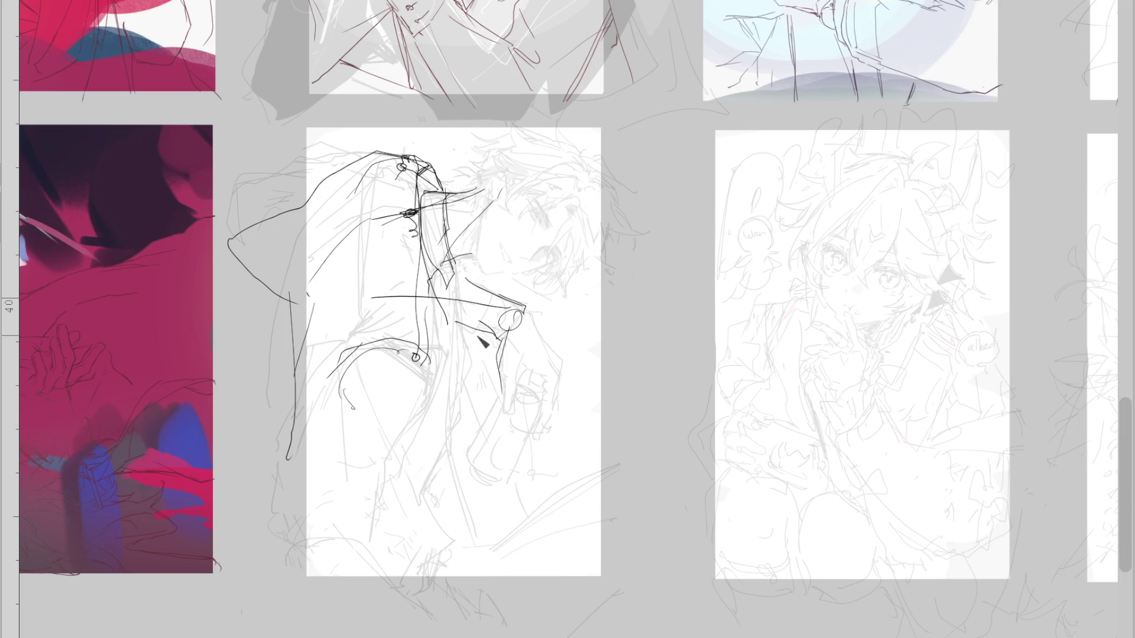
Erase the hood line end, hatch near the hood top, and add lines below the forearm
left_click_drag(473, 202, 471, 199)
left_click_drag(488, 198, 424, 202)
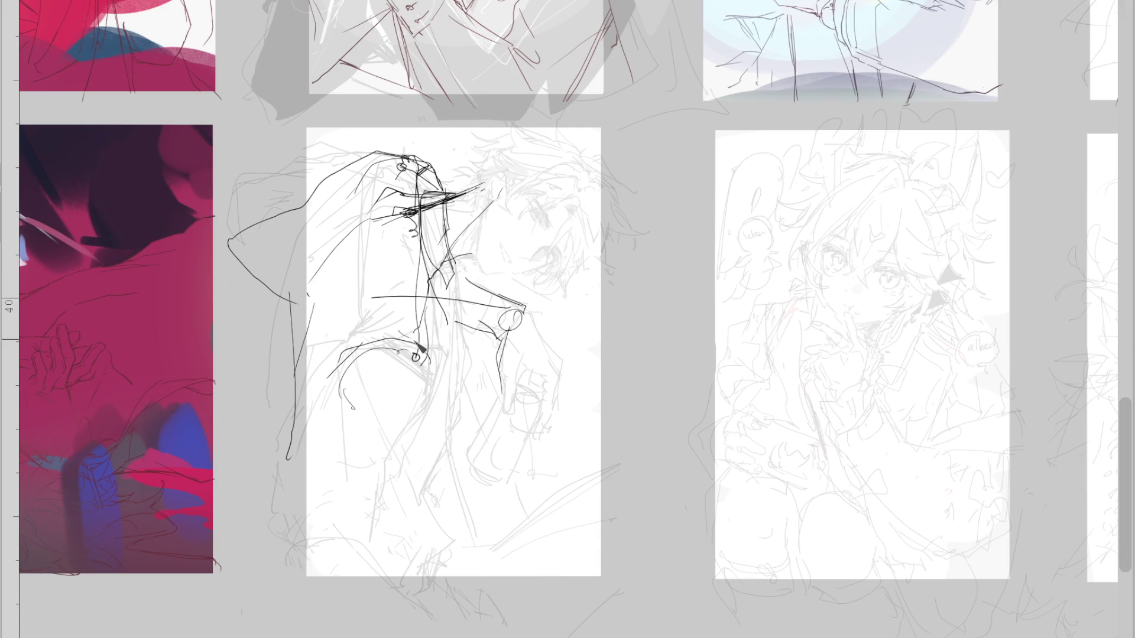
left_click_drag(424, 378, 383, 454)
left_click_drag(366, 357, 374, 543)
key("ctrl+z")
mouse_move(401, 414)
left_mouse_down()
mouse_move(380, 440)
mouse_move(375, 545)
left_mouse_up()
key("ctrl+z")
left_click_drag(383, 436, 342, 567)
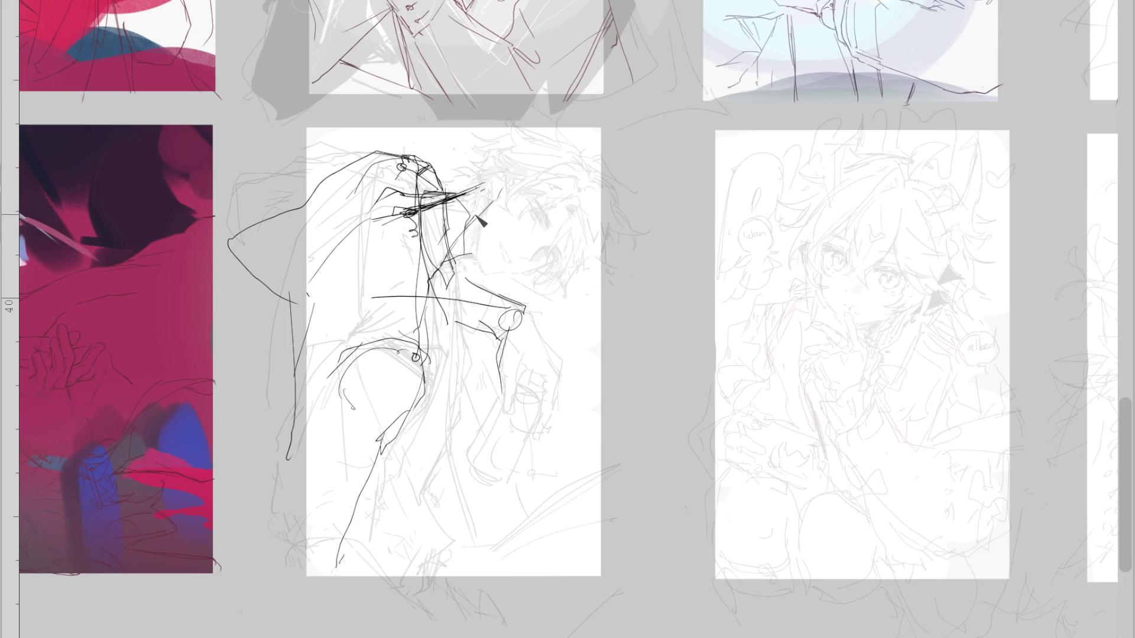
left_click_drag(440, 270, 431, 284)
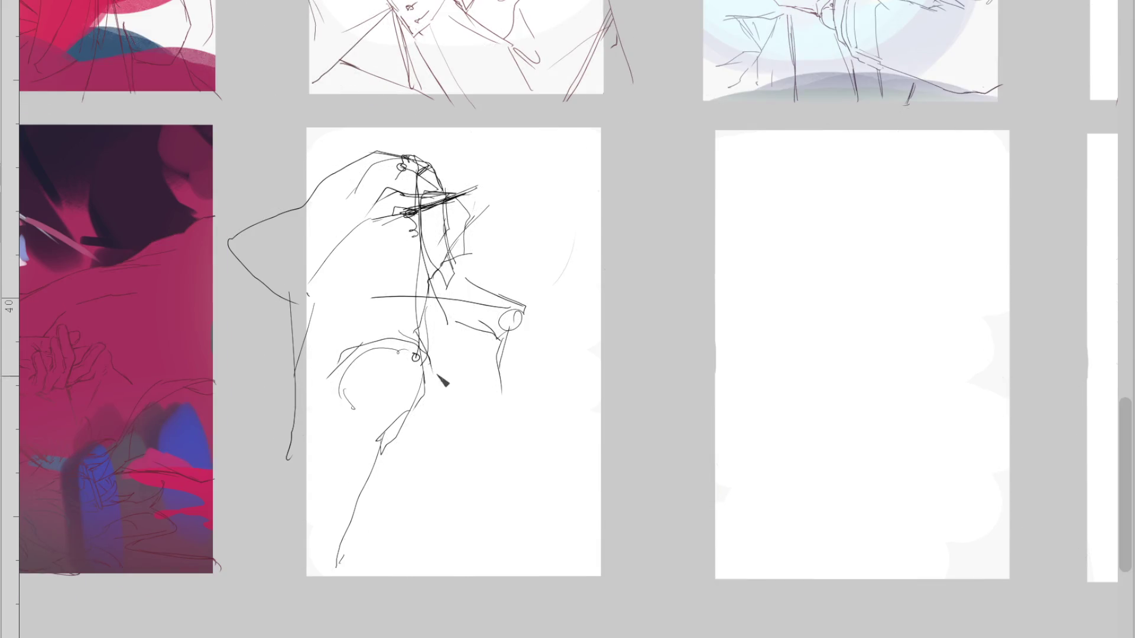
Sketch dark lines down the neck and along the hood's left contour, undoing a stray snout stroke
left_click_drag(450, 283, 458, 329)
left_click_drag(442, 281, 448, 357)
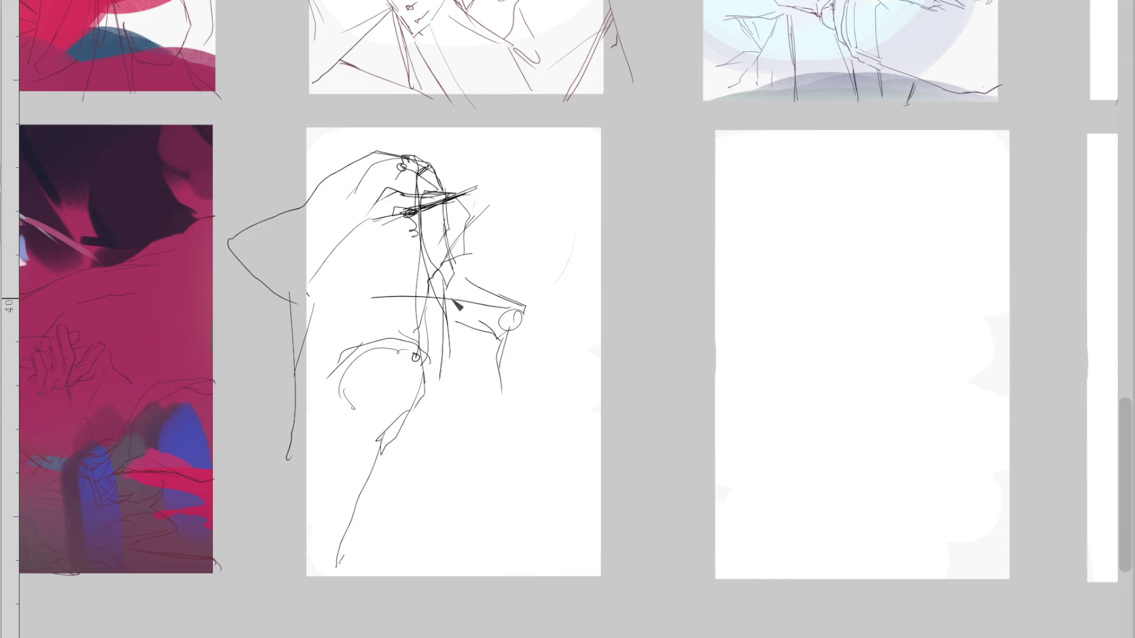
mouse_move(440, 296)
left_mouse_down()
mouse_move(459, 355)
mouse_move(442, 417)
left_mouse_up()
mouse_move(360, 172)
left_mouse_down()
mouse_move(299, 284)
mouse_move(293, 369)
left_mouse_up()
mouse_move(299, 263)
left_mouse_down()
mouse_move(296, 420)
mouse_move(329, 479)
left_mouse_up()
left_click_drag(298, 405, 323, 470)
left_click_drag(456, 296, 456, 355)
left_click_drag(464, 269, 457, 389)
key("ctrl+z")
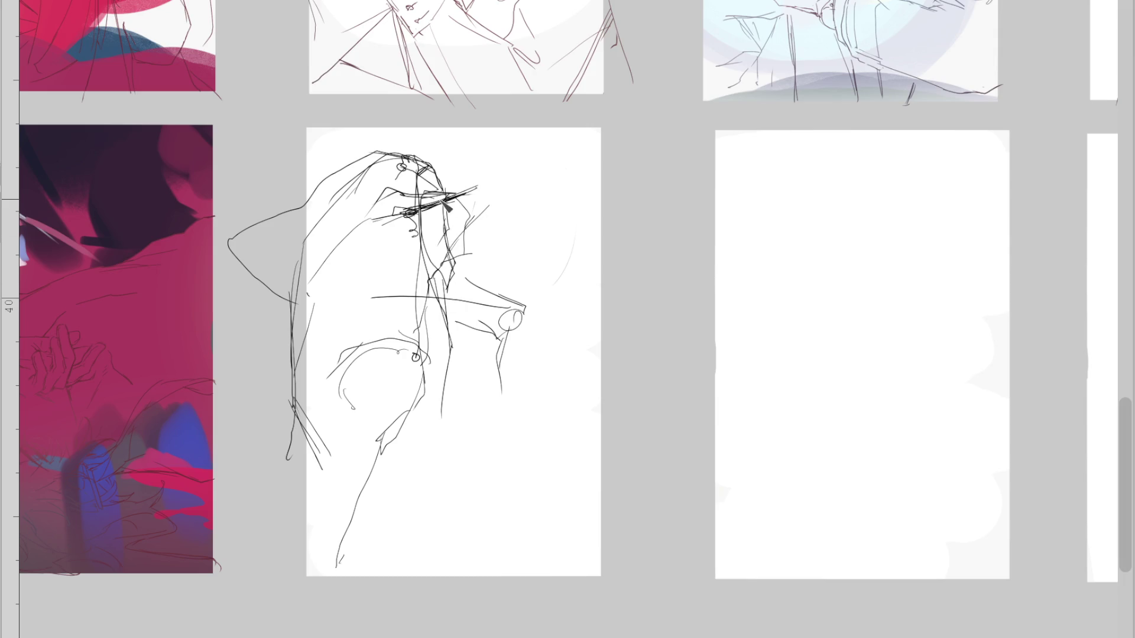
Rework the face area and shoulder arcs, discarding failed right-side lines and erasing stray face marks
mouse_move(461, 269)
left_mouse_down()
mouse_move(479, 206)
mouse_move(467, 220)
left_mouse_up()
mouse_move(419, 317)
left_mouse_down()
mouse_move(324, 393)
mouse_move(327, 406)
mouse_move(423, 436)
left_mouse_up()
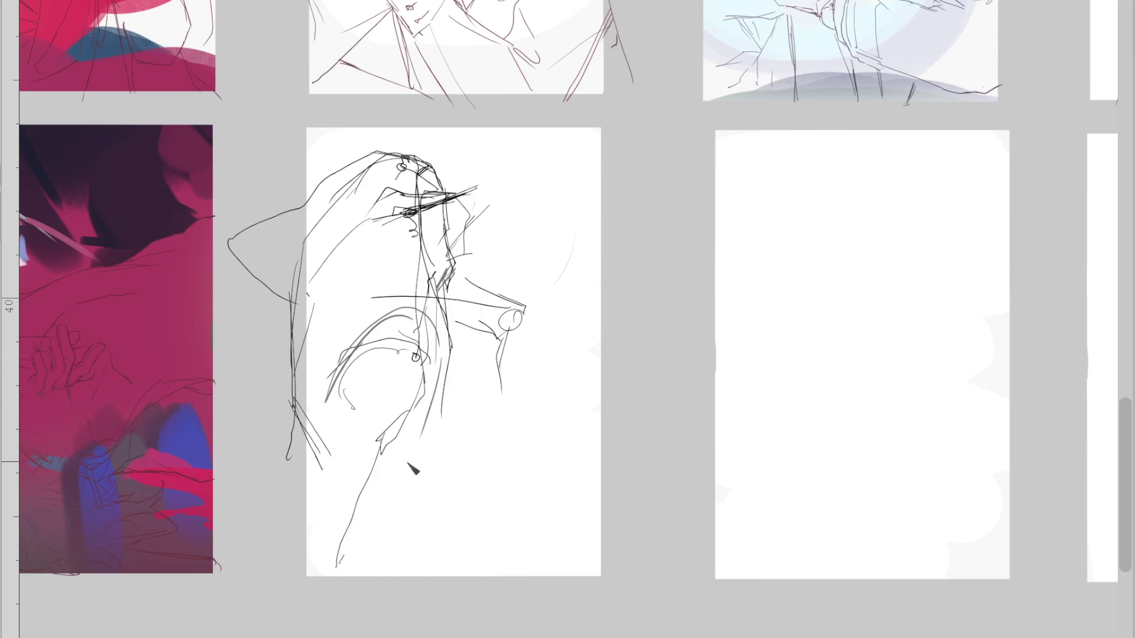
left_click_drag(464, 278, 447, 434)
key("ctrl+z")
left_click_drag(462, 266, 455, 405)
key("ctrl+z")
left_click_drag(450, 204, 460, 349)
key("ctrl+z")
left_click_drag(456, 253, 449, 272)
Shade a grey wedge under the face and sketch strokes around the lower hand
left_click_drag(453, 275, 431, 408)
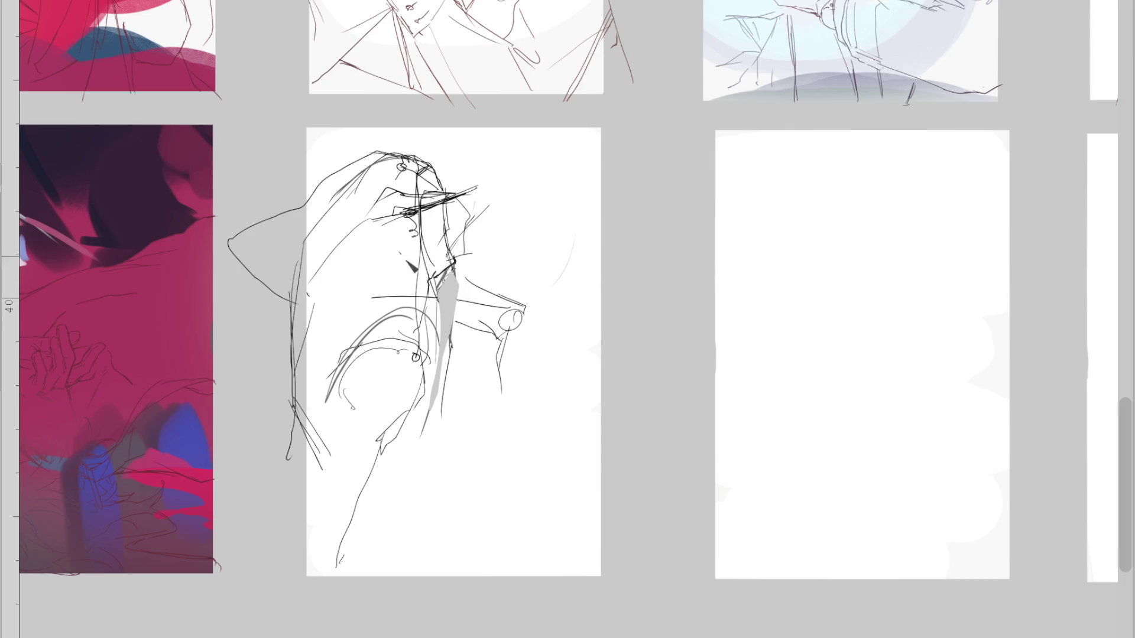
left_click_drag(460, 293, 442, 376)
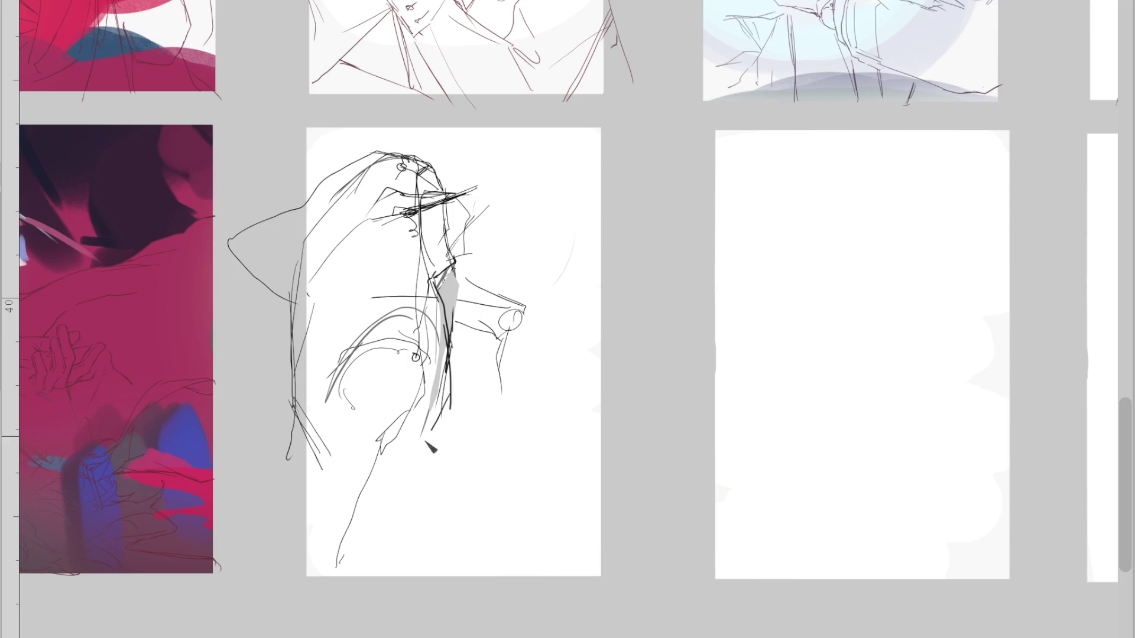
left_click_drag(449, 355, 430, 445)
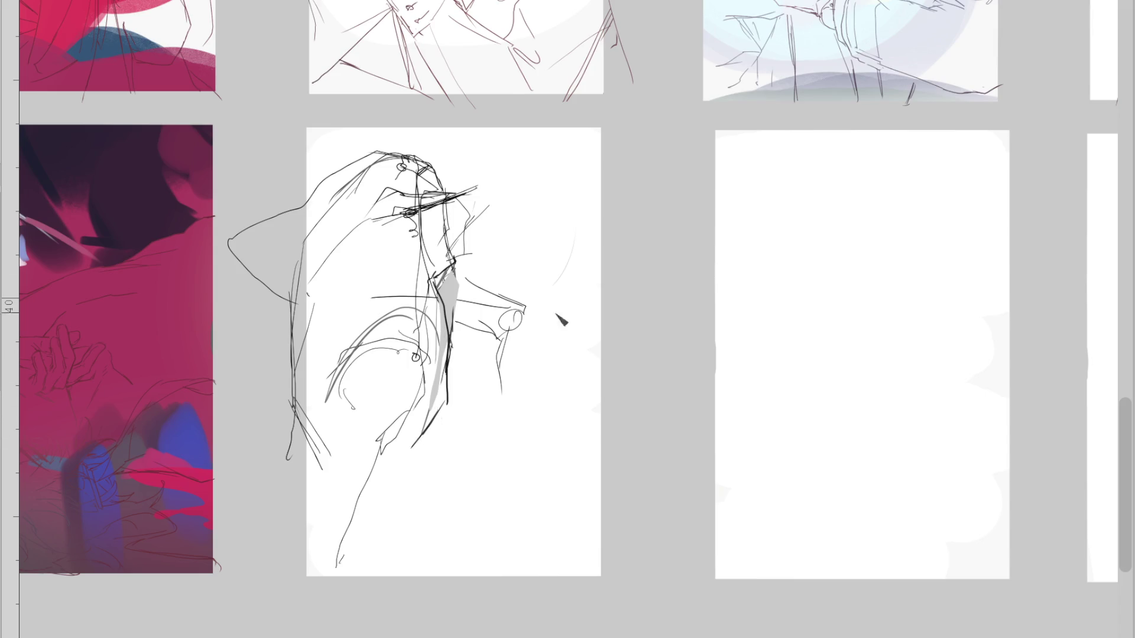
mouse_move(455, 337)
left_mouse_down()
mouse_move(418, 451)
mouse_move(390, 443)
left_mouse_up()
left_click_drag(450, 408, 411, 452)
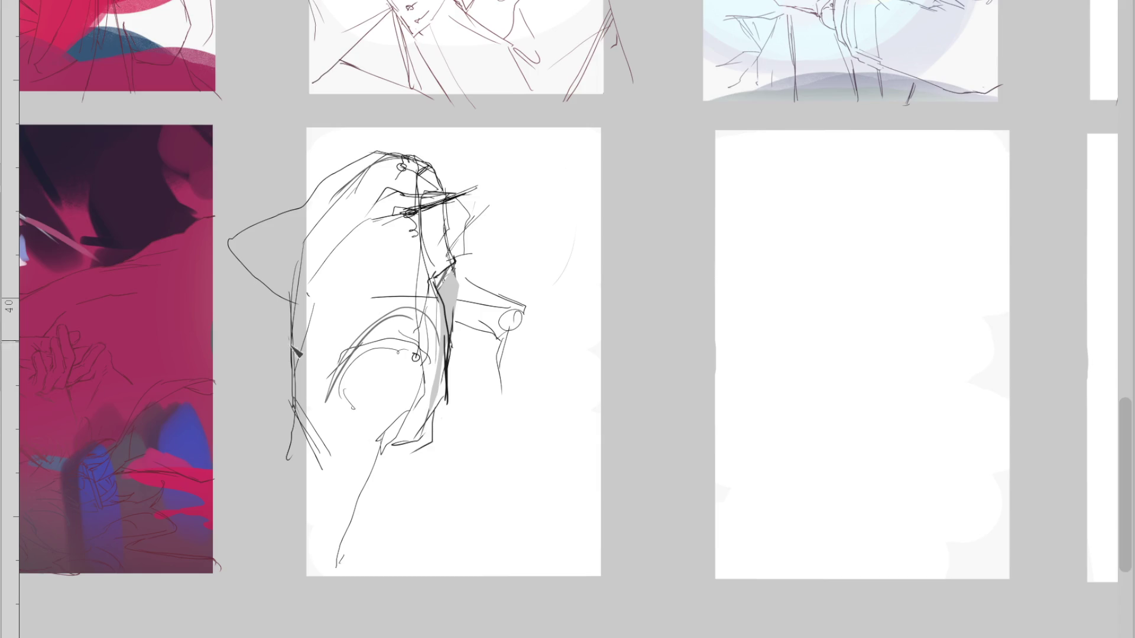
Redraw the head's left contour with side strokes, sketching the lower curve and undoing the ellipse
mouse_move(303, 283)
left_mouse_down()
mouse_move(295, 386)
mouse_move(308, 409)
left_mouse_up()
key("ctrl+z")
key("ctrl+z")
mouse_move(376, 218)
left_mouse_down()
mouse_move(293, 299)
mouse_move(304, 360)
left_mouse_up()
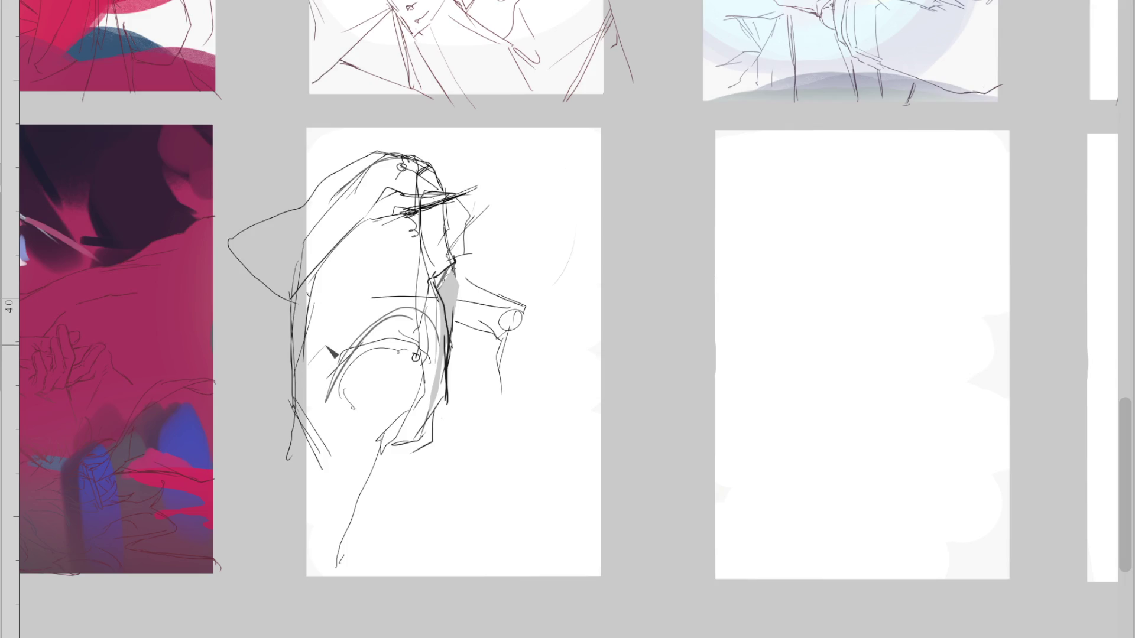
left_click_drag(332, 302, 344, 356)
mouse_move(375, 263)
left_mouse_down()
mouse_move(340, 323)
mouse_move(323, 470)
left_mouse_up()
mouse_move(423, 444)
left_mouse_down()
mouse_move(426, 464)
mouse_move(349, 473)
left_mouse_up()
left_click_drag(408, 325, 414, 334)
key("ctrl+z")
Draw pink guide lines through the body and down the leg, removing the long stray curve
key("e")
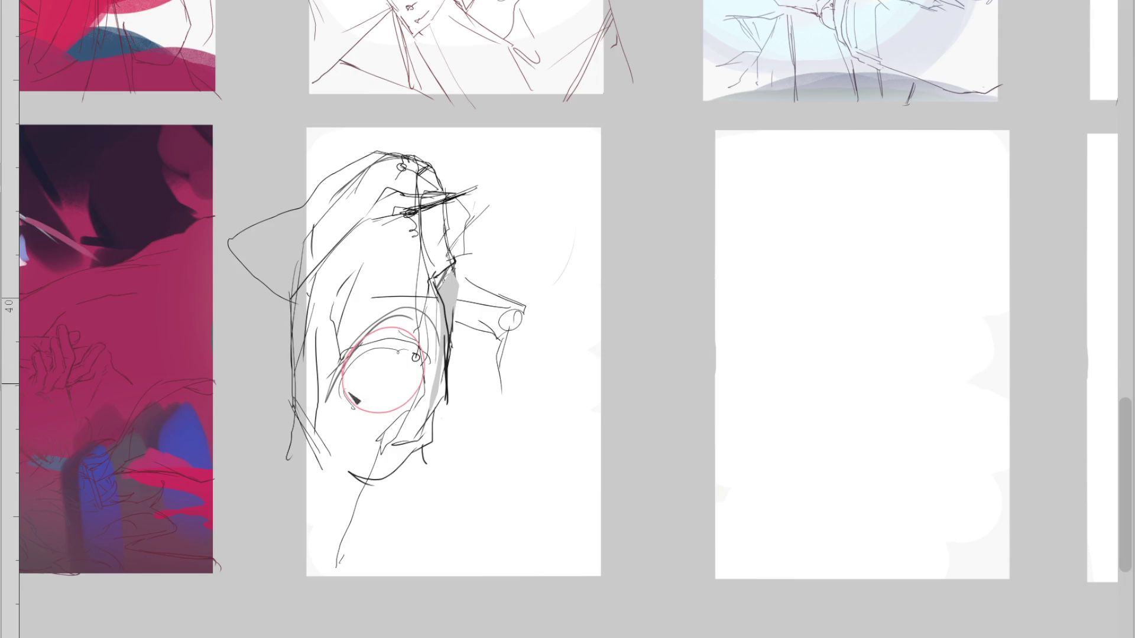
left_click_drag(410, 208, 417, 312)
left_click_drag(412, 460, 442, 525)
mouse_move(444, 402)
left_mouse_down()
mouse_move(425, 432)
mouse_move(433, 421)
left_mouse_up()
left_click_drag(350, 492, 361, 577)
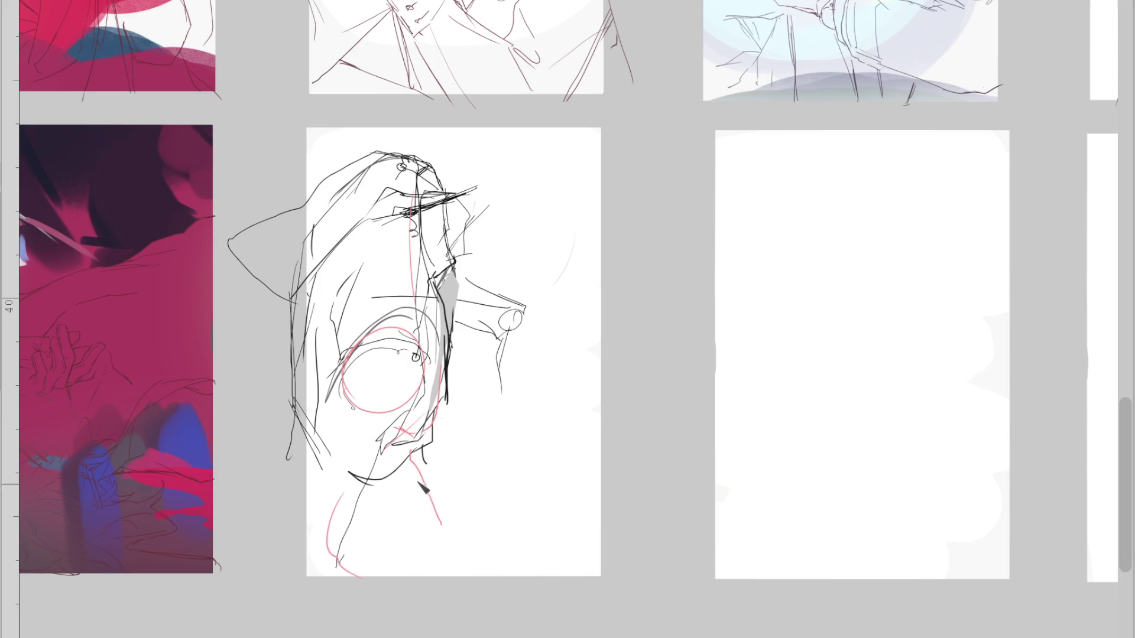
key("ctrl+z")
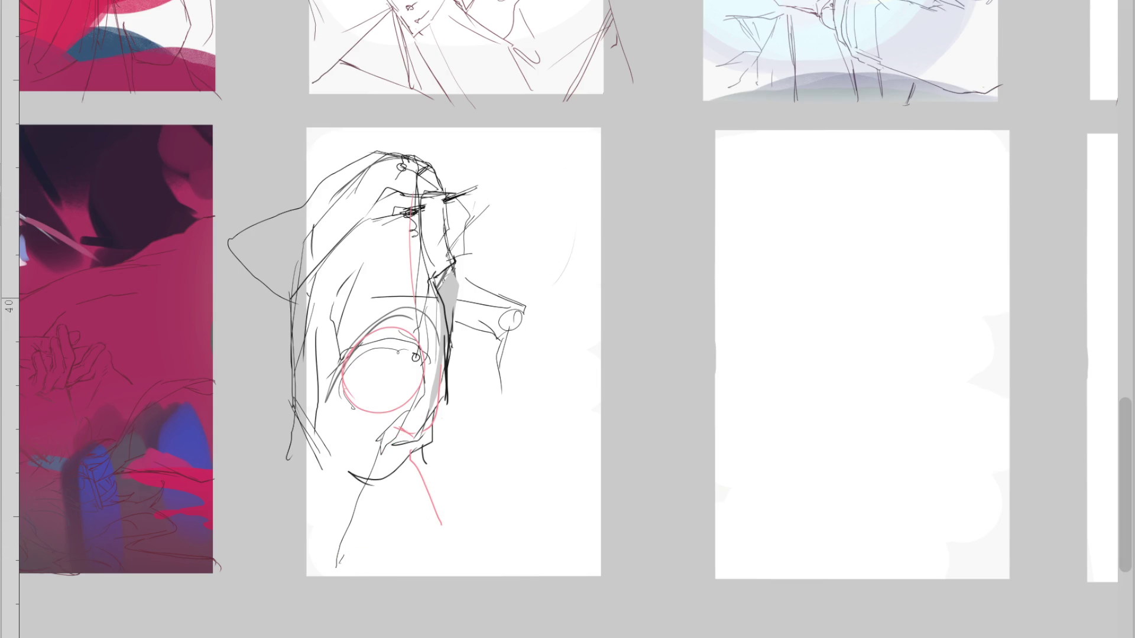
Redraw the sleeve and hand lines in black and darken the hood and left sleeve edges
left_click_drag(437, 415, 375, 482)
left_click_drag(313, 446, 278, 515)
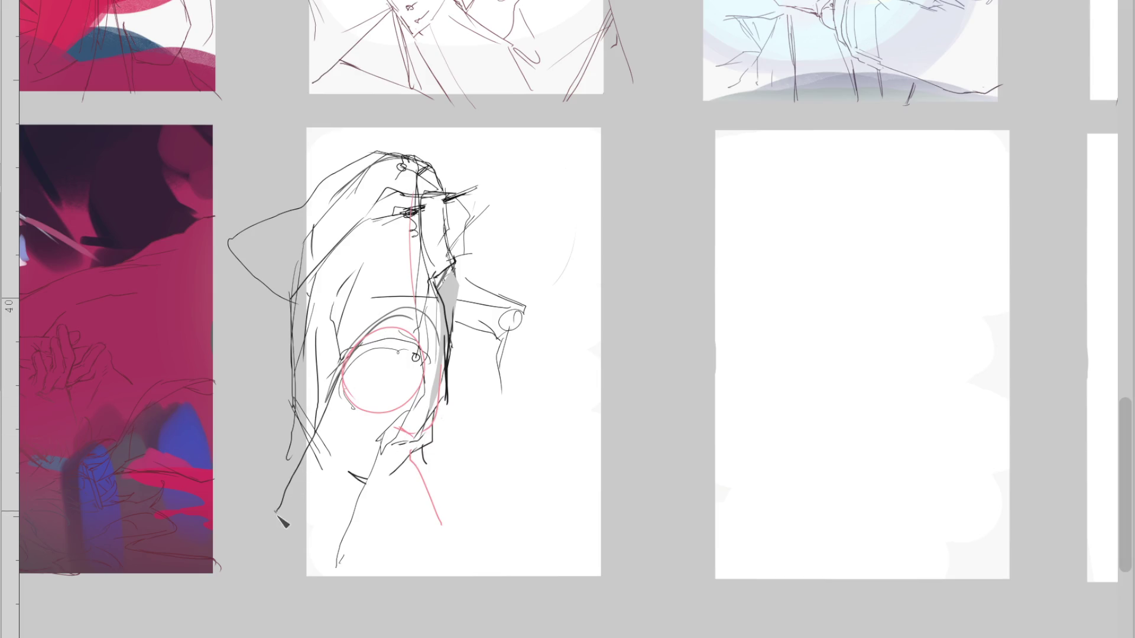
left_click_drag(372, 477, 338, 554)
key("ctrl+z")
key("ctrl+z")
left_click_drag(414, 404, 347, 548)
left_click_drag(336, 387, 284, 519)
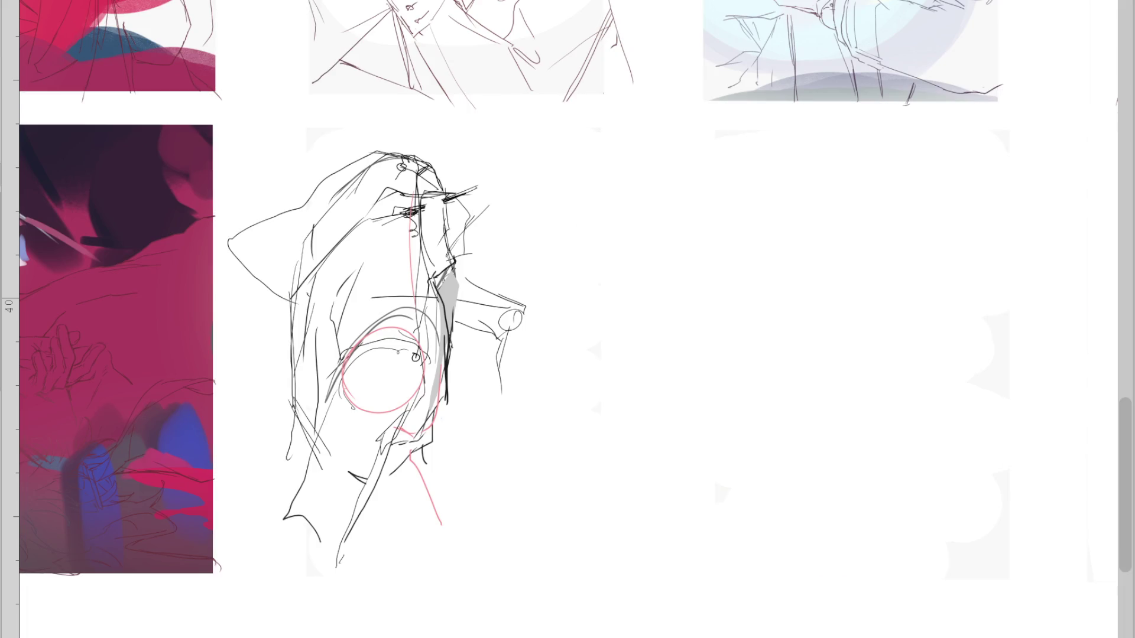
key("ctrl+z")
left_click_drag(320, 253, 332, 241)
left_click_drag(294, 305, 320, 478)
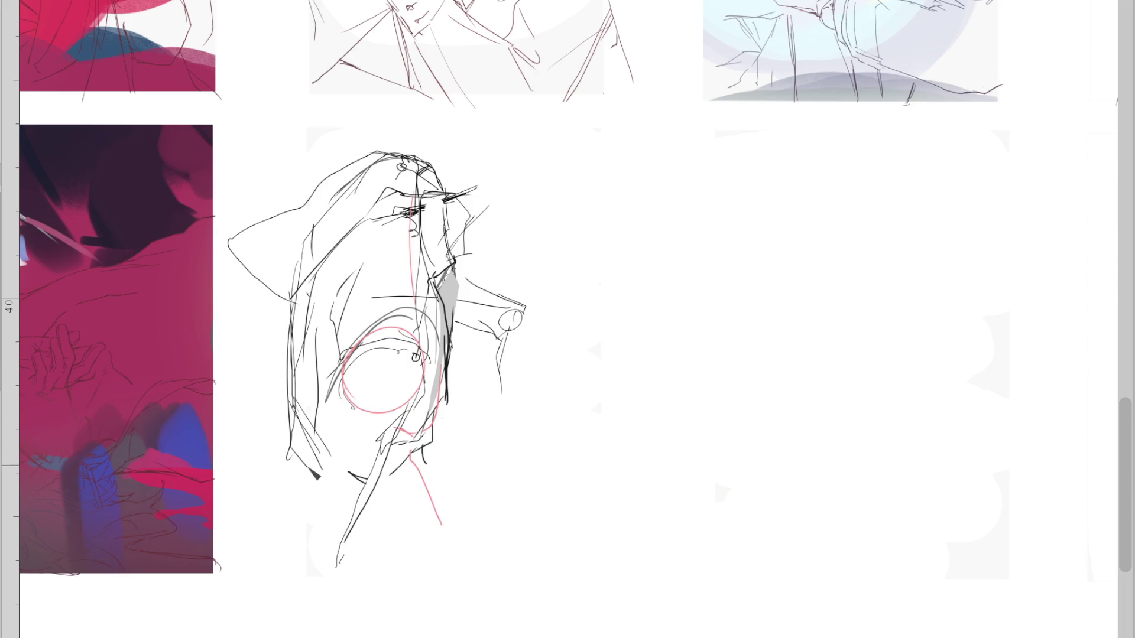
mouse_move(440, 412)
left_mouse_down()
mouse_move(471, 448)
mouse_move(405, 529)
mouse_move(358, 521)
left_mouse_up()
key("ctrl+z")
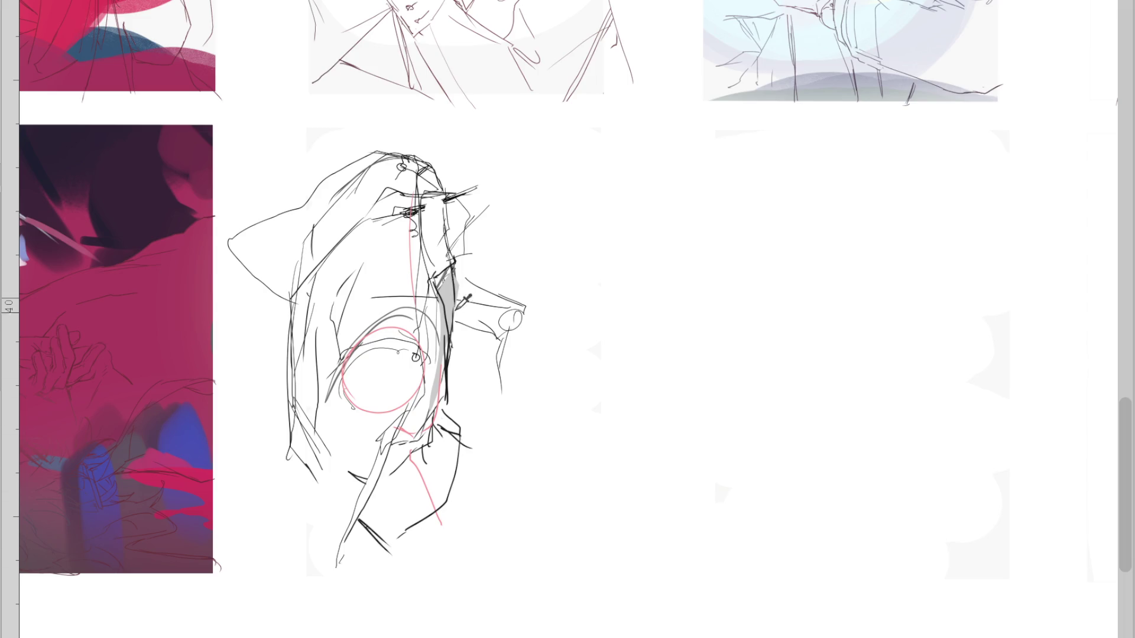
Hatch the shaded collar wedge under the face, extending the hatching downward
left_click_drag(452, 269, 461, 299)
key("ctrl+z")
left_click_drag(433, 214, 441, 227)
key("ctrl+z")
left_click_drag(439, 273, 458, 307)
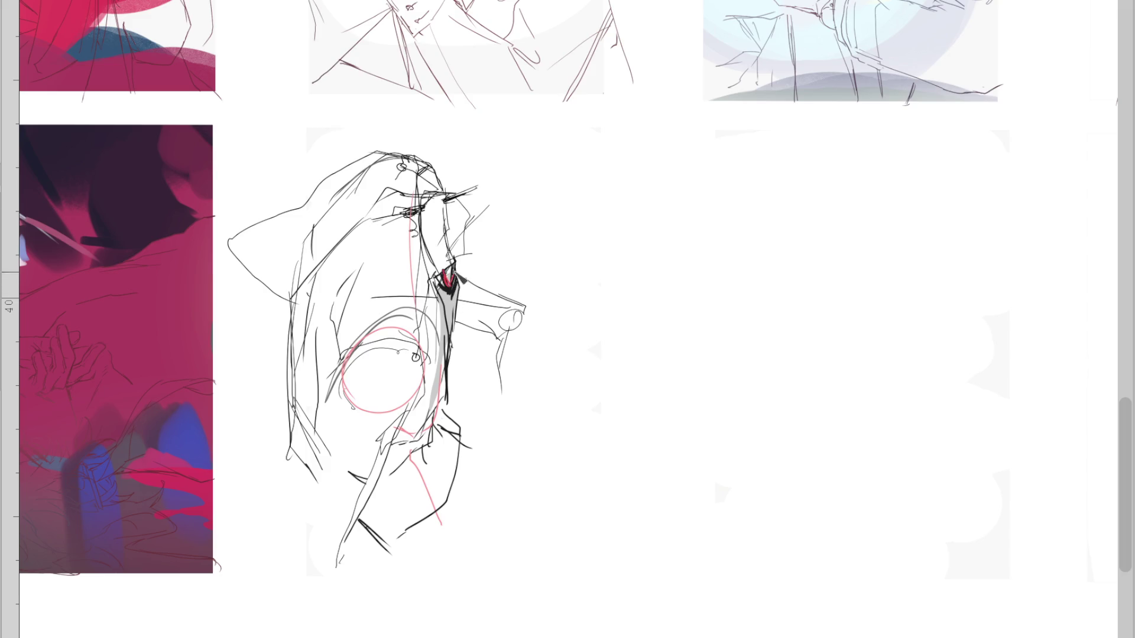
mouse_move(450, 276)
left_mouse_down()
mouse_move(460, 304)
mouse_move(442, 303)
mouse_move(456, 312)
mouse_move(461, 349)
left_mouse_up()
key("ctrl+z")
left_click_drag(455, 310, 457, 373)
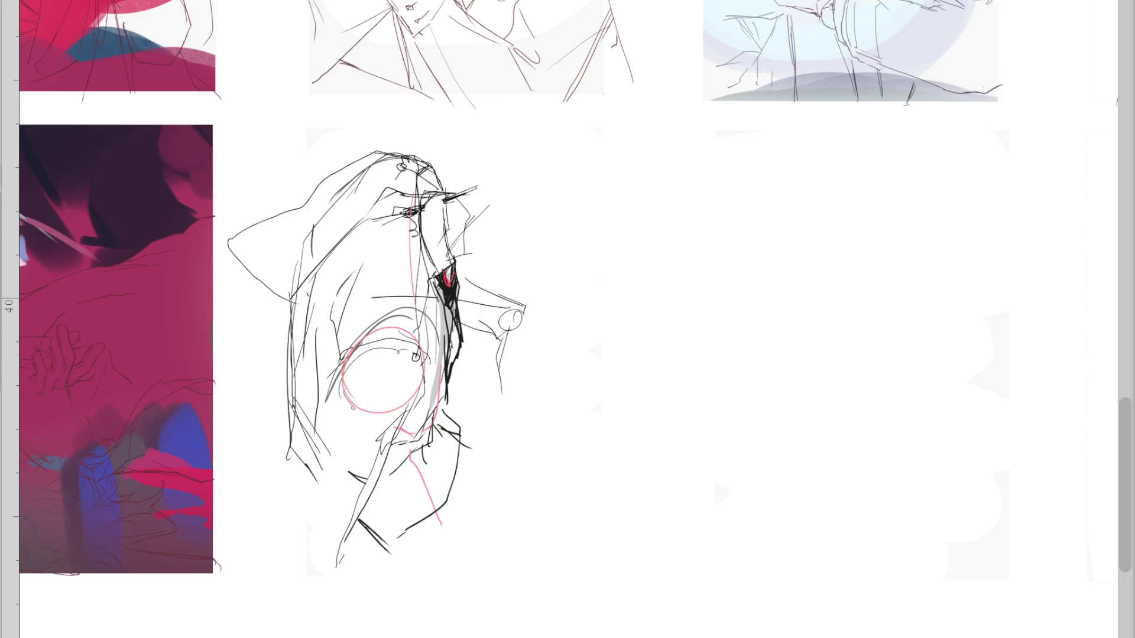
Mirror and rotate the canvas, then add hatch strokes near the lower hand and shoulder top
key("m")
left_click_drag(576, 583, 719, 501)
left_click_drag(654, 567, 666, 577)
key("ctrl+z")
left_click_drag(738, 559, 705, 591)
left_click_drag(790, 288, 801, 316)
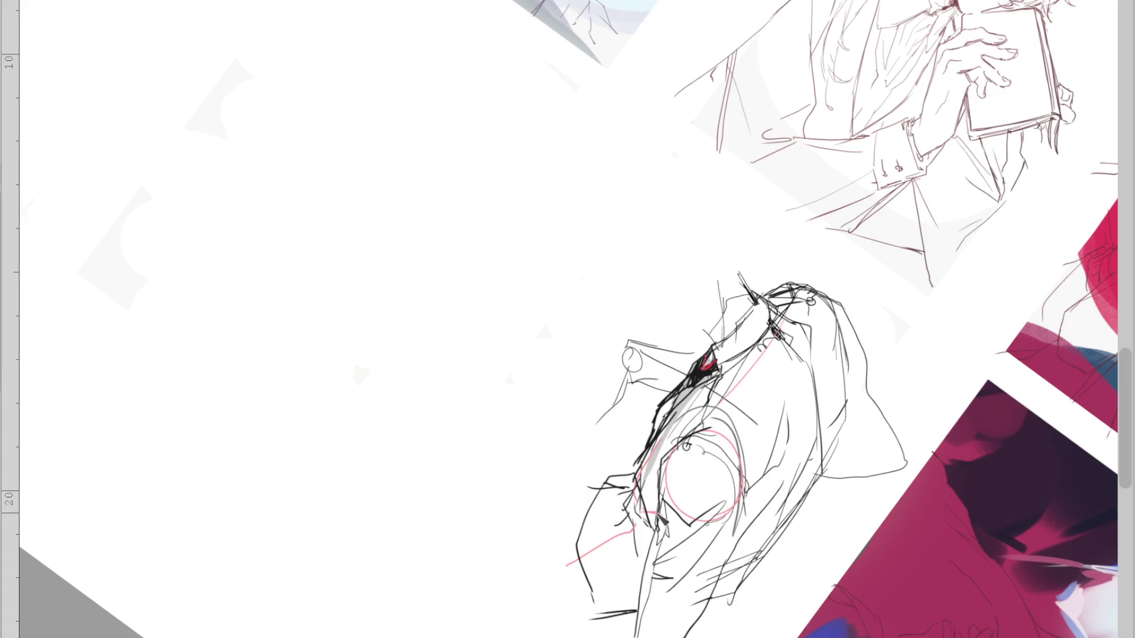
Flip the canvas back, draw a stroke down the arm, and reset the view rotation
key("m")
left_click_drag(508, 478, 495, 557)
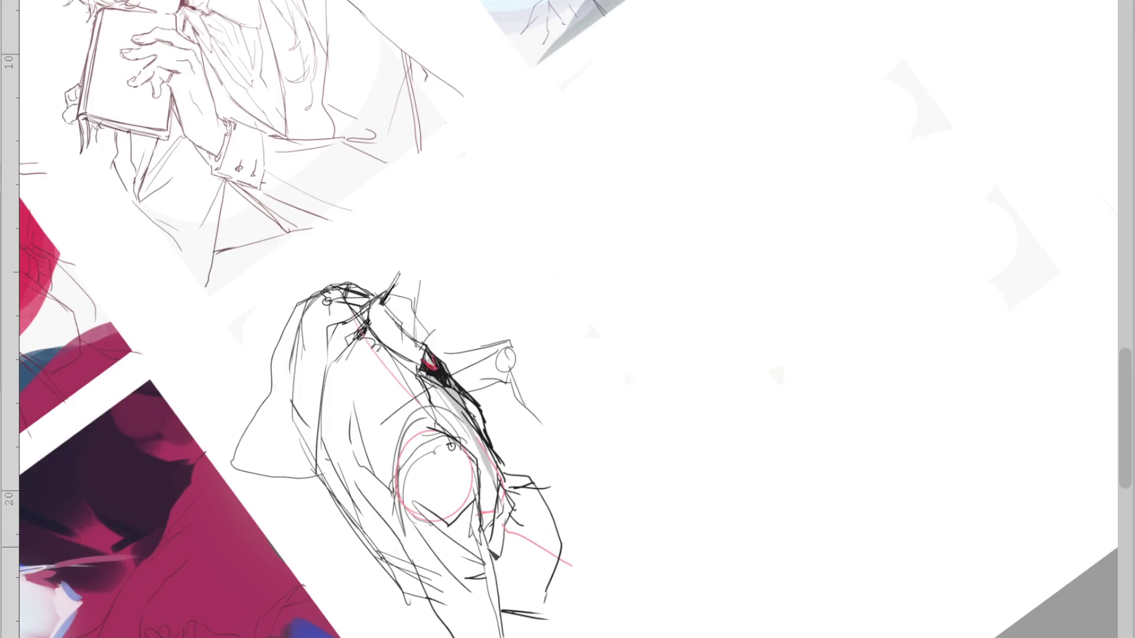
key("at")
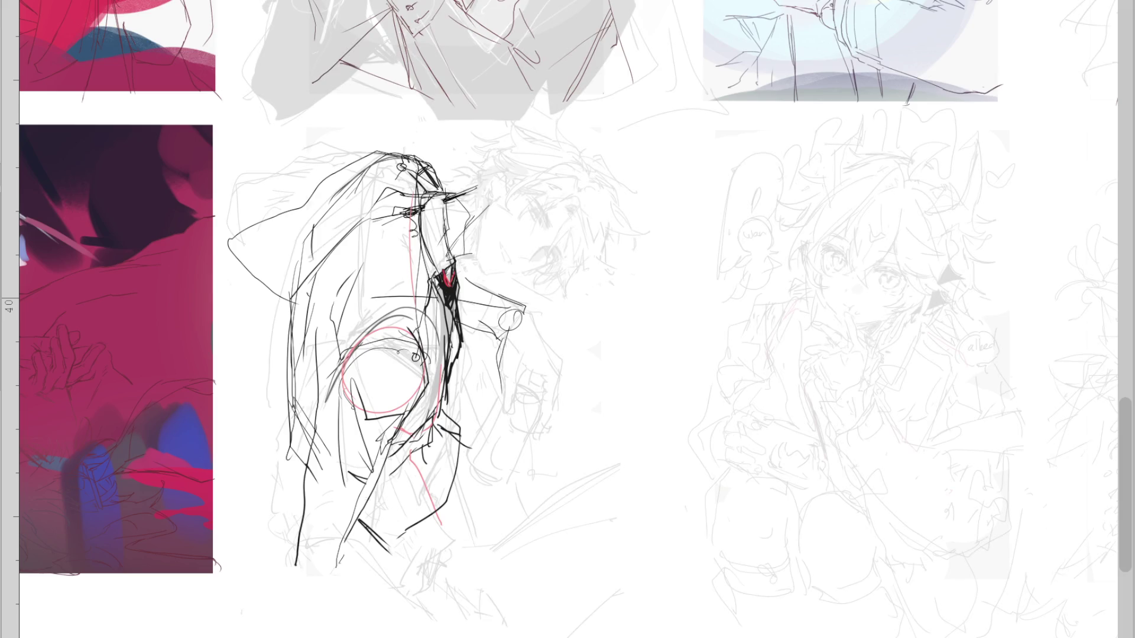
Redraw the waist stroke, replace the lower pink line with a dark curve, and compare layer visibility
key("ctrl+z")
mouse_move(437, 445)
left_mouse_down()
mouse_move(469, 464)
mouse_move(390, 561)
left_mouse_up()
left_click_drag(461, 476, 387, 575)
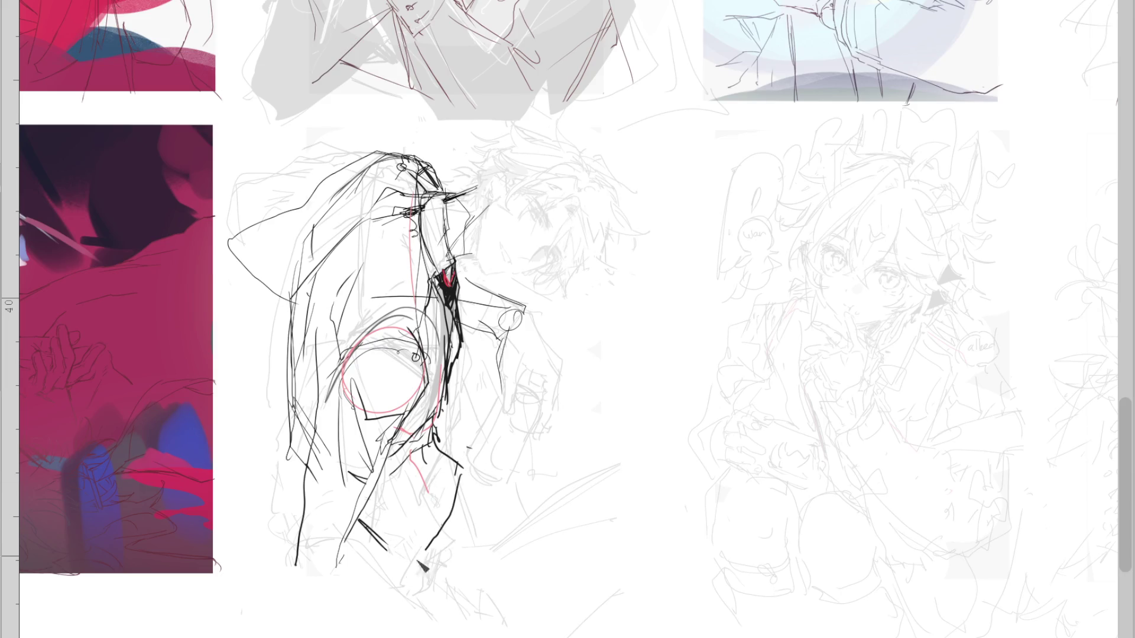
key("Delete")
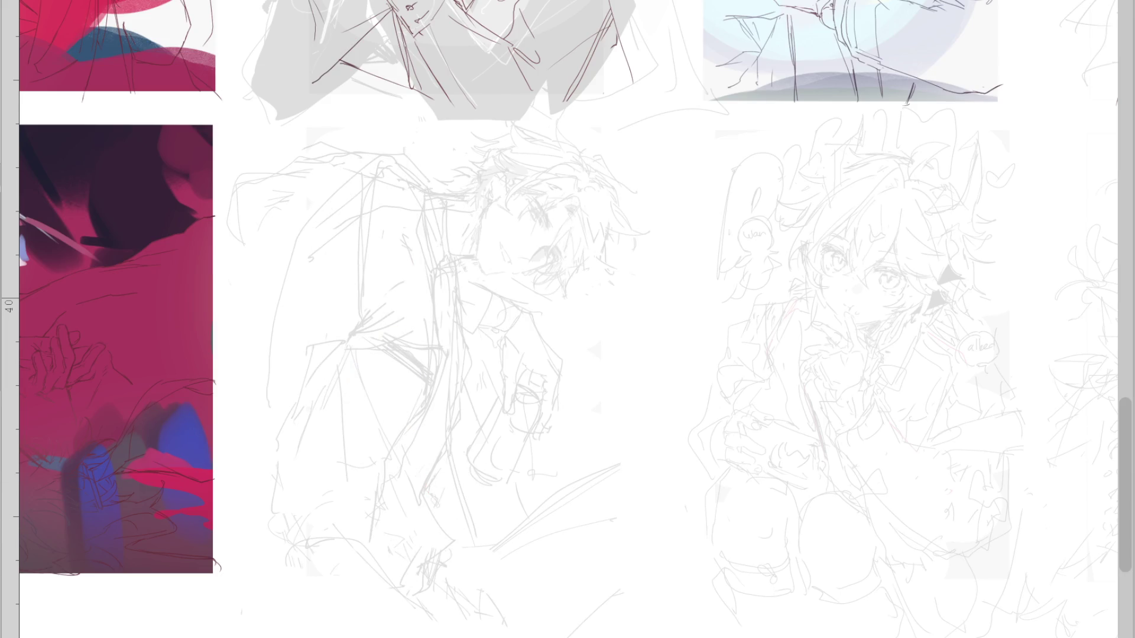
key("ctrl+z")
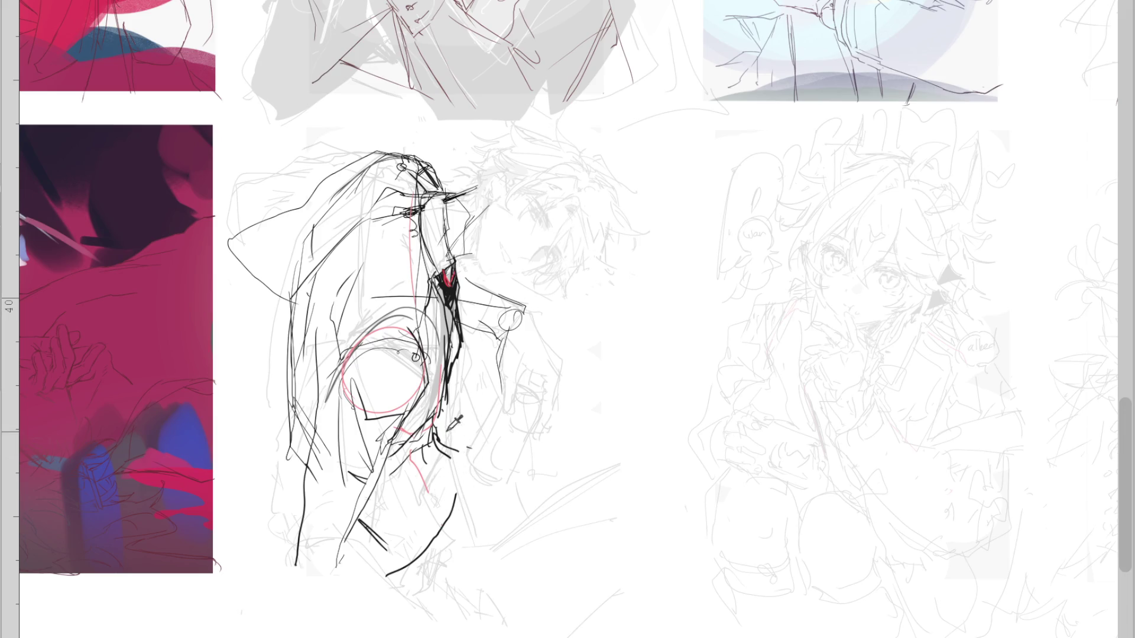
Ink strokes along the figure's left contour and lower hem, undoing the overlong ones
mouse_move(437, 443)
left_mouse_down()
mouse_move(471, 471)
mouse_move(456, 456)
mouse_move(467, 461)
mouse_move(417, 455)
mouse_move(425, 467)
left_mouse_up()
key("ctrl+z")
left_click_drag(293, 360, 303, 452)
left_click_drag(289, 400, 310, 485)
left_click_drag(350, 532, 370, 573)
key("ctrl+z")
key("ctrl+z")
left_click_drag(359, 519, 345, 567)
left_click_drag(369, 490, 445, 525)
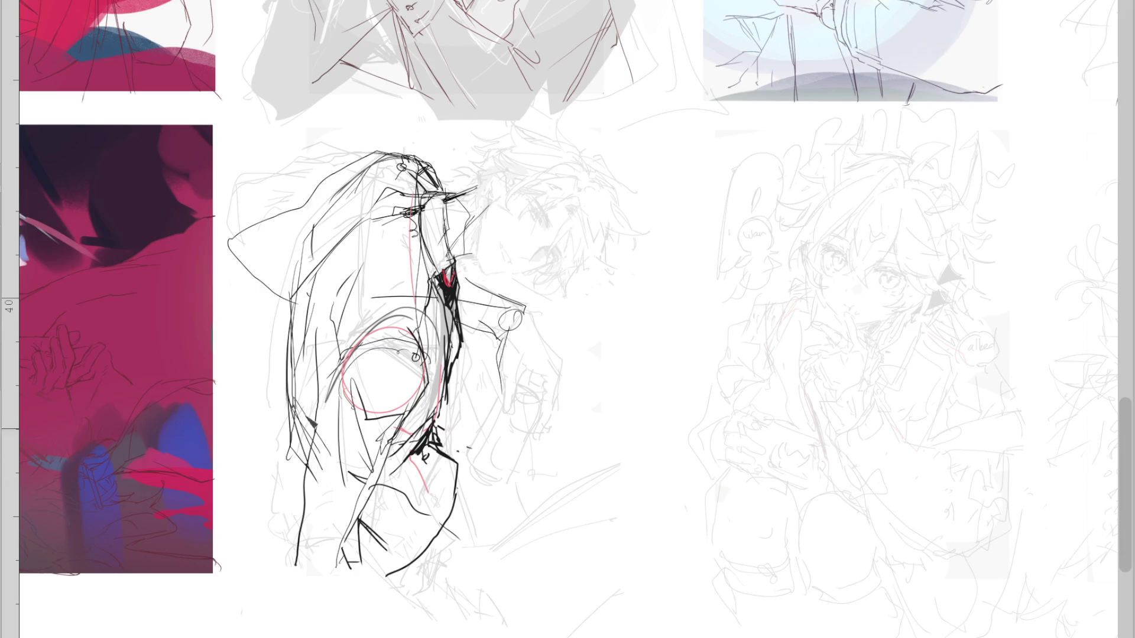
Try horizontal and vertical lines across the figure, undo them, and erase the lower body's right contour
left_click_drag(385, 326, 296, 458)
left_click_drag(400, 370, 394, 409)
key("ctrl+z")
key("ctrl+z")
Draw the long left contour of the legs and thin strokes near the bottom, undoing stray tails
key("ctrl+z")
mouse_move(443, 454)
left_mouse_down()
mouse_move(464, 468)
mouse_move(408, 565)
left_mouse_up()
key("e")
Redraw the lower body's outer contour and erase the lines inside it
key("p")
left_click_drag(360, 522, 452, 404)
key("e")
left_click_drag(441, 464, 374, 524)
key("p")
left_click_drag(427, 482, 358, 531)
left_click_drag(348, 404, 278, 553)
mouse_move(343, 509)
left_mouse_down()
mouse_move(357, 592)
mouse_move(301, 618)
left_mouse_up()
key("ctrl+z")
key("ctrl+z")
left_click_drag(329, 520, 386, 535)
key("ctrl+z")
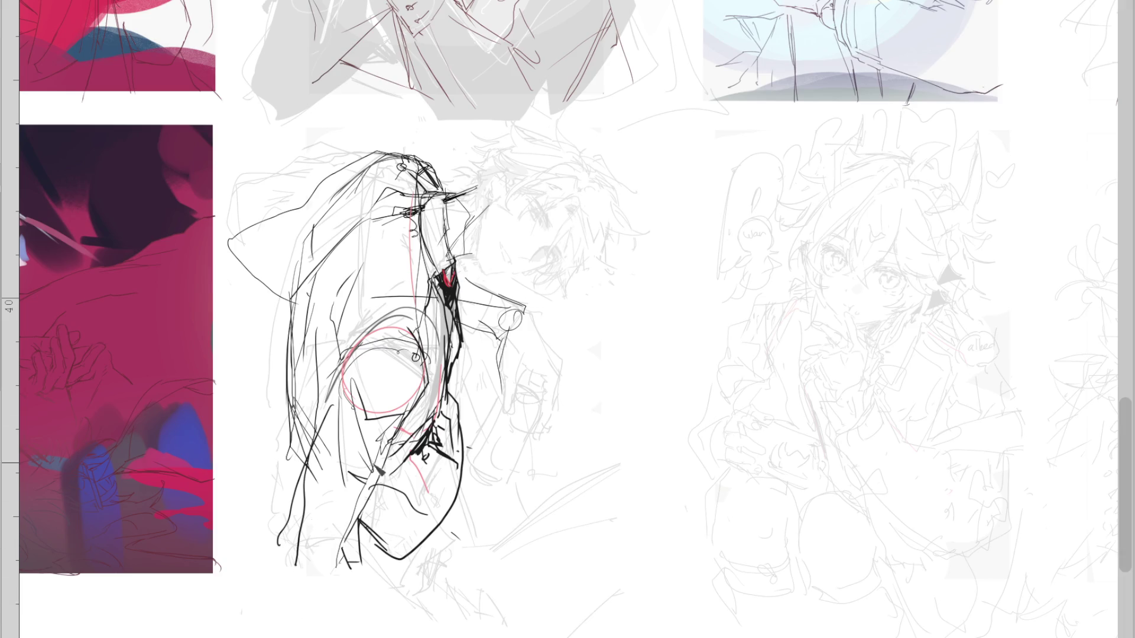
left_click_drag(422, 414, 379, 523)
left_click_drag(373, 421, 340, 552)
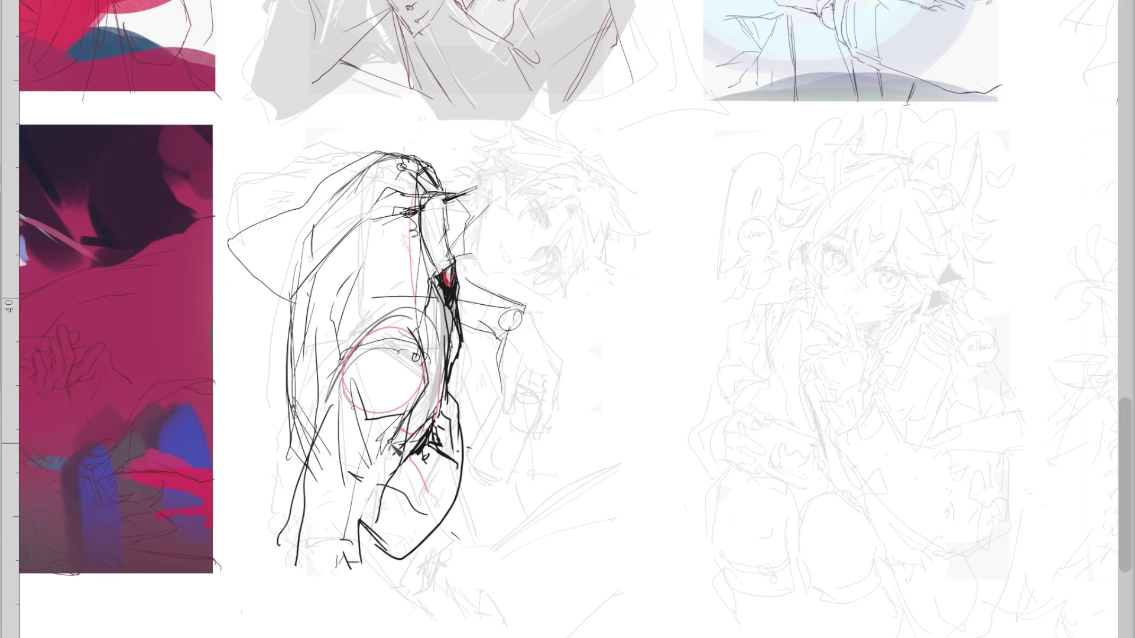
Sketch the hood's upper-left curve, collar lines and torso's left edge, and rework the lower-right torso line
mouse_move(382, 155)
left_mouse_down()
mouse_move(301, 198)
mouse_move(230, 273)
left_mouse_up()
mouse_move(458, 271)
left_mouse_down()
mouse_move(506, 295)
mouse_move(474, 330)
left_mouse_up()
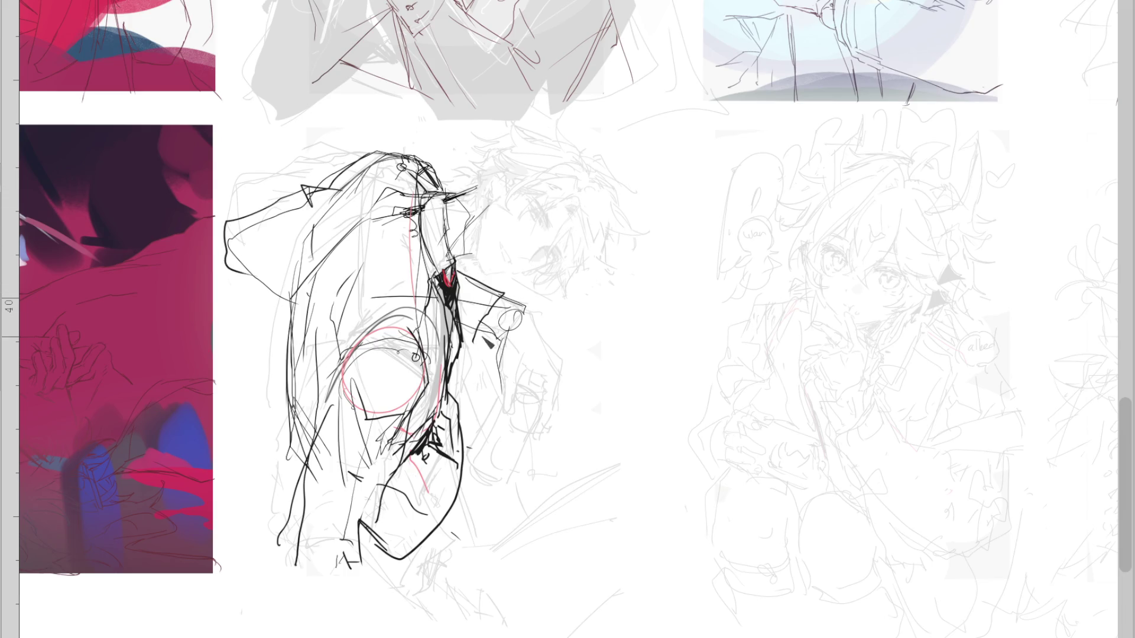
left_click_drag(311, 254, 290, 414)
mouse_move(454, 467)
left_mouse_down()
mouse_move(434, 476)
mouse_move(459, 481)
left_mouse_up()
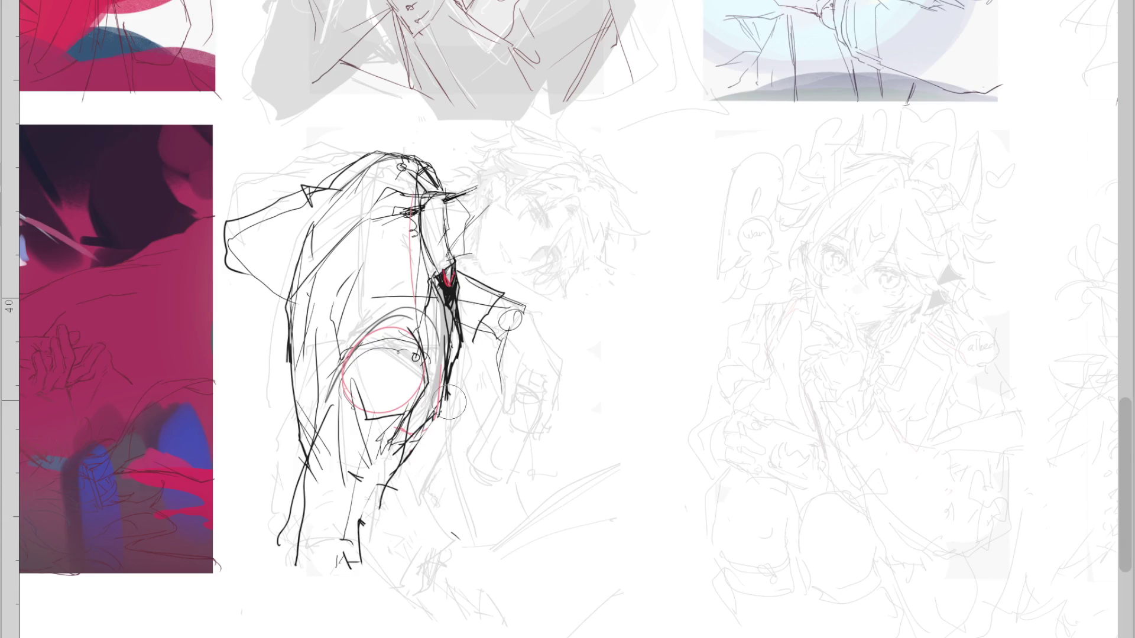
left_click_drag(430, 417, 391, 470)
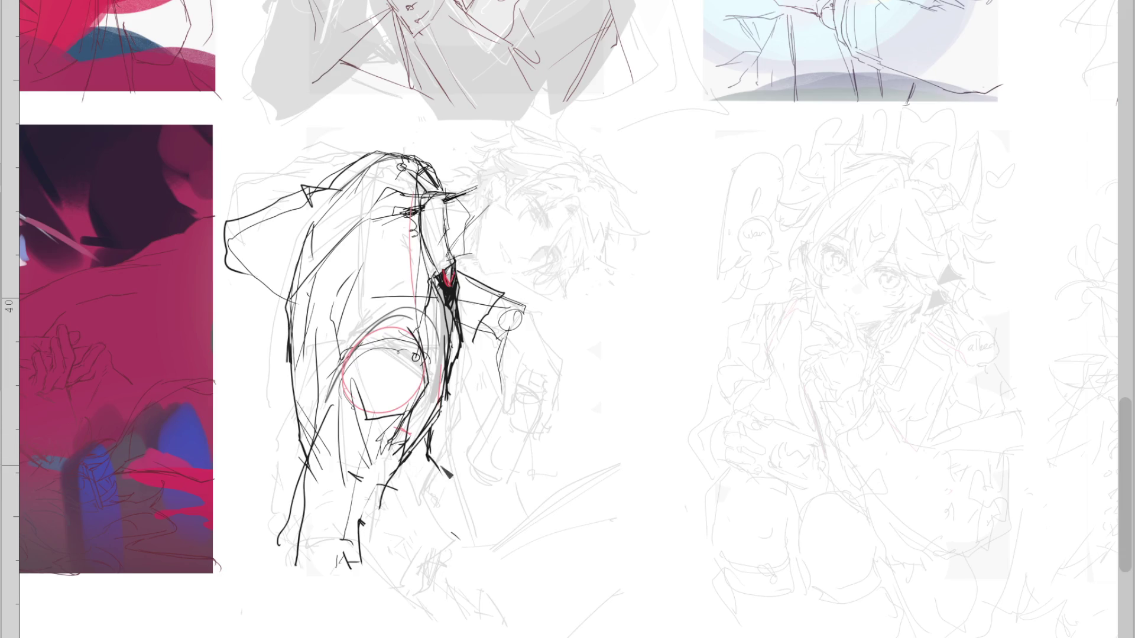
Extend the lower-right torso line and try a stroke down the lower leg, then remove it
mouse_move(431, 462)
left_mouse_down()
mouse_move(455, 476)
mouse_move(417, 570)
left_mouse_up()
key("ctrl+z")
key("ctrl+z")
left_click_drag(437, 473, 376, 556)
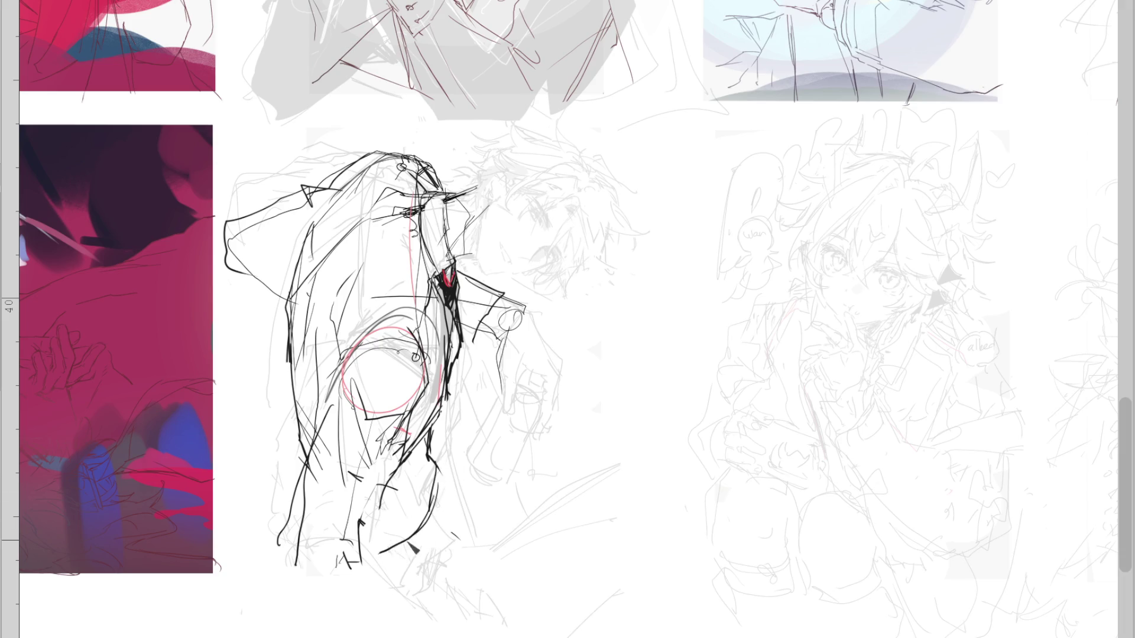
left_click_drag(427, 490, 376, 559)
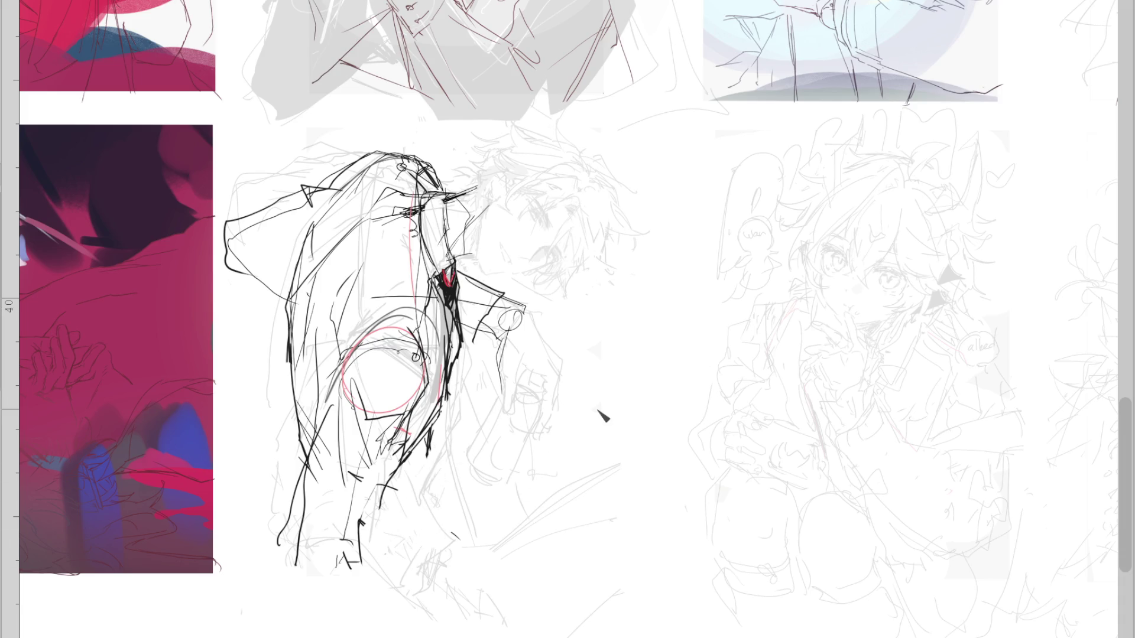
With the view mirrored and centred, redraw the figure's right side and a long lower-left line
key("m")
left_click_drag(876, 388, 598, 388)
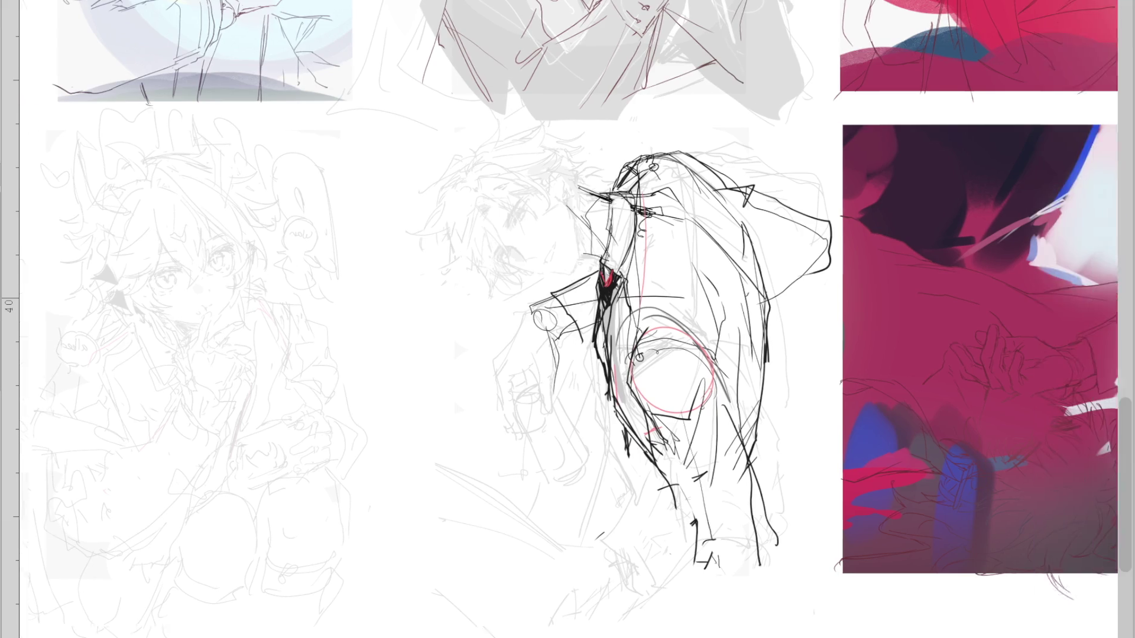
mouse_move(569, 292)
left_mouse_down()
mouse_move(583, 355)
mouse_move(570, 500)
left_mouse_up()
left_click_drag(238, 464, 400, 547)
key("ctrl+z")
key("ctrl+z")
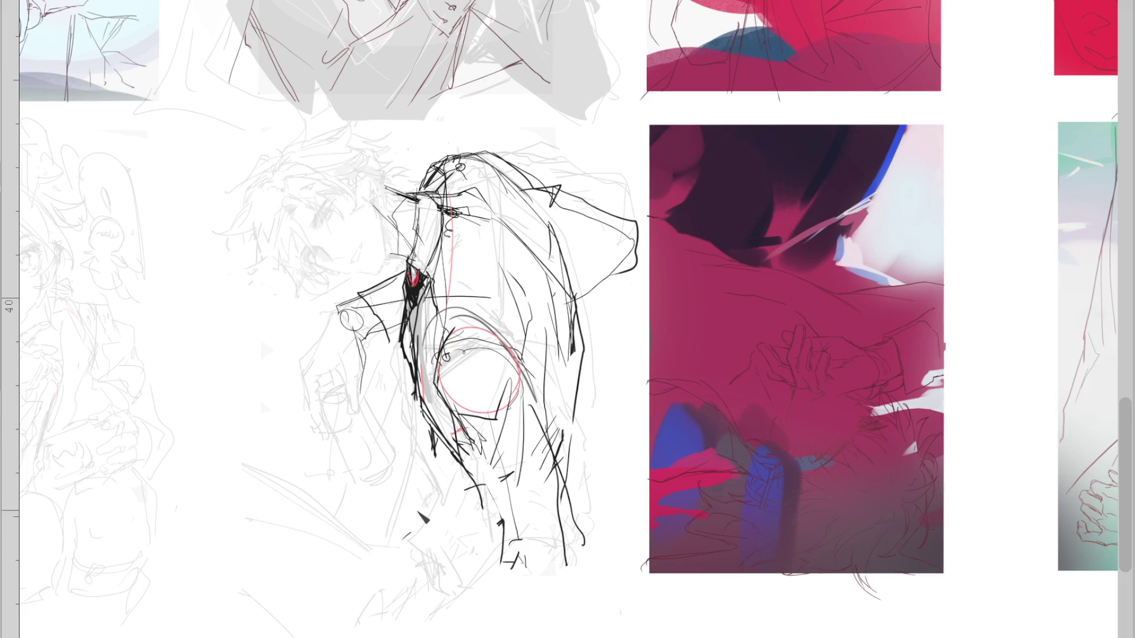
left_click_drag(417, 486, 388, 594)
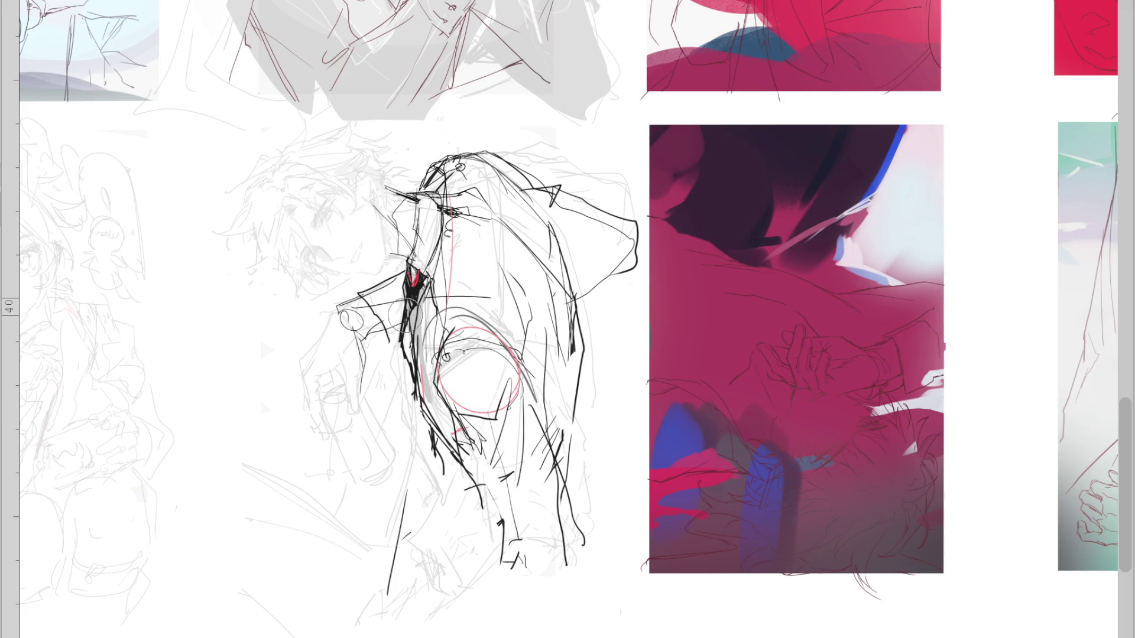
Strengthen the left contour, arm and lower circle area, and add strokes at the top of the head
left_click_drag(411, 326, 426, 405)
mouse_move(455, 333)
left_mouse_down()
mouse_move(438, 367)
mouse_move(476, 455)
left_mouse_up()
left_click_drag(444, 385, 488, 464)
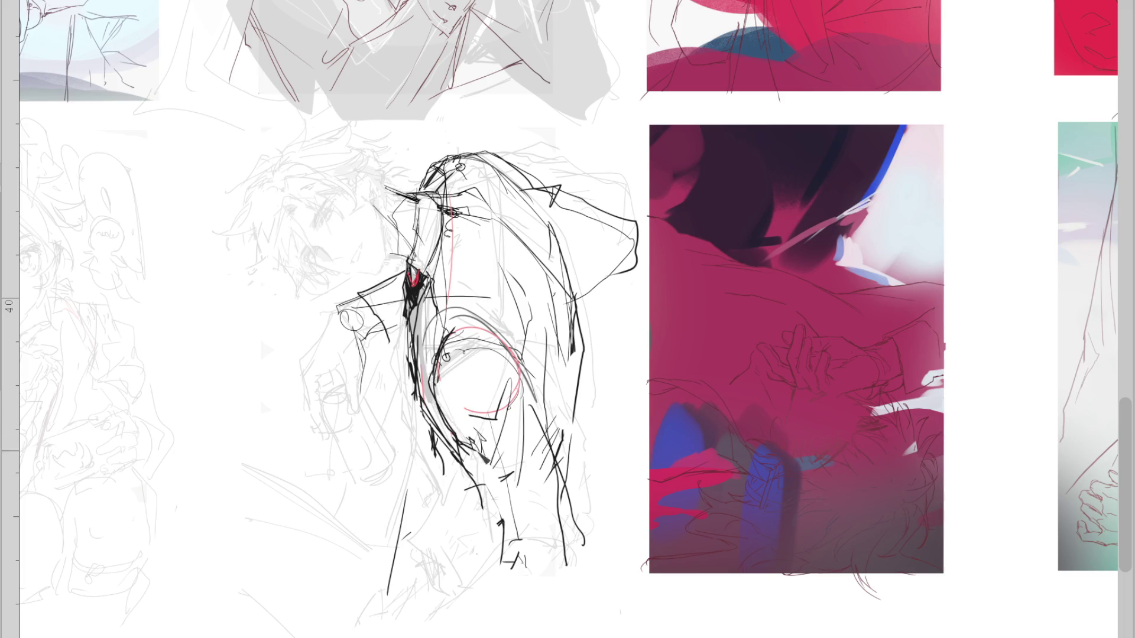
mouse_move(458, 411)
left_mouse_down()
mouse_move(484, 435)
mouse_move(496, 416)
left_mouse_up()
left_click_drag(513, 223, 525, 233)
left_click_drag(448, 163, 519, 154)
Add dark strokes along the figure's lower-left contour and bottom, redoing one undone pair
left_click_drag(444, 184, 402, 393)
left_click_drag(406, 373, 445, 449)
key("ctrl+z")
key("ctrl+z")
left_click_drag(402, 327, 455, 463)
left_click_drag(437, 457, 550, 441)
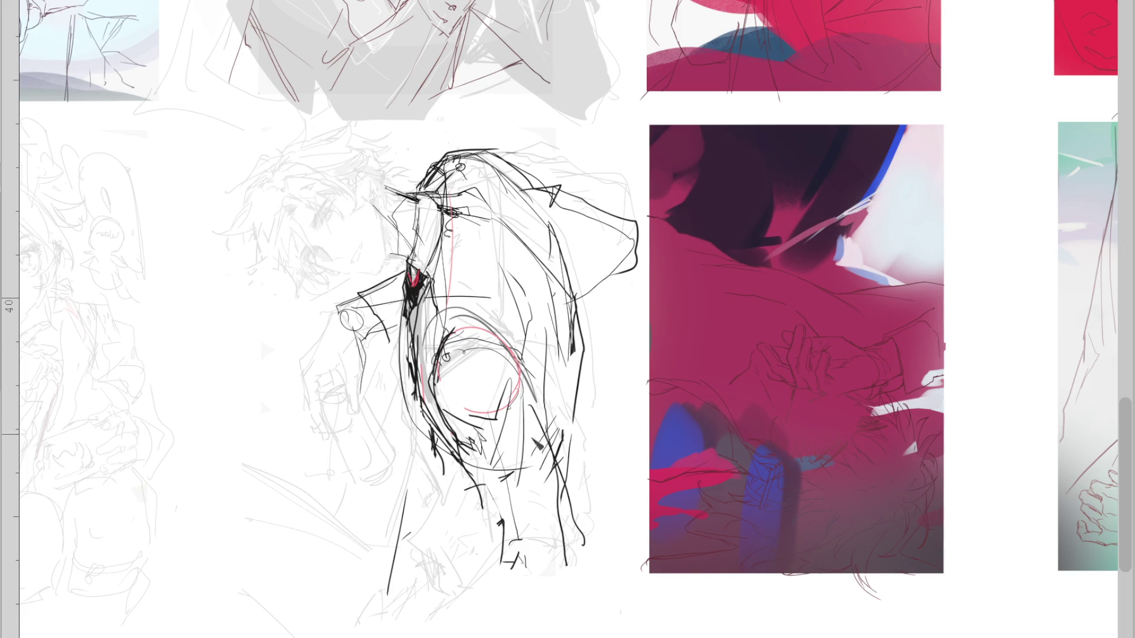
left_click_drag(476, 491, 409, 541)
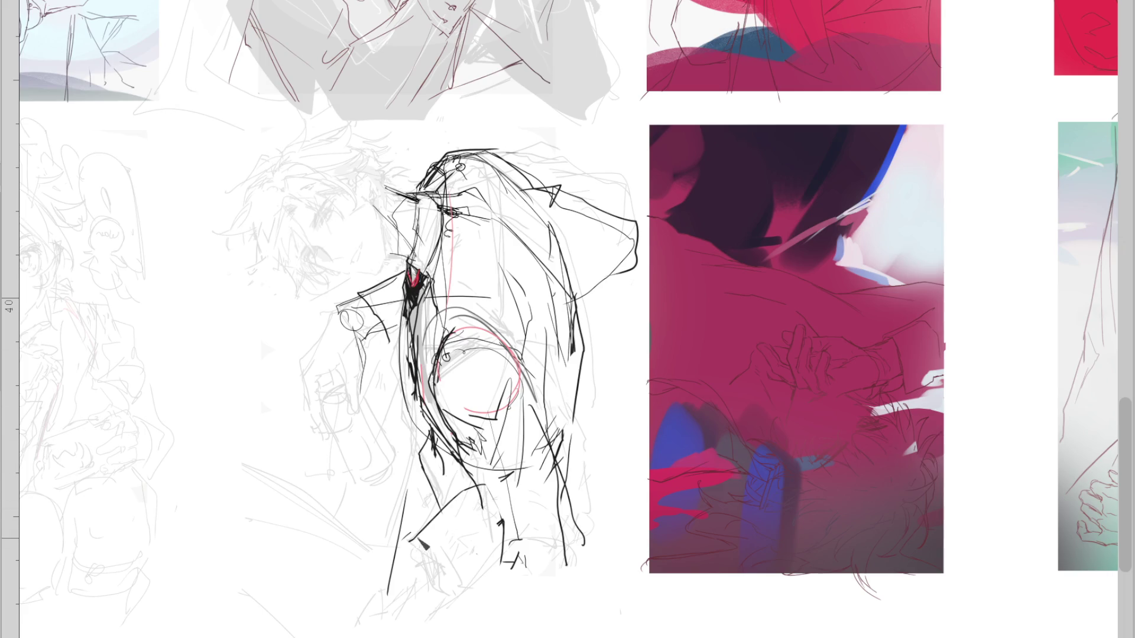
left_click_drag(499, 525, 504, 583)
left_click_drag(562, 428, 572, 439)
Unmirror the view and try curved and long straight strokes on the figure, undoing each
key("m")
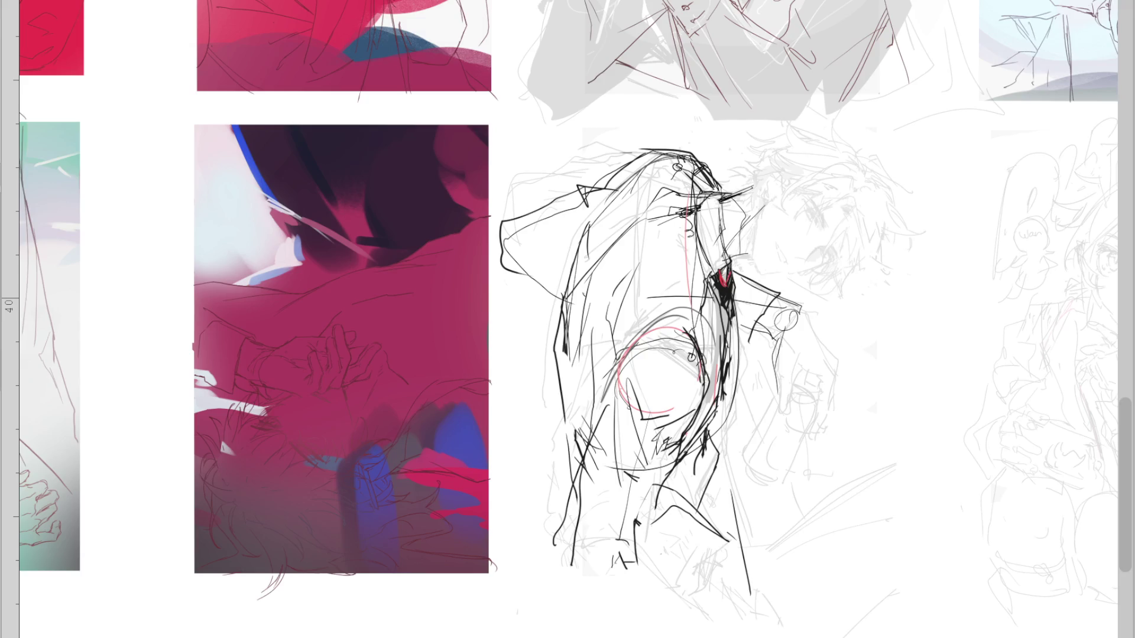
left_click_drag(720, 473, 648, 548)
key("ctrl+z")
left_click_drag(722, 448, 674, 540)
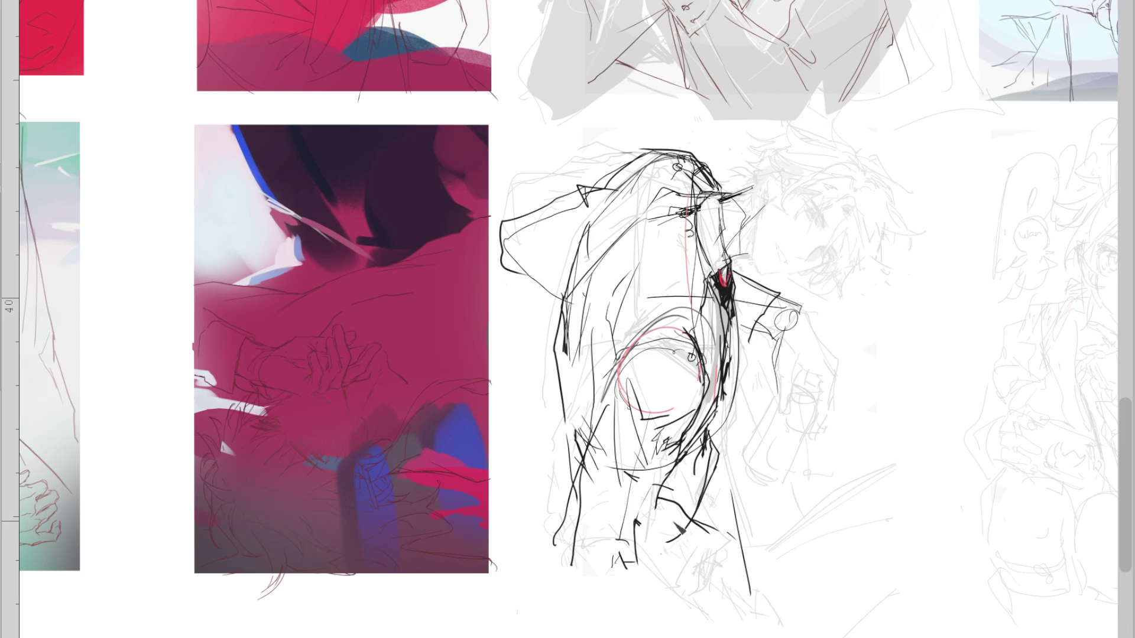
key("ctrl+z")
left_click_drag(714, 443, 869, 374)
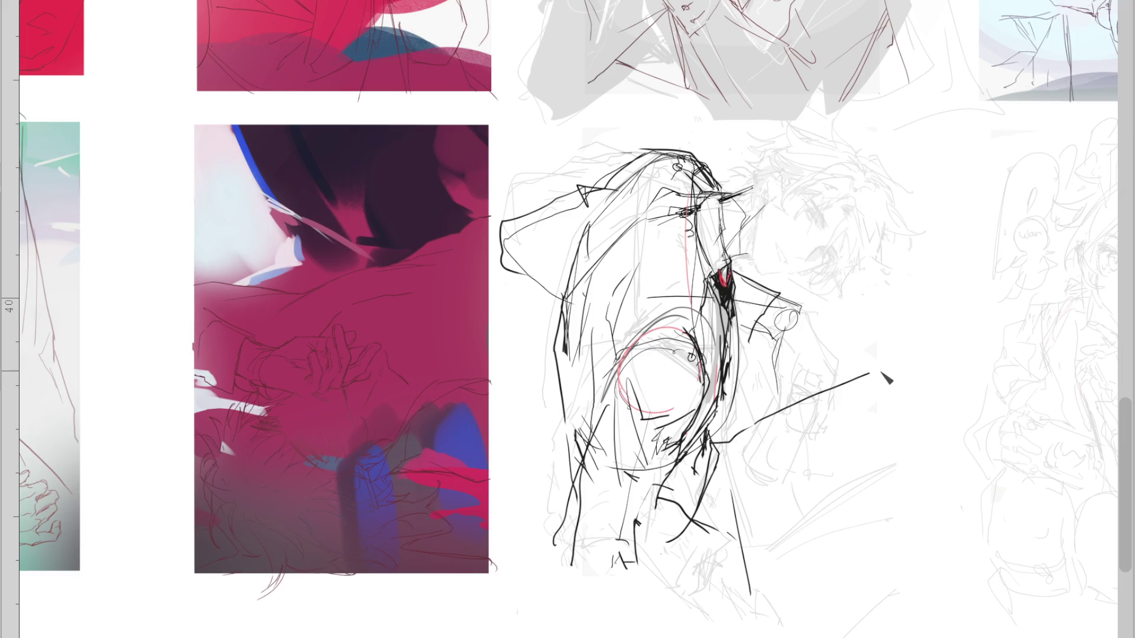
key("ctrl+z")
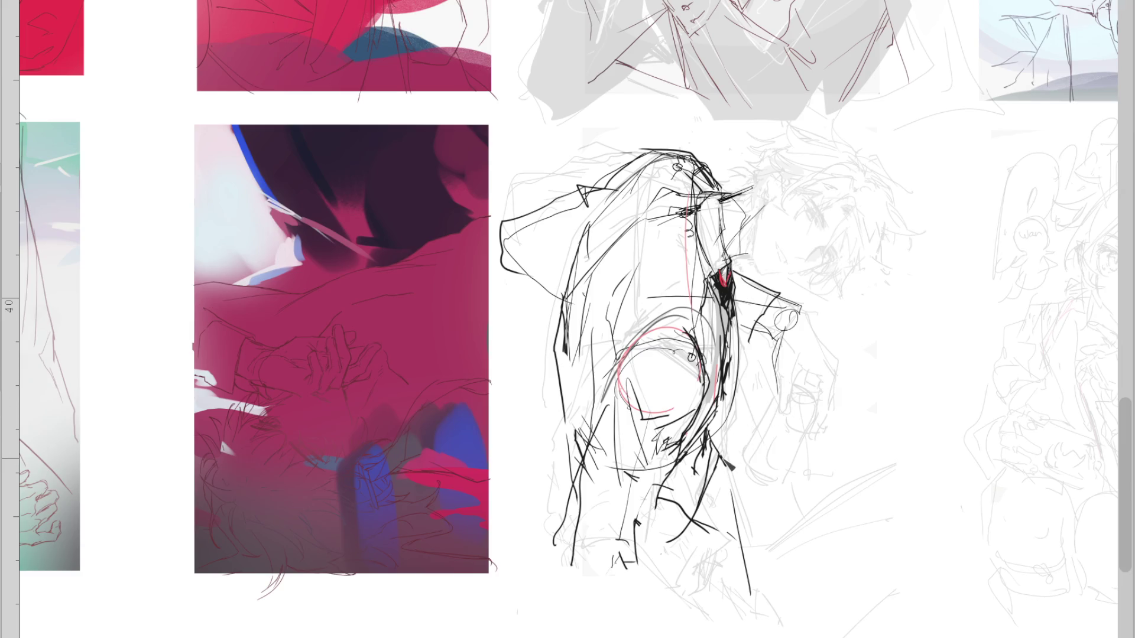
Centre the figure, strengthen its left contour, and try a looped stroke at the bottom, undoing it
left_click_drag(713, 548, 474, 548)
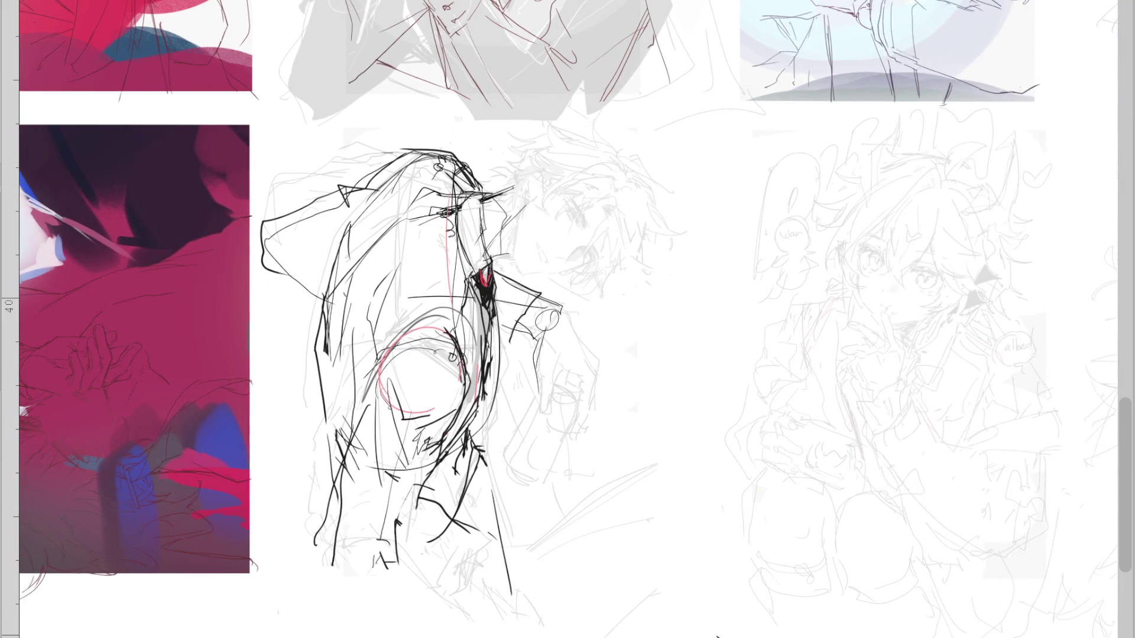
left_click_drag(331, 332, 320, 432)
left_click_drag(324, 394, 355, 478)
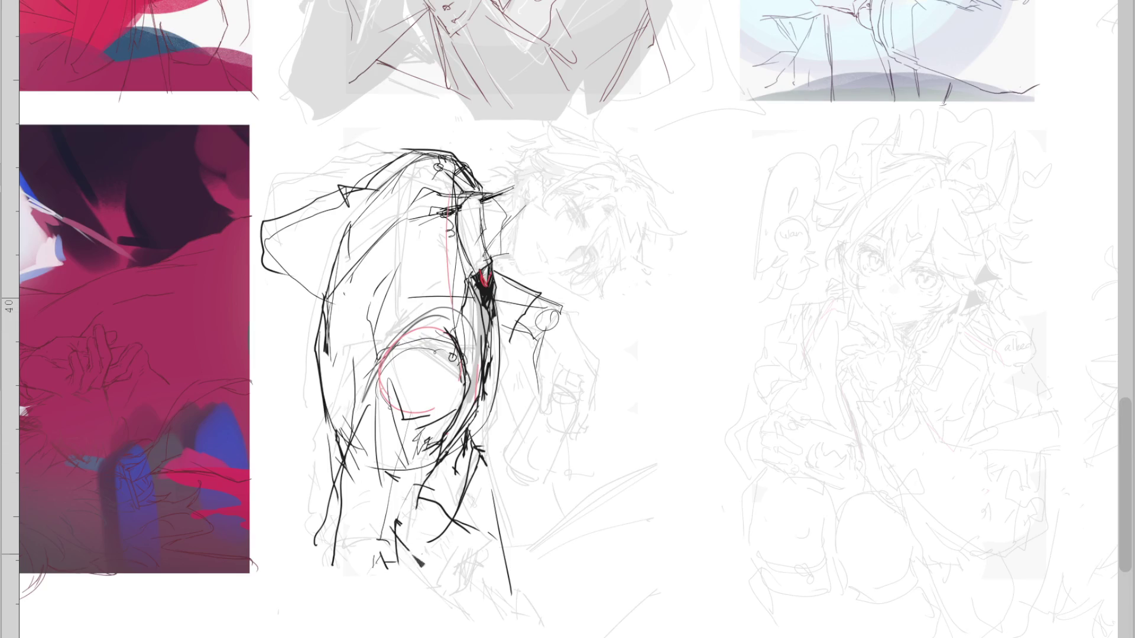
key("ctrl+z")
mouse_move(387, 573)
left_mouse_down()
mouse_move(440, 609)
mouse_move(391, 577)
left_mouse_up()
key("ctrl+z")
Try long strokes and a looped lap stroke, undo them, and add short strokes to the lower body
mouse_move(509, 501)
left_mouse_down()
mouse_move(658, 414)
mouse_move(504, 551)
left_mouse_up()
key("ctrl+z")
key("ctrl+z")
left_click_drag(497, 511, 566, 476)
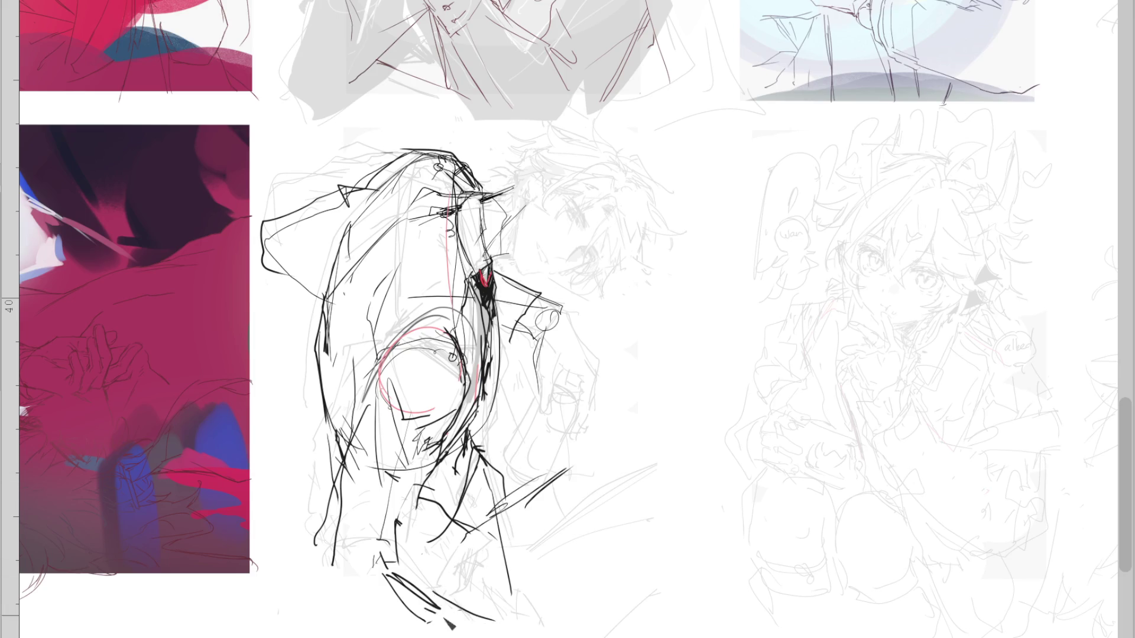
key("ctrl+z")
left_click_drag(459, 522, 480, 531)
left_click_drag(458, 446, 473, 464)
Try several short and curved strokes on the lower body, undoing each attempt
left_click_drag(441, 534, 424, 540)
key("ctrl+z")
left_click_drag(467, 464, 449, 532)
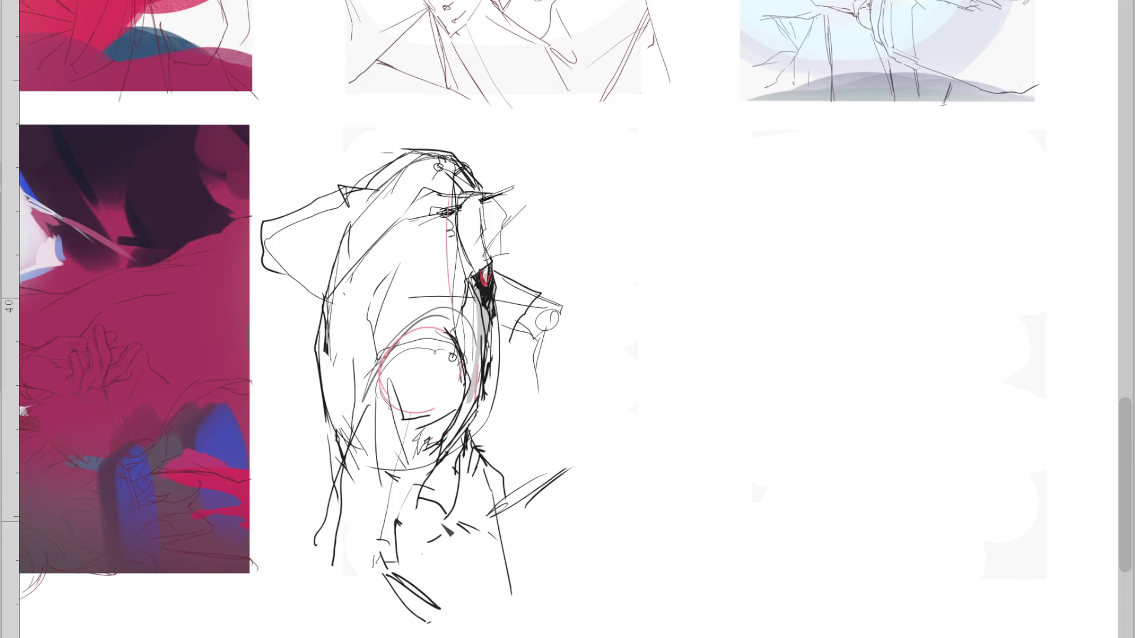
key("ctrl+z")
mouse_move(436, 460)
left_mouse_down()
mouse_move(449, 526)
mouse_move(472, 536)
left_mouse_up()
key("ctrl+z")
Attempt a triangle-marked lower-body line and a stroke at the figure's bottom, undoing both
left_click_drag(393, 535, 451, 519)
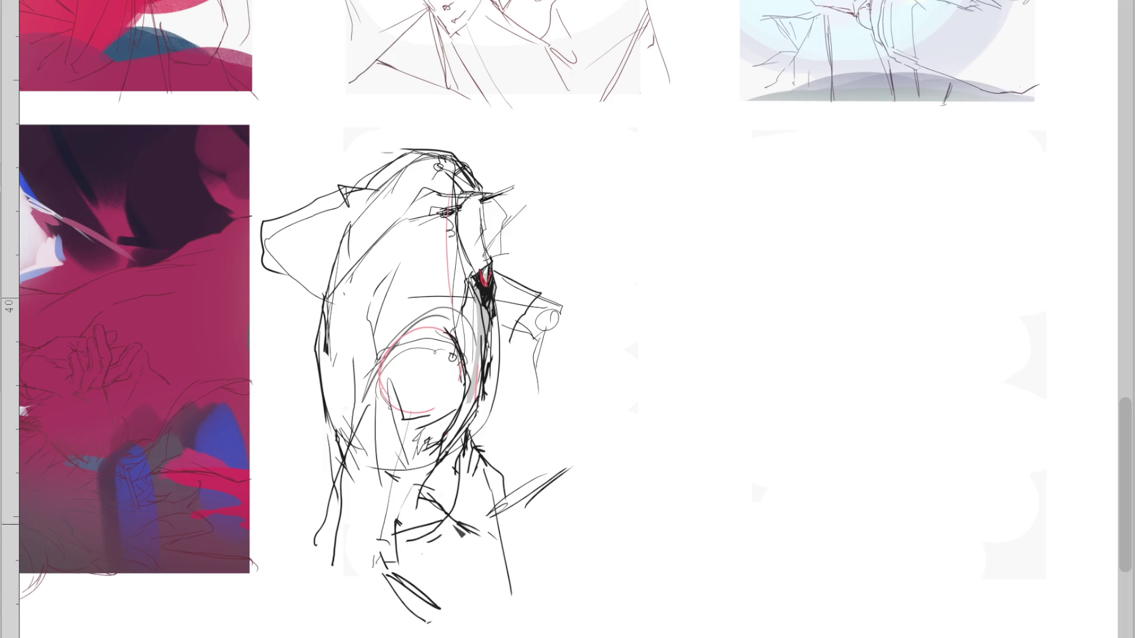
key("ctrl+z")
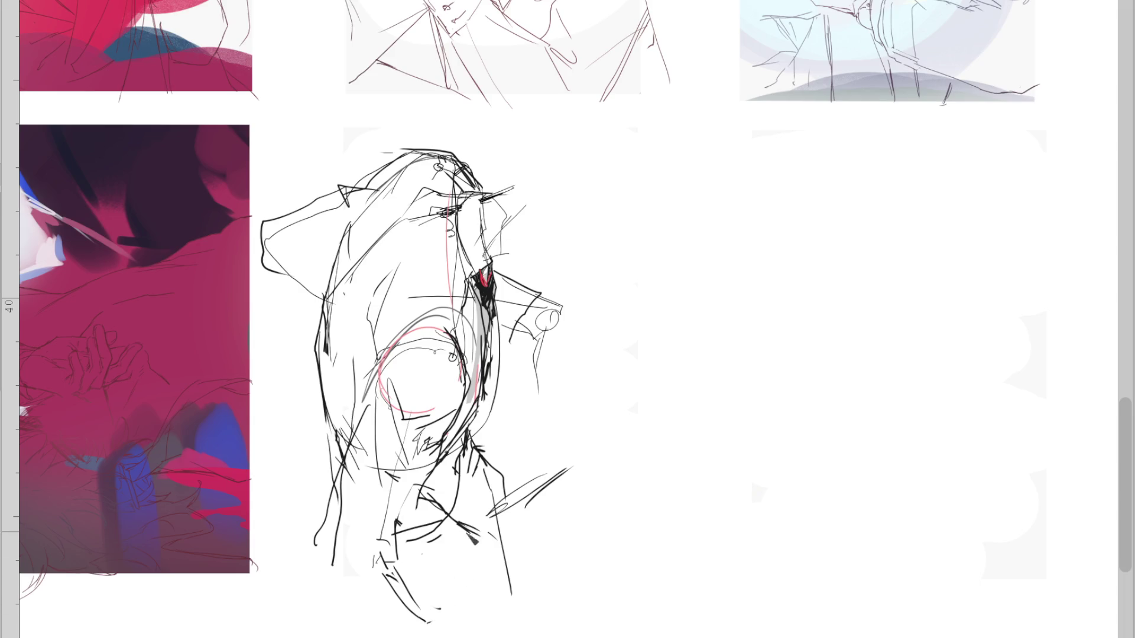
left_click_drag(414, 619, 465, 603)
key("ctrl+z")
Hatch below the arm, draw a long line across the lap, then erase the diagonal hatching
mouse_move(470, 473)
left_mouse_down()
mouse_move(488, 453)
mouse_move(497, 468)
left_mouse_up()
left_click_drag(449, 469, 454, 511)
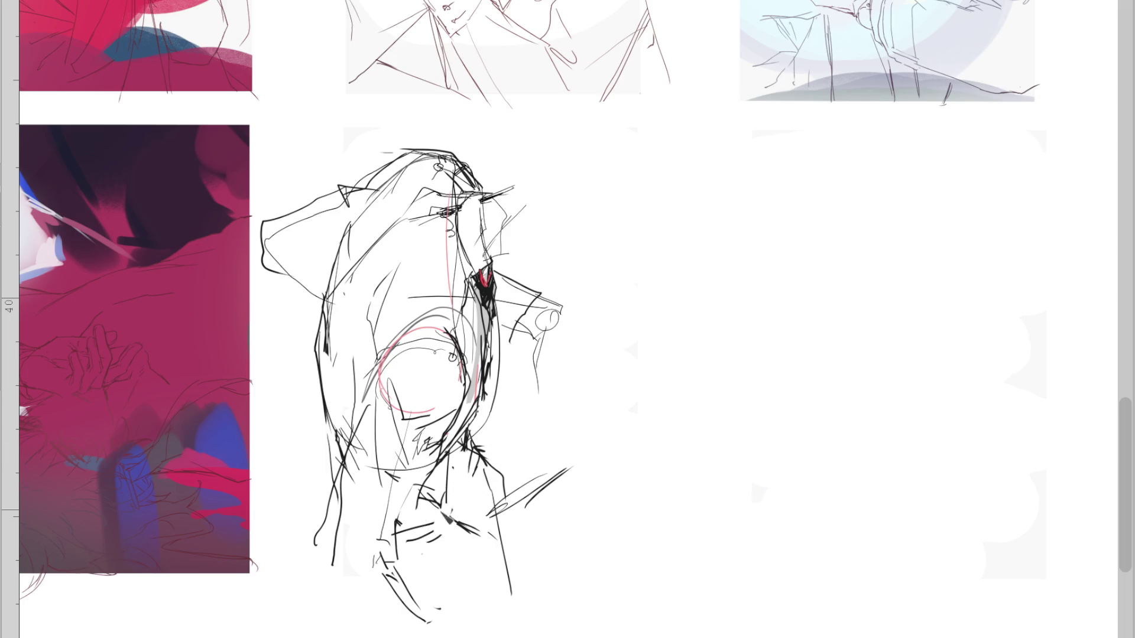
key("ctrl+z")
key("ctrl+z")
key("ctrl+z")
key("ctrl+y")
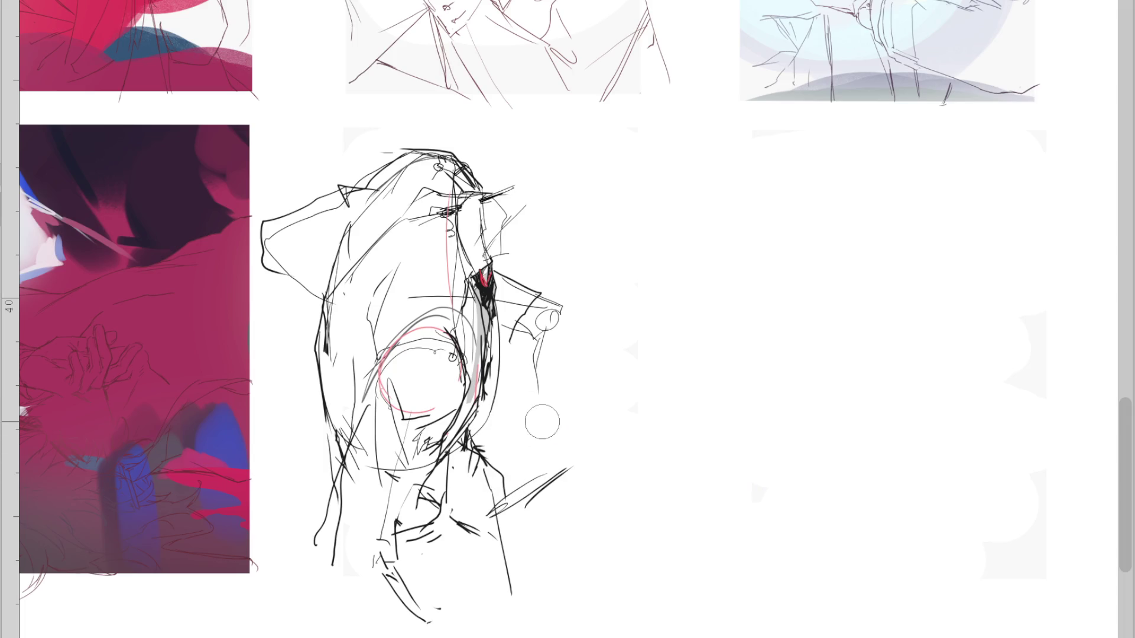
key("ctrl+y")
mouse_move(482, 438)
left_mouse_down()
mouse_move(572, 448)
mouse_move(520, 496)
mouse_move(473, 496)
left_mouse_up()
key("e")
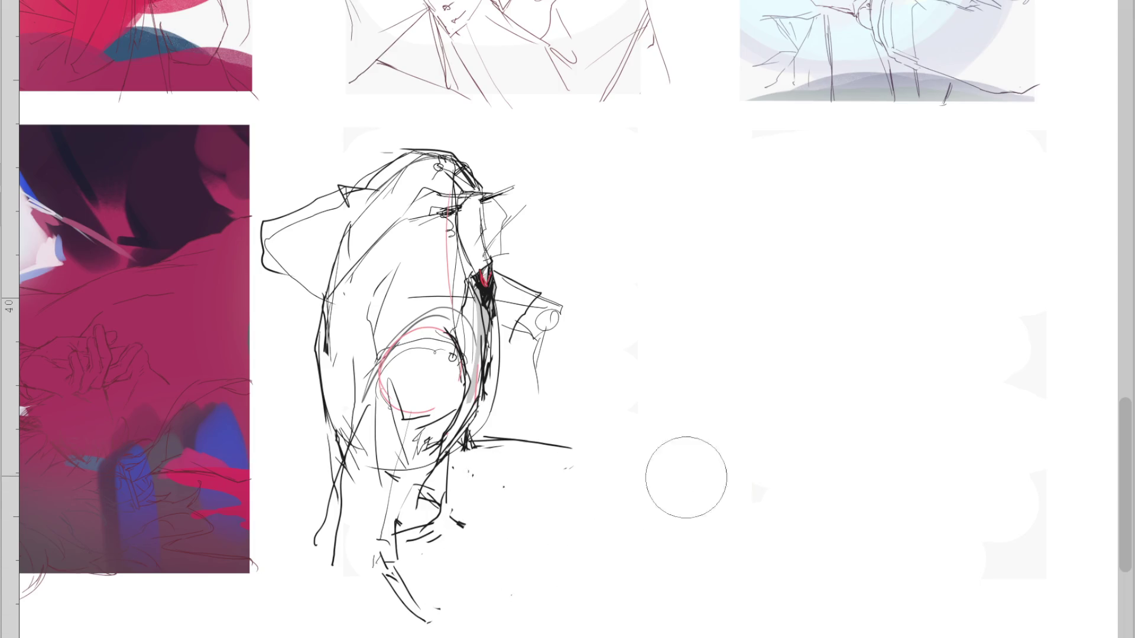
mouse_move(598, 520)
left_mouse_down()
mouse_move(447, 535)
mouse_move(405, 579)
left_mouse_up()
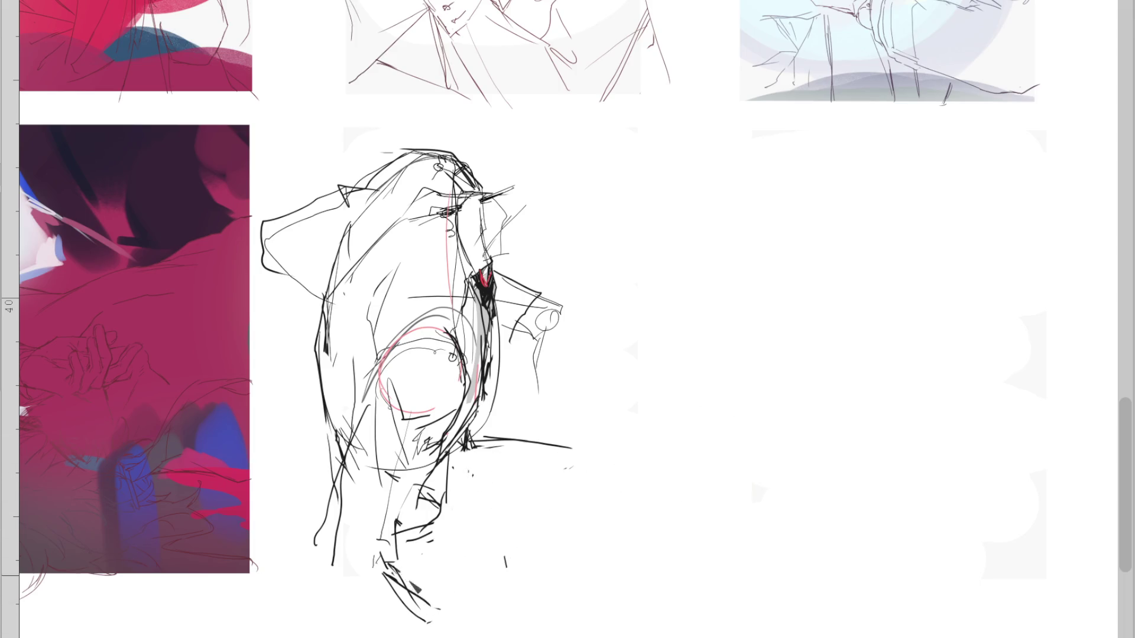
Add curved strokes at the figure's bottom and lower torso, and rework the upper torso lines
left_click_drag(442, 624, 519, 591)
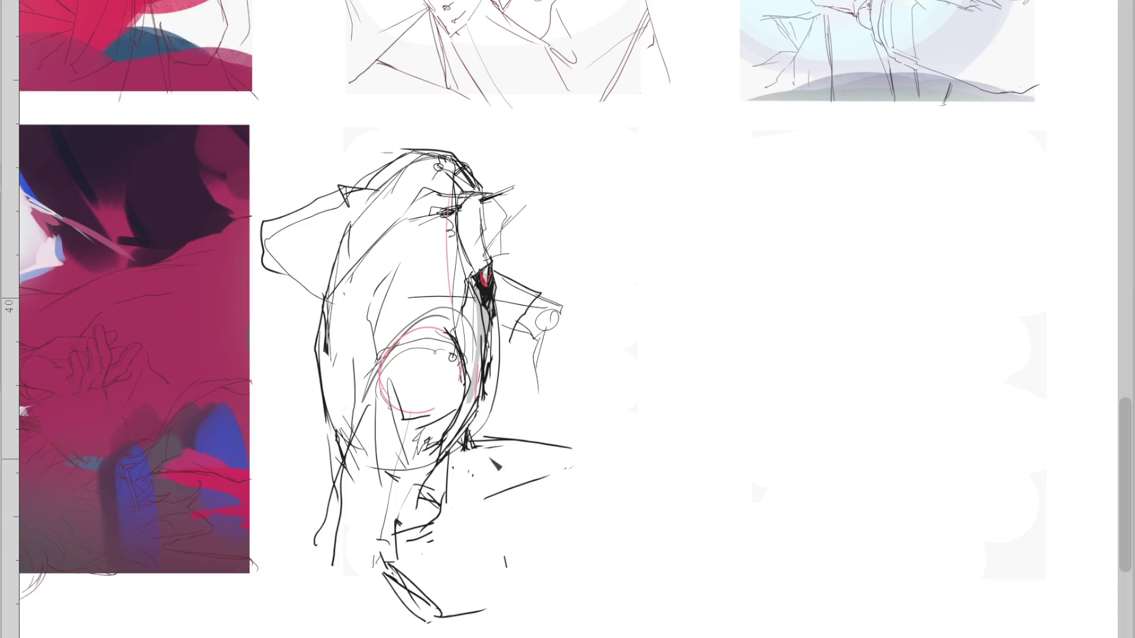
left_click_drag(438, 470, 464, 489)
mouse_move(401, 348)
left_mouse_down()
mouse_move(482, 331)
mouse_move(486, 362)
left_mouse_up()
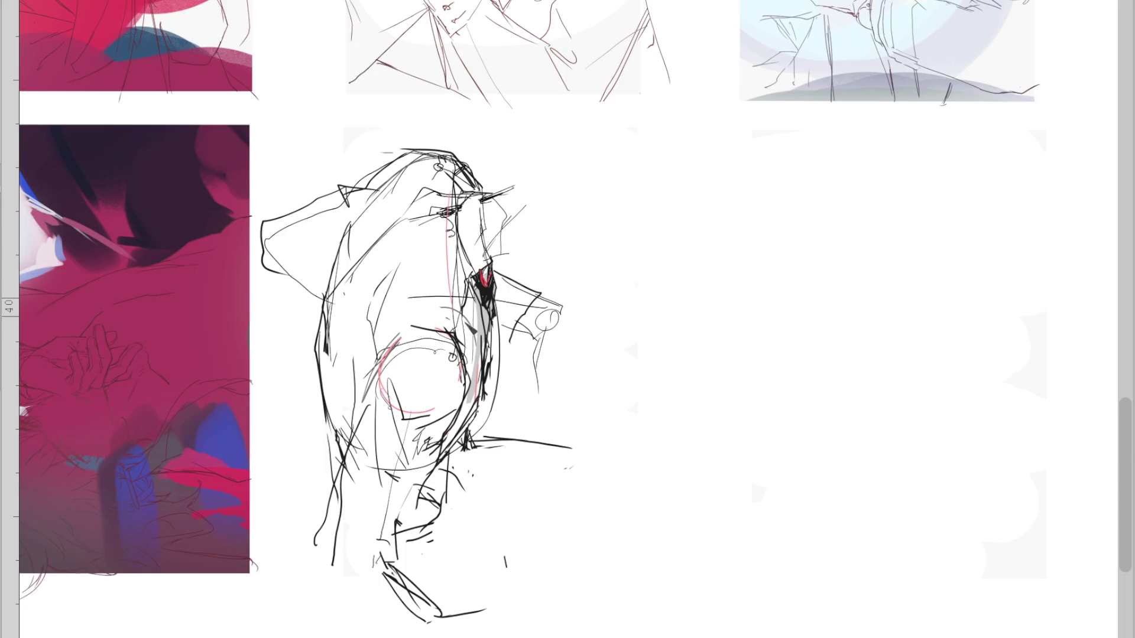
left_click_drag(384, 446, 326, 521)
Outline the lower left leg, undo it, and redraw the leg's left edge extending downward
left_click_drag(408, 473, 382, 553)
mouse_move(351, 518)
left_mouse_down()
mouse_move(322, 544)
mouse_move(367, 606)
left_mouse_up()
mouse_move(393, 571)
left_mouse_down()
mouse_move(365, 561)
mouse_move(438, 600)
mouse_move(473, 637)
left_mouse_up()
key("ctrl+z")
key("ctrl+z")
key("ctrl+z")
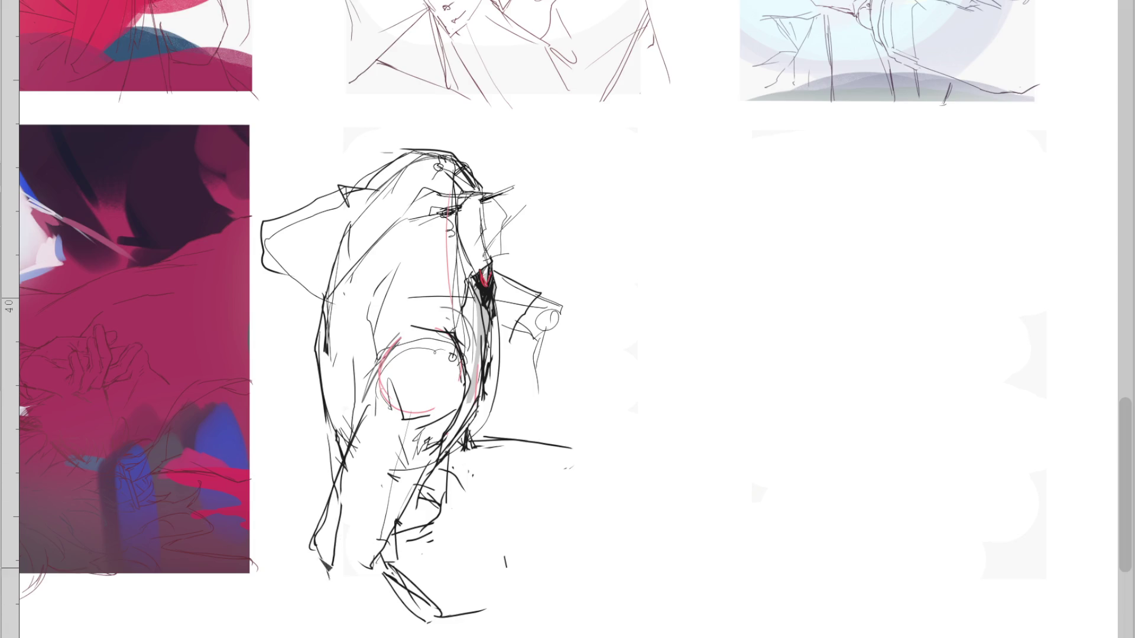
left_click_drag(341, 459, 306, 567)
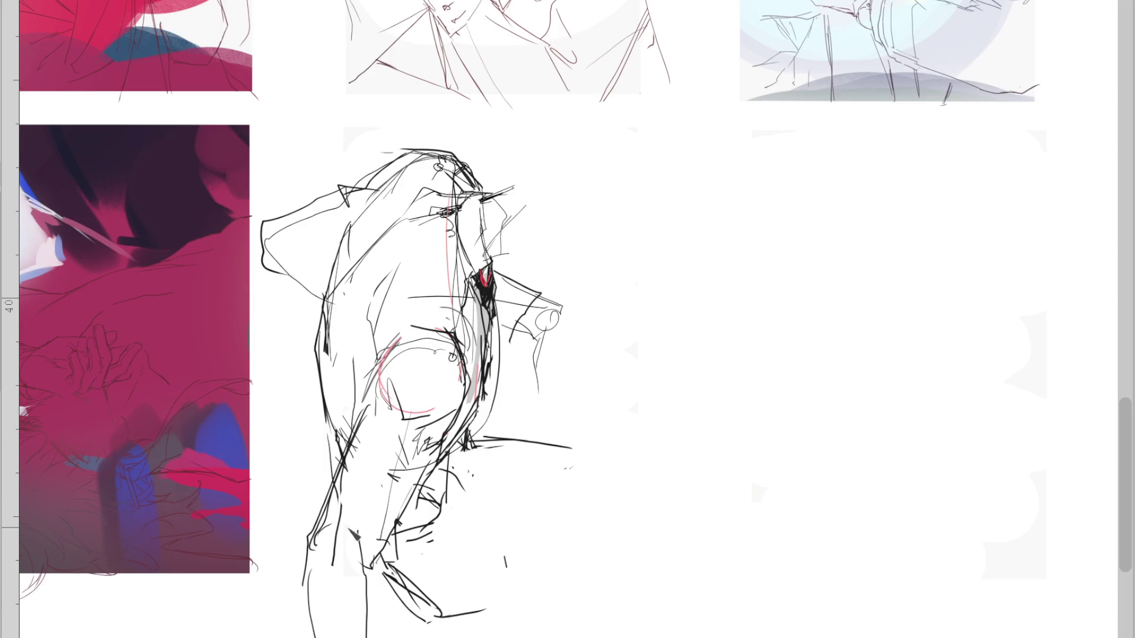
mouse_move(332, 555)
left_mouse_down()
mouse_move(314, 594)
mouse_move(368, 637)
left_mouse_up()
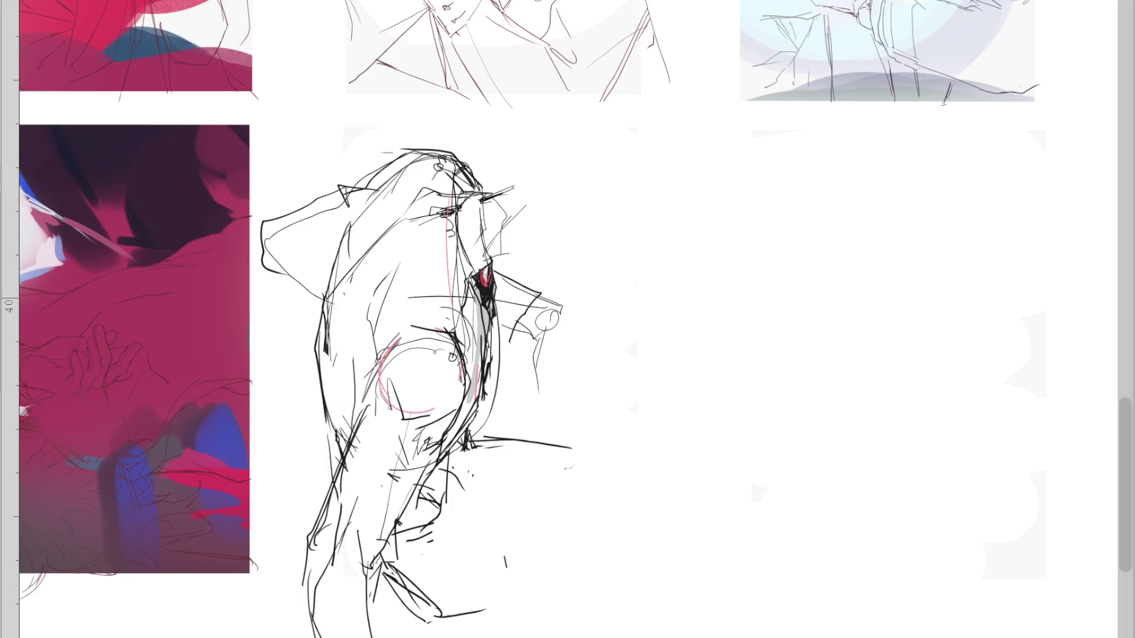
Refine the hood and lower torso lines, erase a stray mark, and draw a long line right from the lap
left_click_drag(488, 197, 499, 204)
left_click_drag(494, 221, 482, 260)
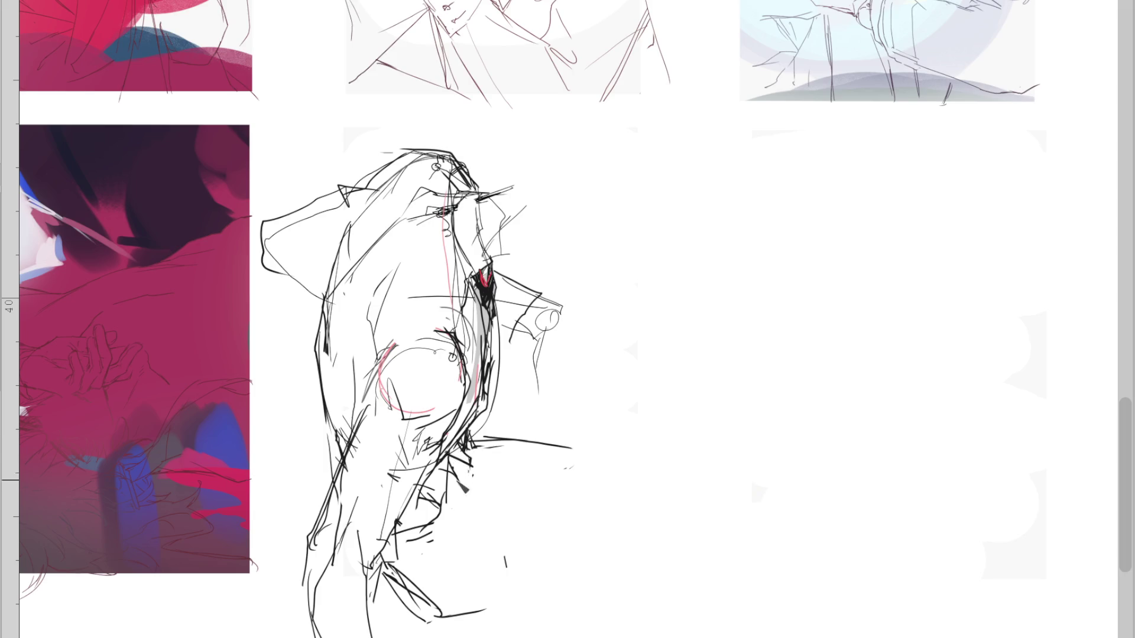
left_click_drag(456, 467, 443, 514)
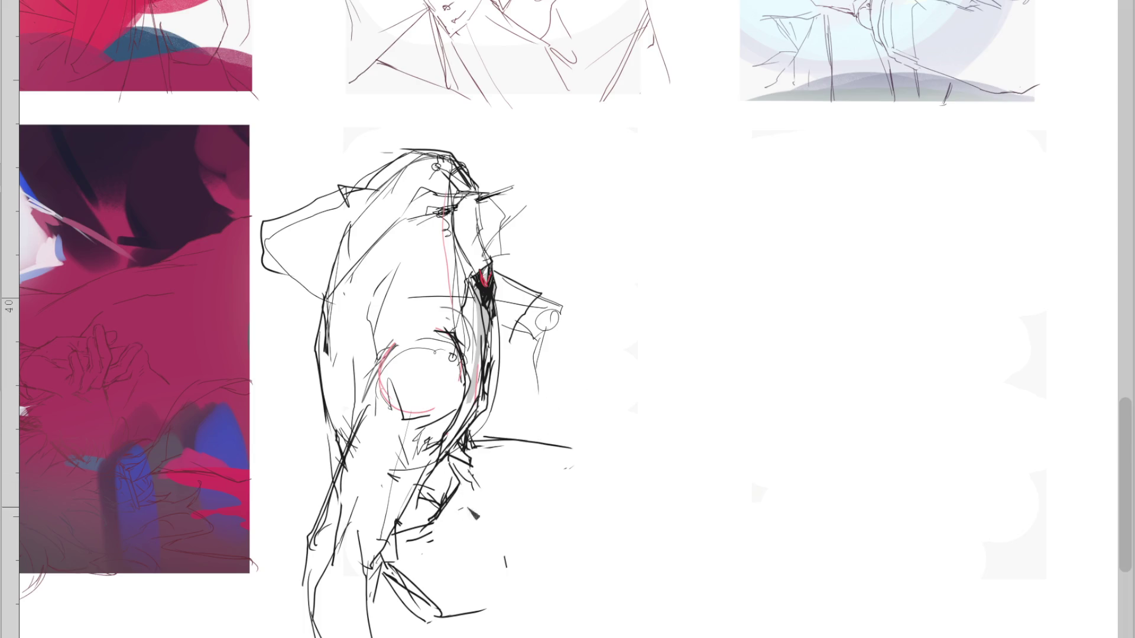
left_click_drag(475, 462, 468, 529)
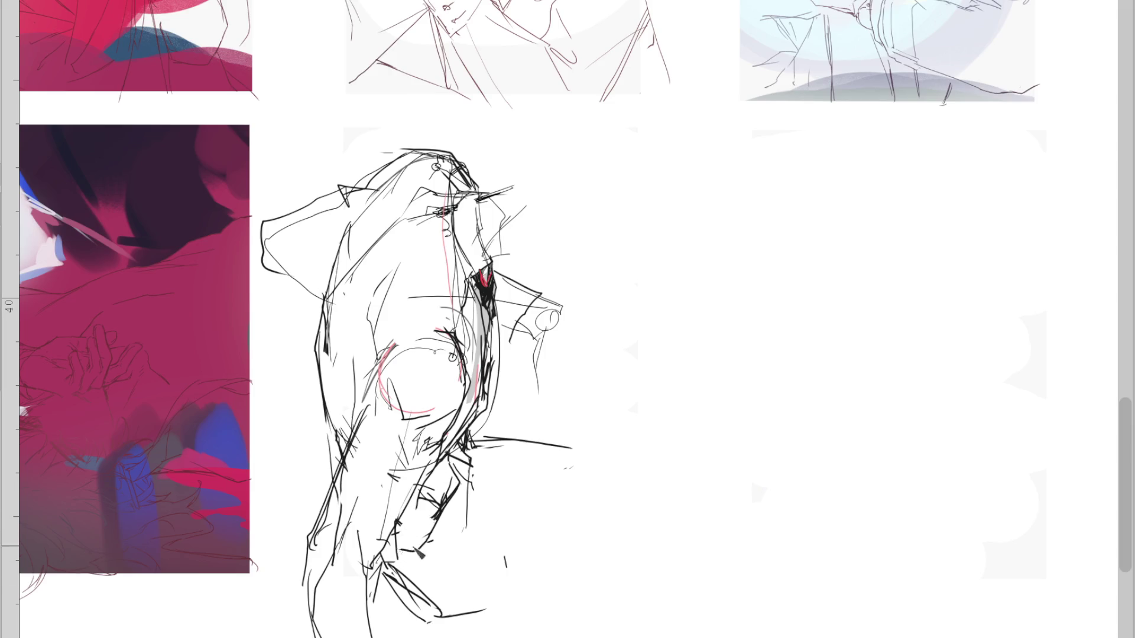
left_click_drag(509, 558, 501, 582)
mouse_move(568, 448)
left_mouse_down()
mouse_move(491, 439)
mouse_move(624, 388)
left_mouse_up()
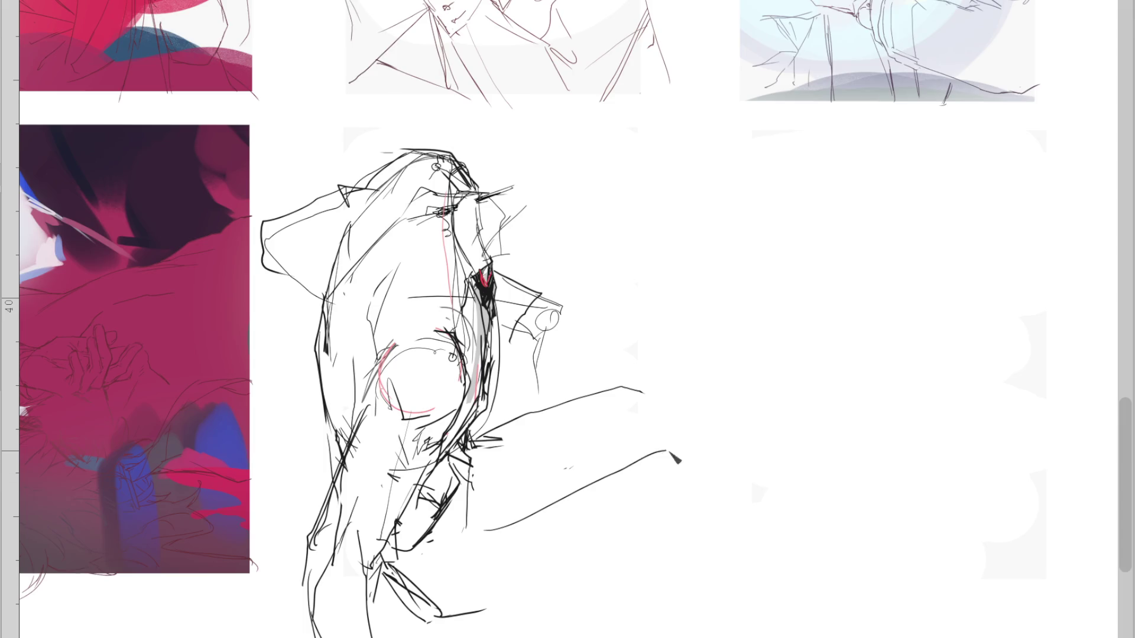
Redraw the hood's top-left edge, the hand contour above the cup and the face contour
mouse_move(472, 473)
left_mouse_down()
mouse_move(497, 498)
mouse_move(653, 525)
left_mouse_up()
key("ctrl+z")
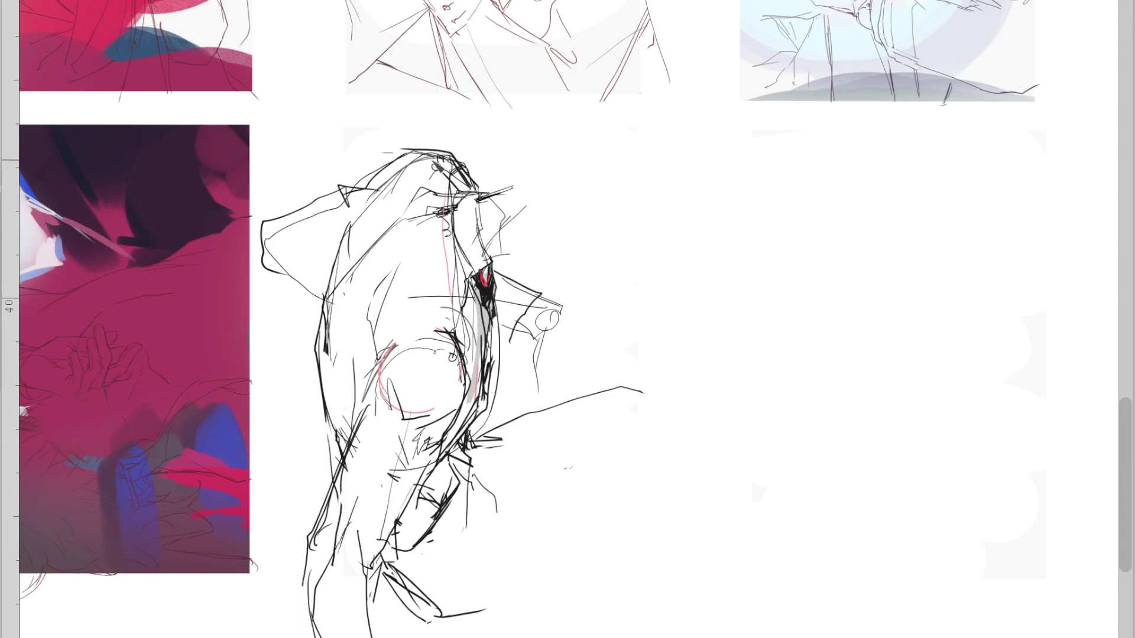
left_click_drag(382, 171, 278, 262)
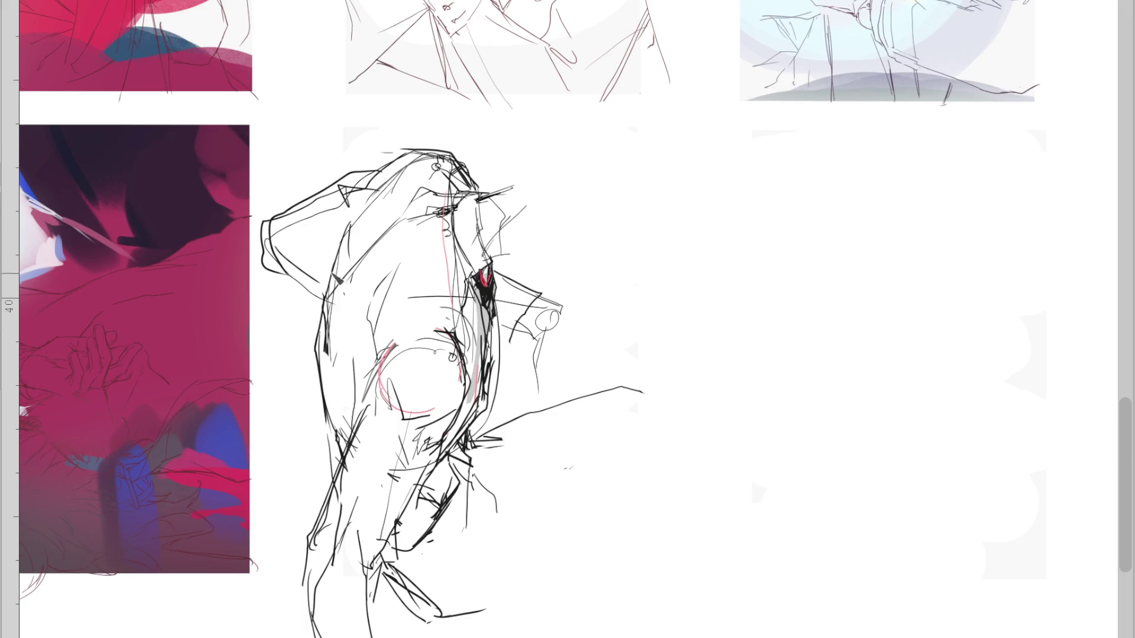
mouse_move(498, 272)
left_mouse_down()
mouse_move(532, 278)
mouse_move(559, 313)
left_mouse_up()
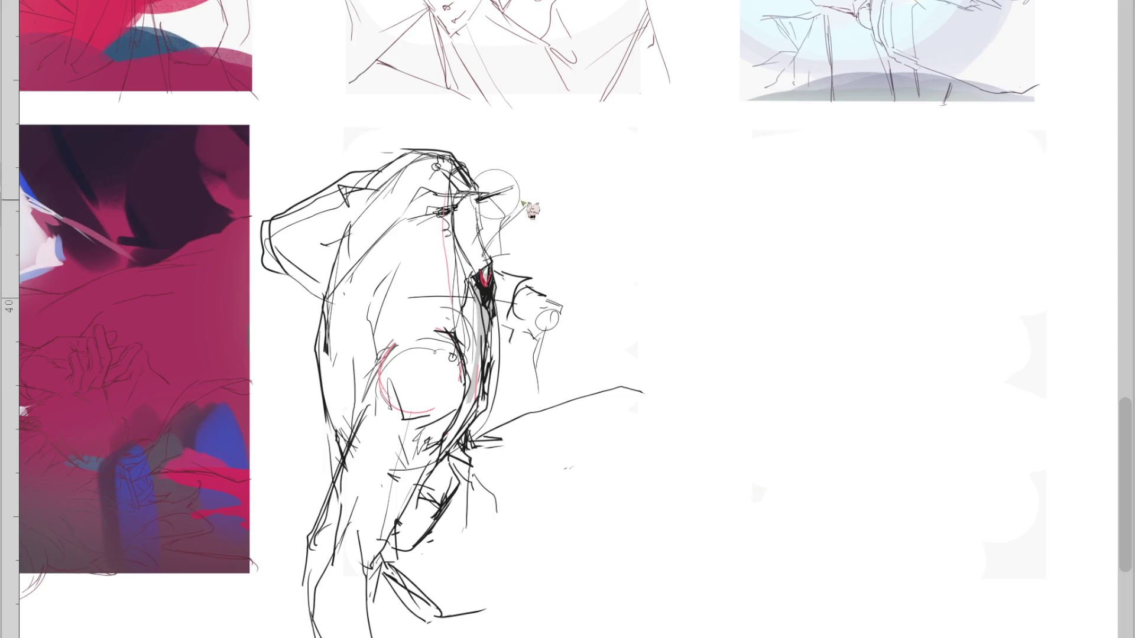
mouse_move(440, 198)
left_mouse_down()
mouse_move(505, 182)
mouse_move(497, 229)
left_mouse_up()
mouse_move(525, 206)
left_mouse_down()
mouse_move(508, 219)
mouse_move(512, 255)
left_mouse_up()
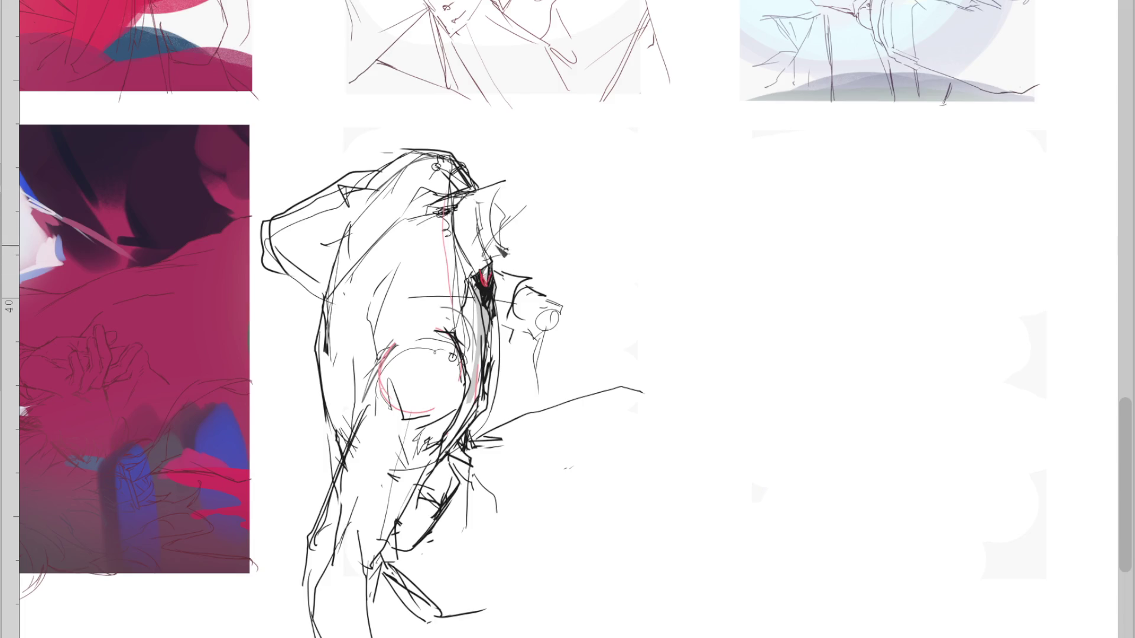
left_click_drag(503, 187, 490, 262)
Erase the lower-left leg lines and their hatching
left_click_drag(331, 532, 310, 603)
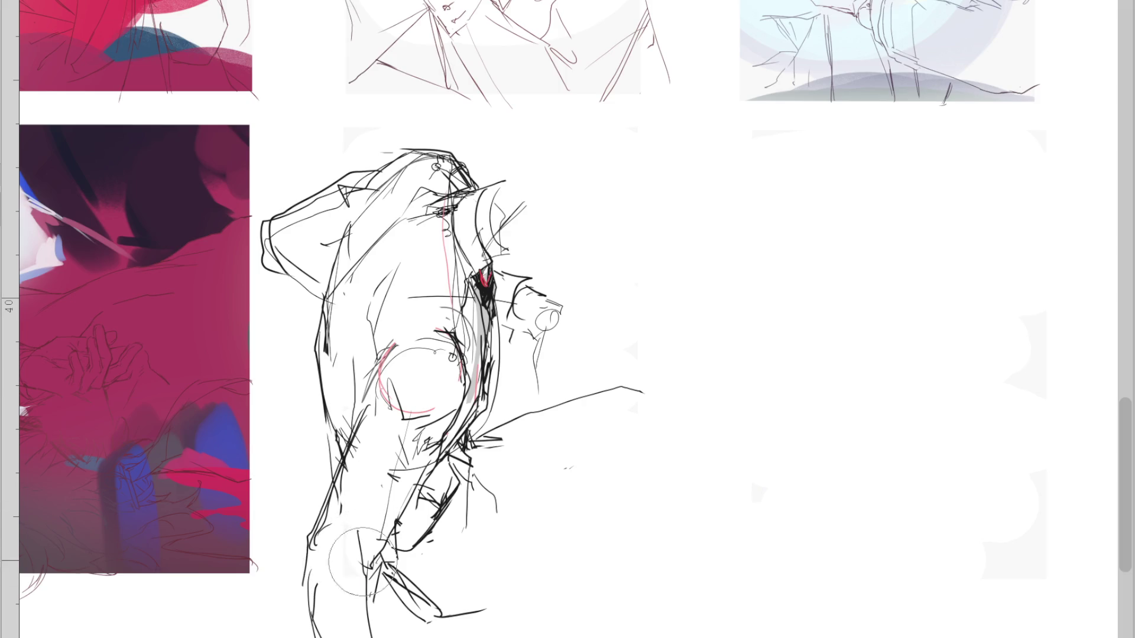
left_click_drag(361, 408, 328, 562)
left_click_drag(372, 382, 341, 530)
left_click_drag(378, 384, 334, 535)
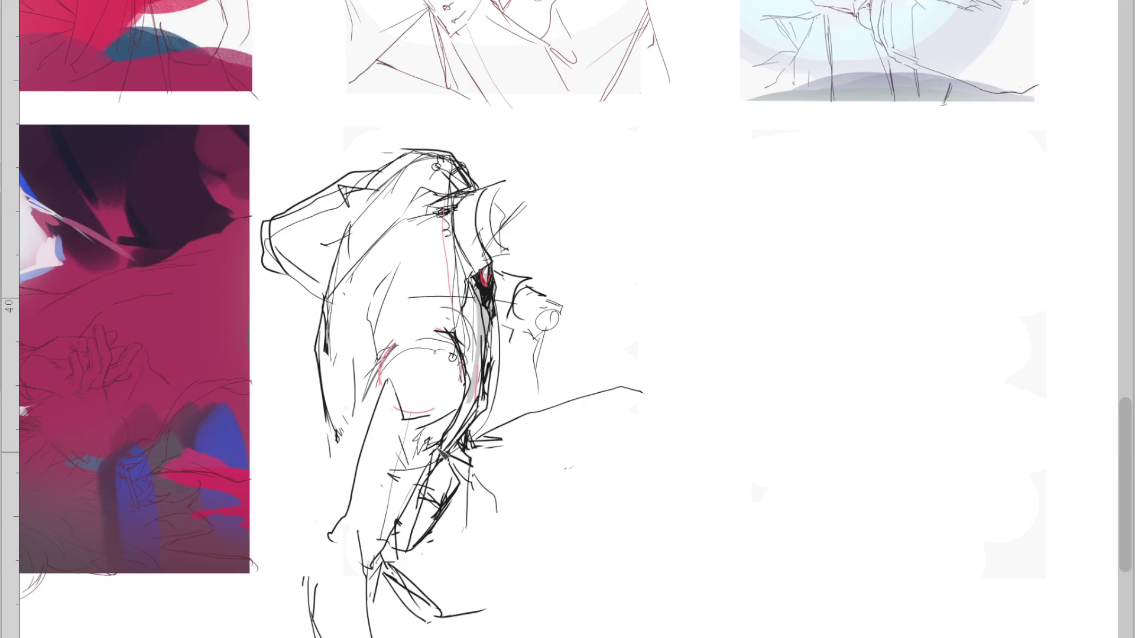
key("ctrl+z")
key("ctrl+z")
Redraw the lower-left leg contour along the lower leg
key("ctrl+z")
key("ctrl+z")
key("ctrl+z")
left_click_drag(372, 425, 329, 546)
left_click_drag(354, 432, 331, 532)
left_click_drag(324, 414, 358, 489)
key("ctrl+z")
mouse_move(324, 381)
left_mouse_down()
mouse_move(332, 467)
mouse_move(411, 618)
left_mouse_up()
key("ctrl+z")
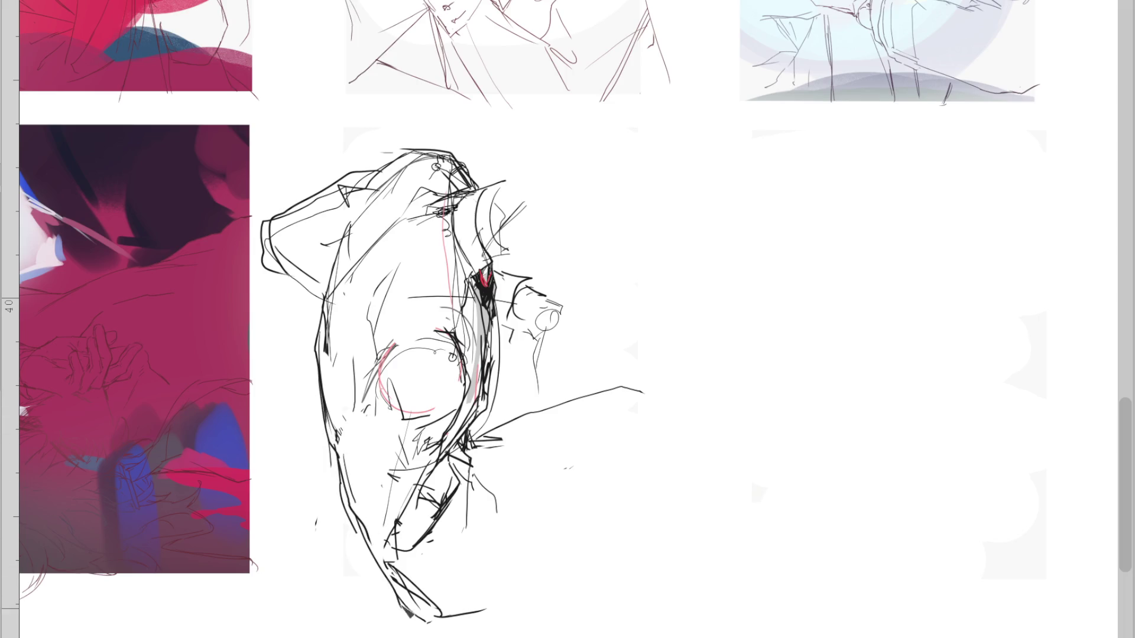
left_click_drag(464, 503, 404, 478)
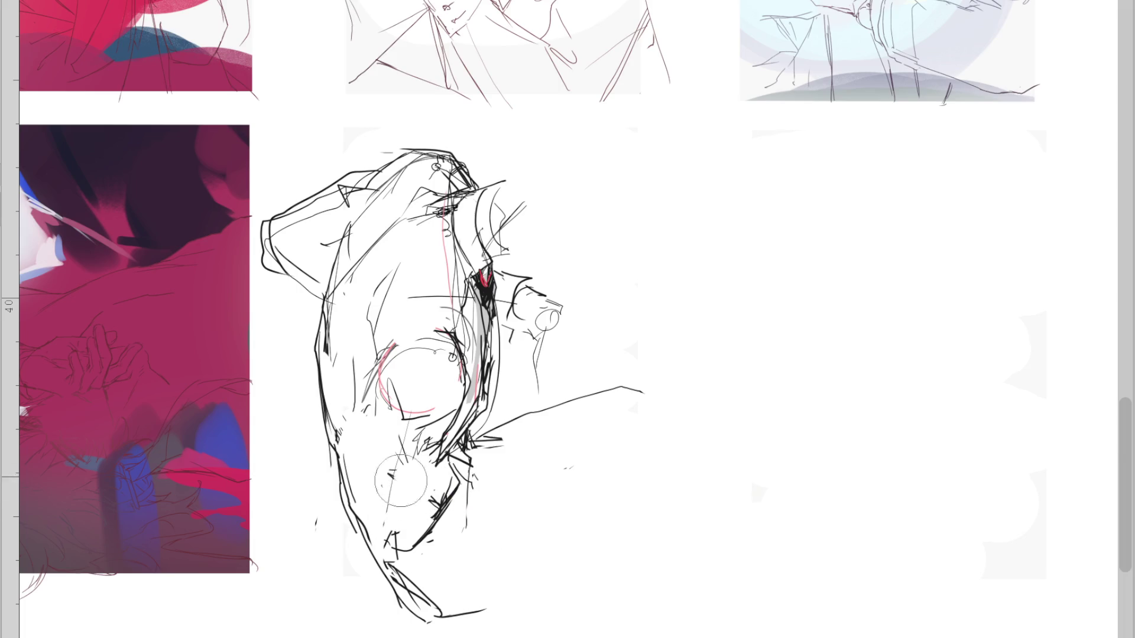
mouse_move(367, 538)
left_mouse_down()
mouse_move(455, 496)
mouse_move(408, 547)
mouse_move(473, 475)
mouse_move(464, 470)
left_mouse_up()
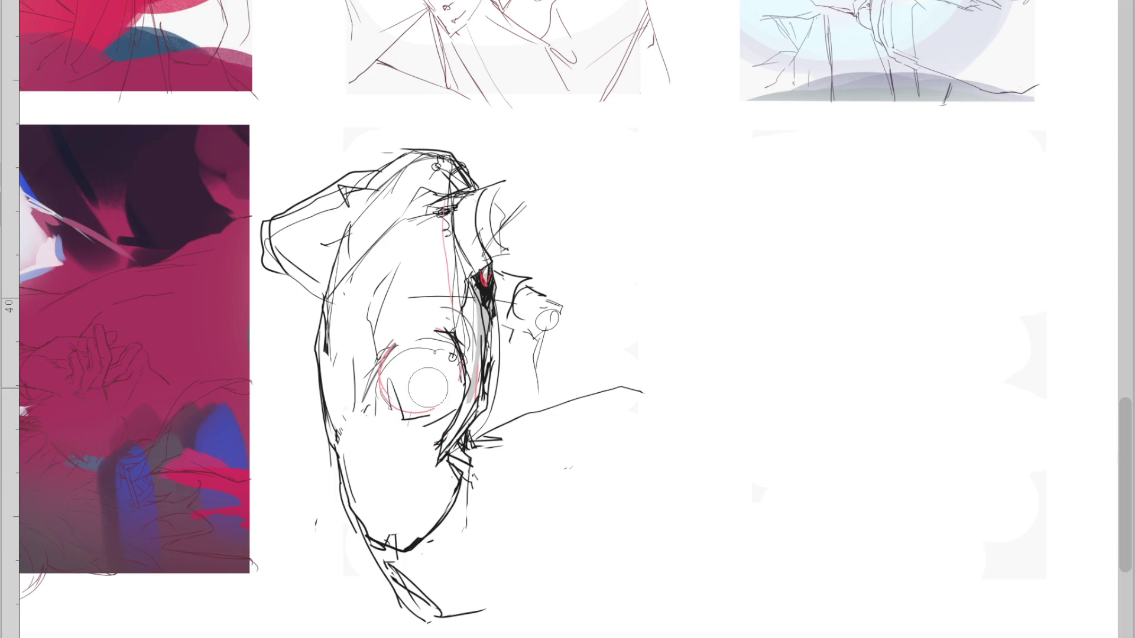
Rework the knee arcs higher up and add a line along the torso edge
mouse_move(383, 382)
left_mouse_down()
mouse_move(454, 357)
mouse_move(369, 425)
left_mouse_up()
left_click_drag(384, 277, 355, 364)
left_click_drag(455, 322, 399, 345)
left_click_drag(449, 213, 476, 387)
Draw a longer upper thigh line with the knee and lower thigh line
left_click_drag(521, 416, 671, 382)
mouse_move(478, 501)
left_mouse_down()
mouse_move(508, 512)
mouse_move(663, 482)
left_mouse_up()
key("ctrl+z")
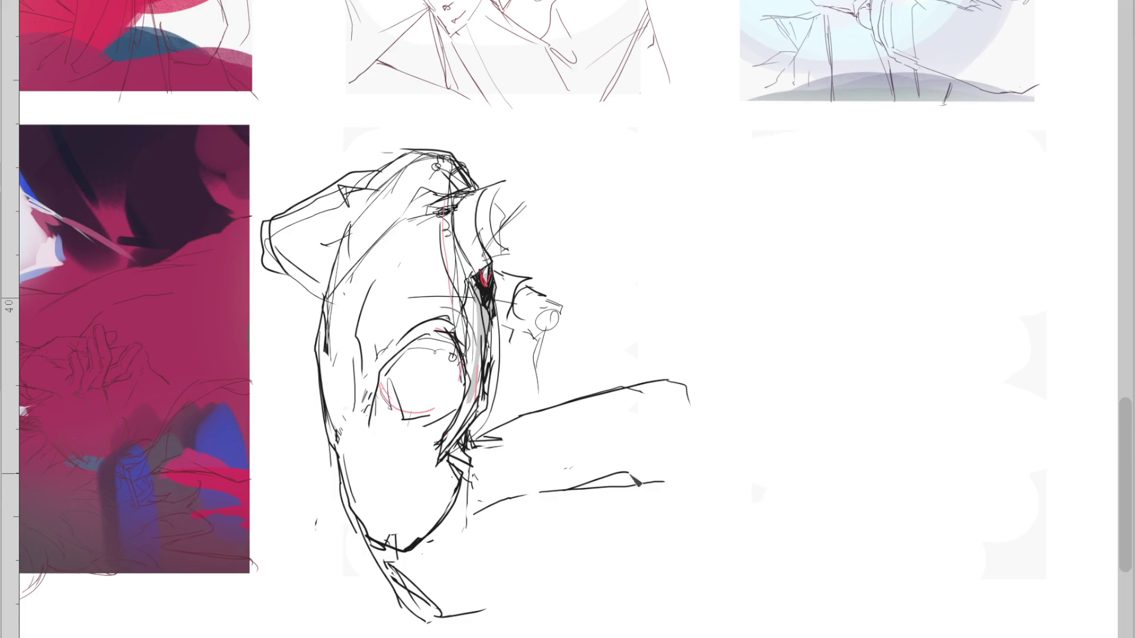
key("ctrl+z")
left_click_drag(509, 420, 746, 452)
mouse_move(677, 431)
left_mouse_down()
mouse_move(592, 467)
mouse_move(615, 478)
left_mouse_up()
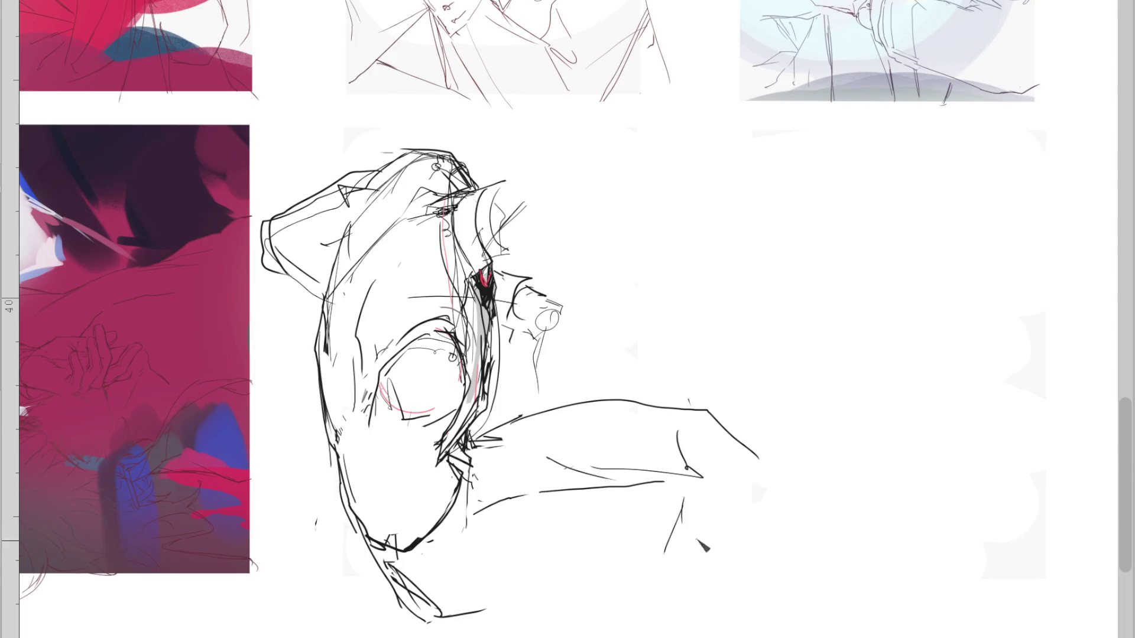
Draw the long calf line toward the knee and the heel curving downward
mouse_move(427, 620)
left_mouse_down()
mouse_move(485, 617)
mouse_move(662, 558)
left_mouse_up()
key("ctrl+z")
left_click_drag(481, 624, 636, 548)
left_click_drag(523, 605, 636, 562)
mouse_move(703, 470)
left_mouse_down()
mouse_move(689, 473)
mouse_move(701, 497)
left_mouse_up()
left_click_drag(707, 411, 731, 500)
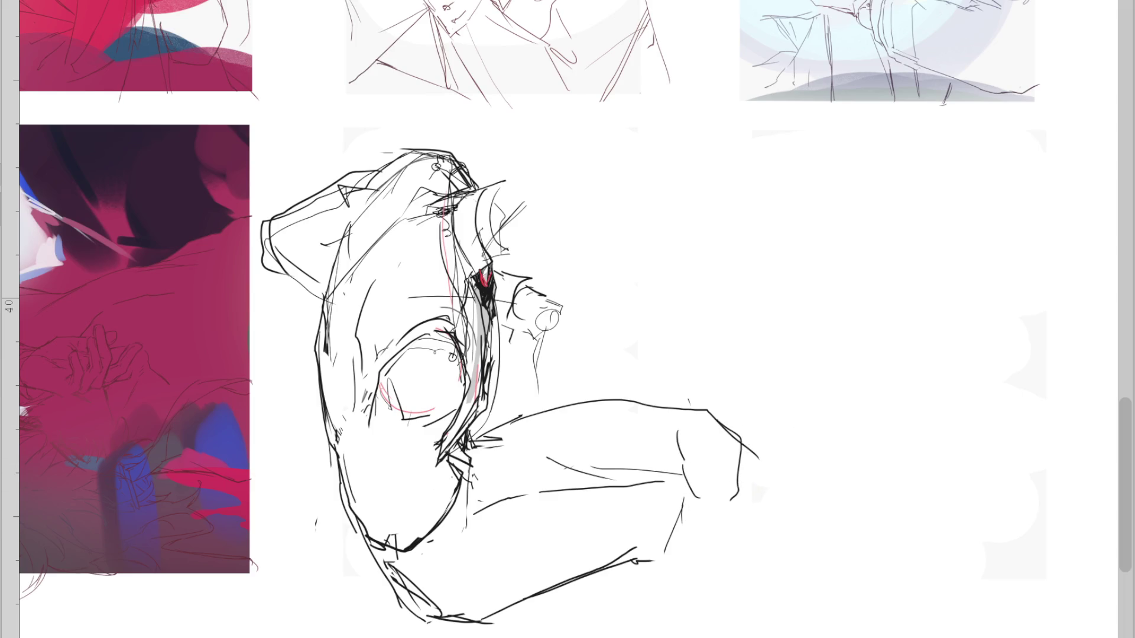
Check the pose in the mirrored view while adding lower-leg and hip strokes
key("m")
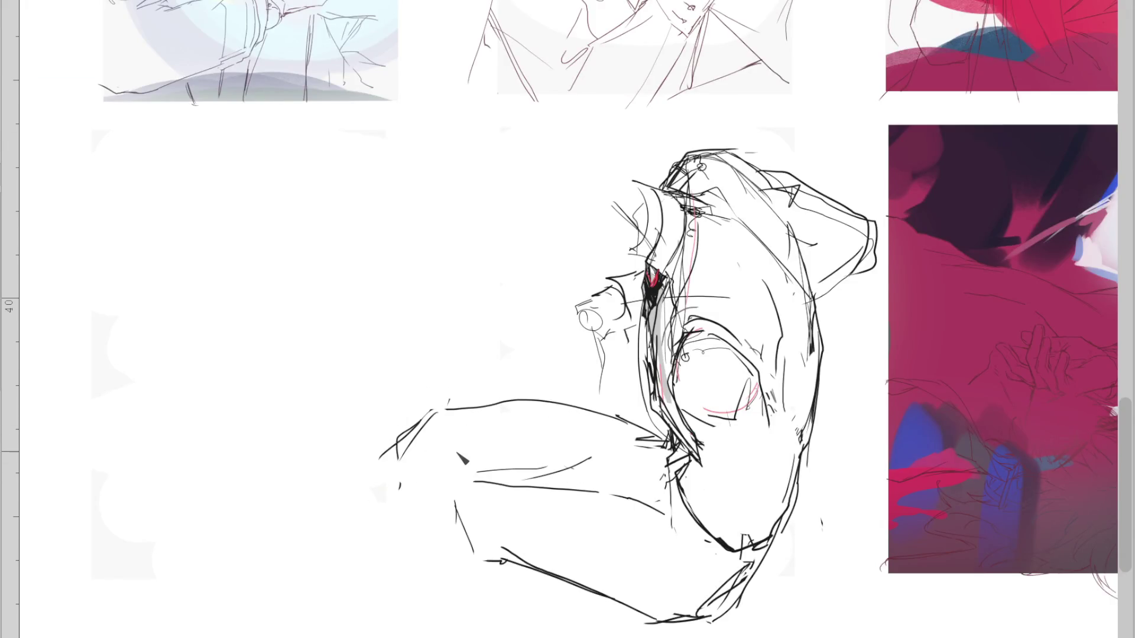
left_click_drag(480, 484, 679, 531)
mouse_move(694, 464)
left_mouse_down()
mouse_move(684, 571)
mouse_move(698, 526)
left_mouse_up()
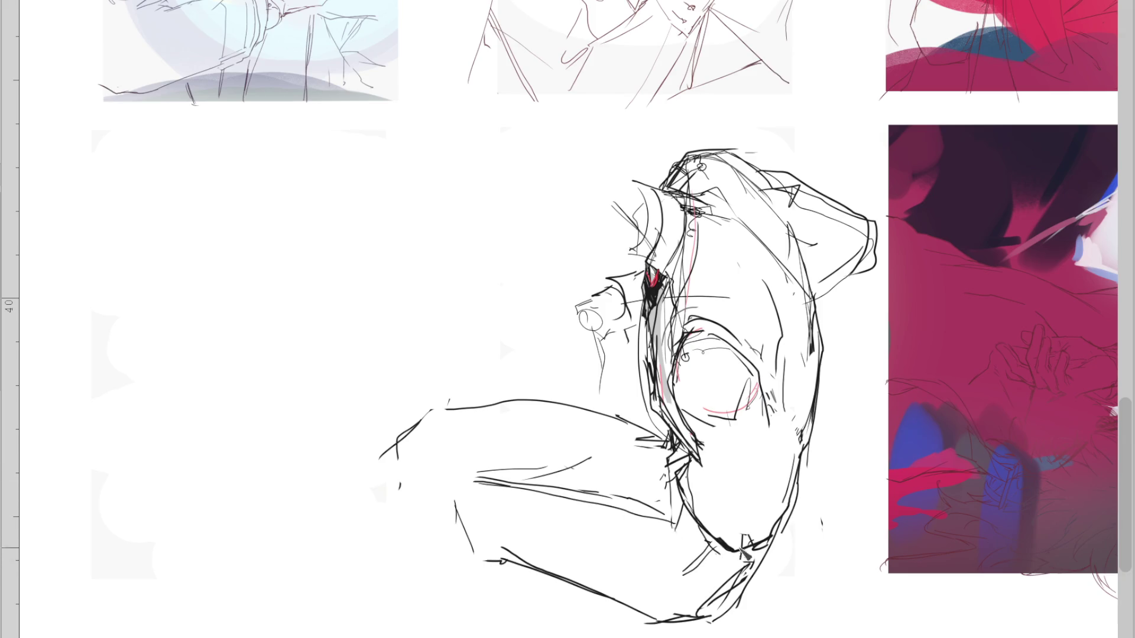
key("m")
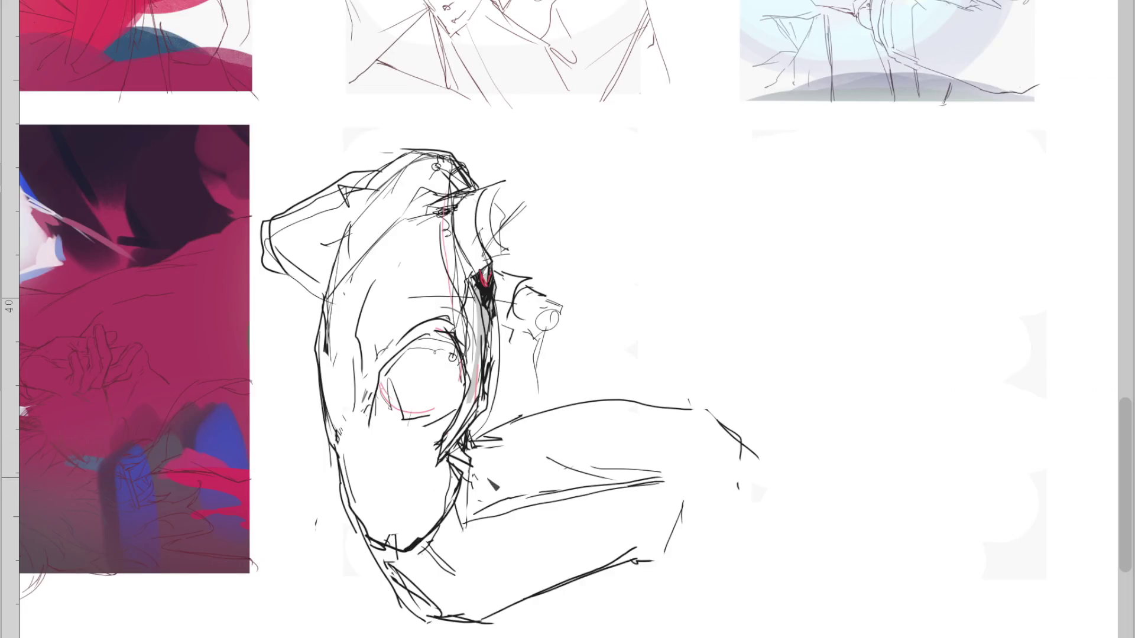
Try new thigh top-edge and knee lines, discarding the raised versions
left_click_drag(470, 459, 497, 504)
mouse_move(478, 427)
left_mouse_down()
mouse_move(674, 390)
mouse_move(702, 450)
left_mouse_up()
key("ctrl+z")
left_click_drag(686, 390, 719, 461)
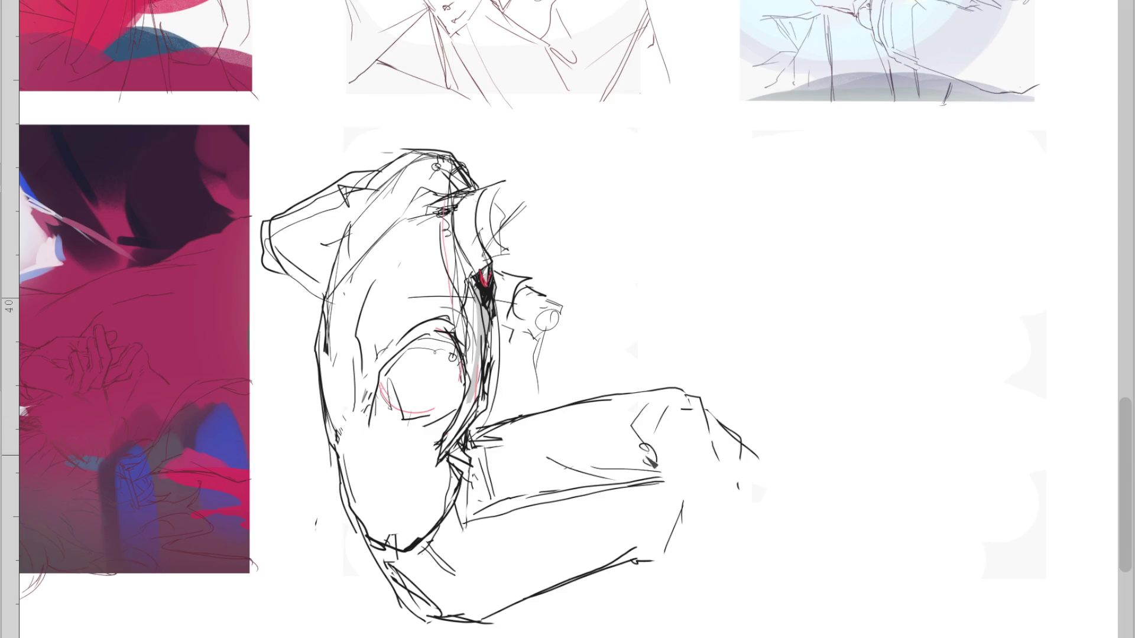
left_click_drag(647, 452, 689, 578)
key("ctrl+z")
mouse_move(704, 390)
left_mouse_down()
mouse_move(491, 426)
mouse_move(696, 387)
mouse_move(726, 434)
left_mouse_up()
key("ctrl+z")
key("ctrl+z")
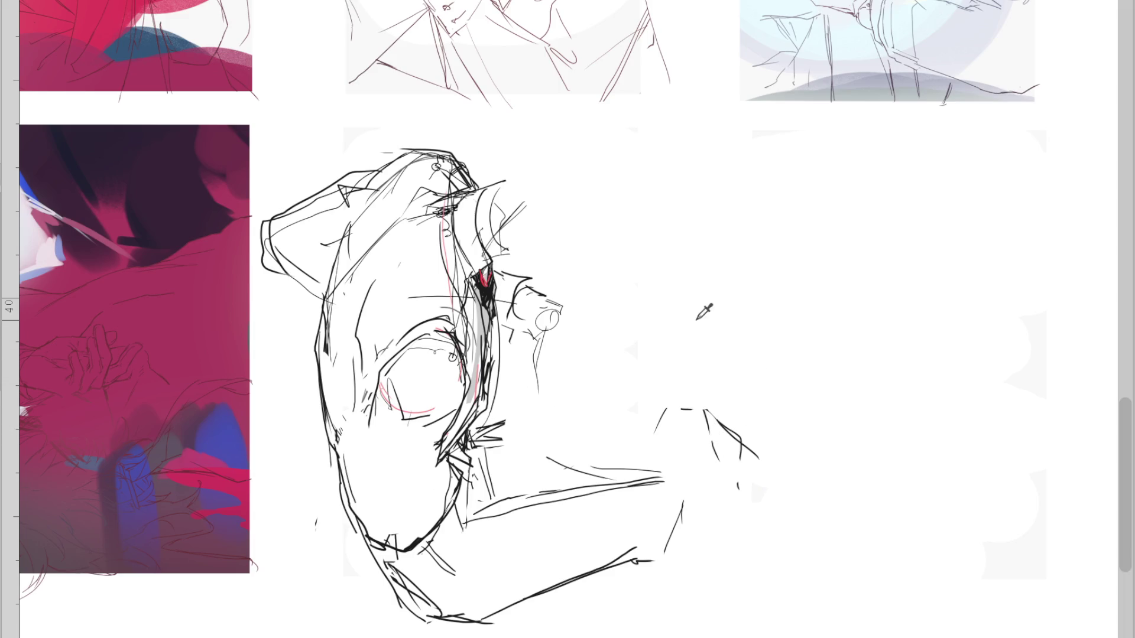
Sketch the inner thigh, shin and foot outline, a longer calf and a new shin line
key("ctrl+z")
left_click_drag(467, 466, 458, 567)
left_click_drag(476, 506, 465, 568)
left_click_drag(597, 569, 499, 603)
left_click_drag(617, 559, 686, 547)
mouse_move(662, 489)
left_mouse_down()
mouse_move(709, 490)
mouse_move(717, 550)
left_mouse_up()
key("ctrl+z")
left_click_drag(438, 619, 644, 554)
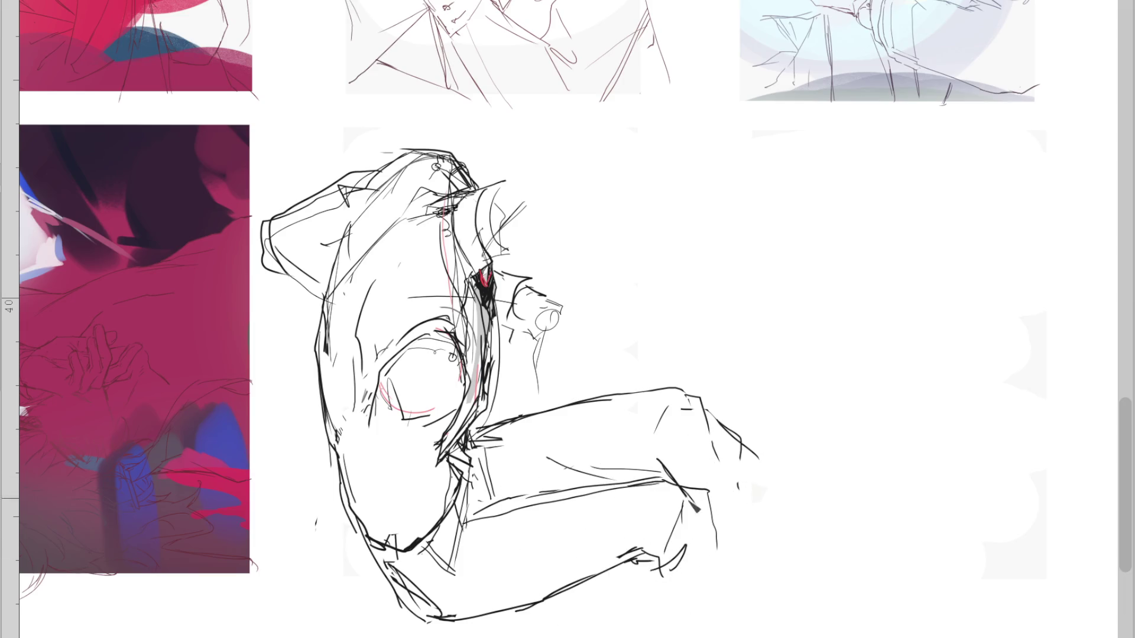
mouse_move(661, 413)
left_mouse_down()
mouse_move(663, 467)
mouse_move(716, 637)
left_mouse_up()
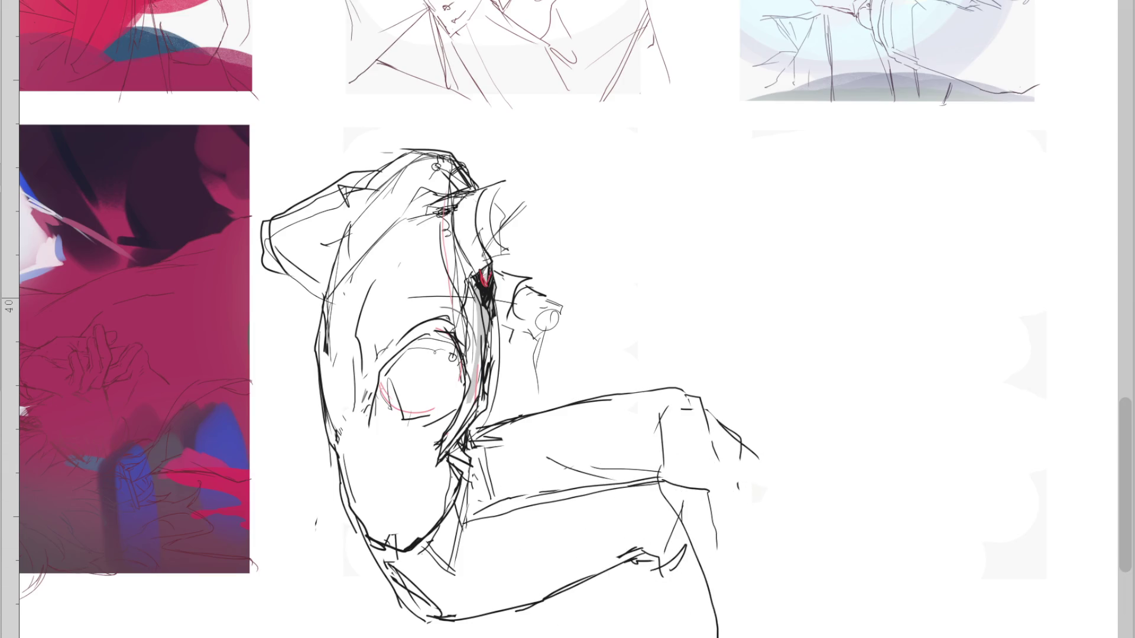
key("ctrl+z")
left_click_drag(727, 437, 797, 603)
Clean up the upper thigh and knee lines and smooth the lower thigh line
mouse_move(473, 425)
left_mouse_down()
mouse_move(643, 393)
mouse_move(696, 420)
left_mouse_up()
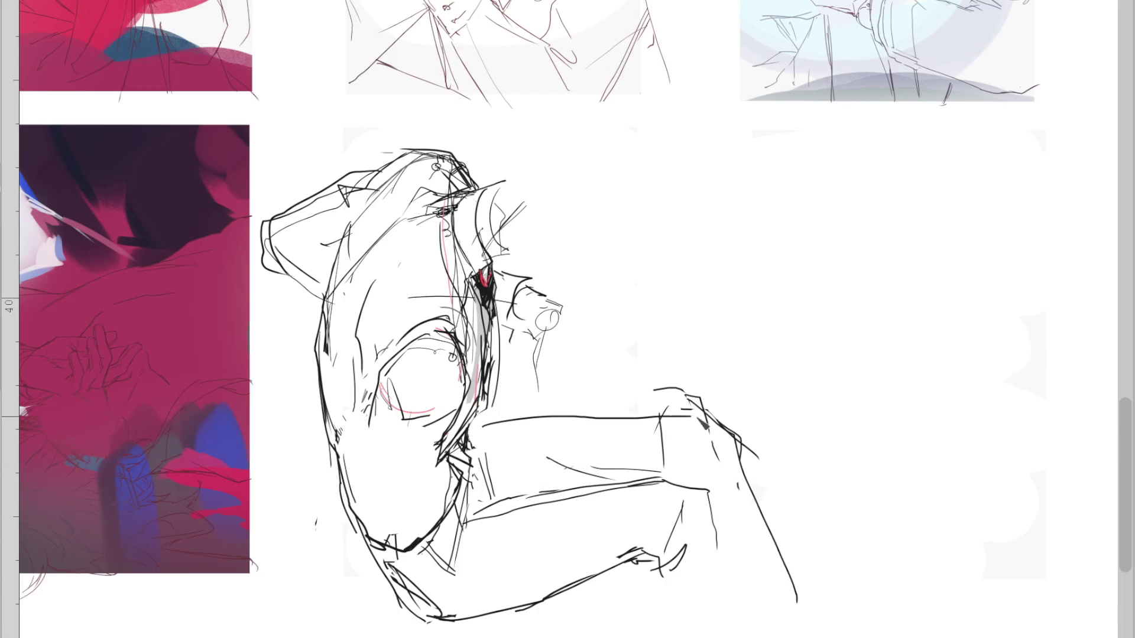
left_click_drag(477, 432, 529, 421)
left_click_drag(674, 393, 710, 414)
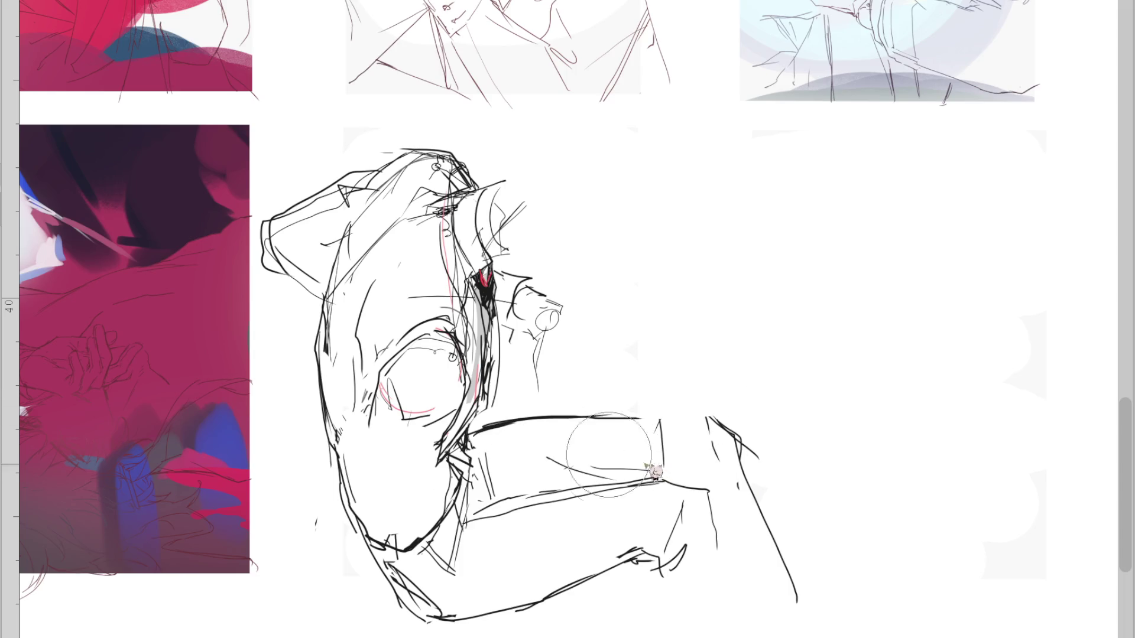
mouse_move(631, 473)
left_mouse_down()
mouse_move(556, 479)
mouse_move(689, 496)
left_mouse_up()
left_click_drag(705, 439, 734, 489)
left_click_drag(618, 443, 500, 463)
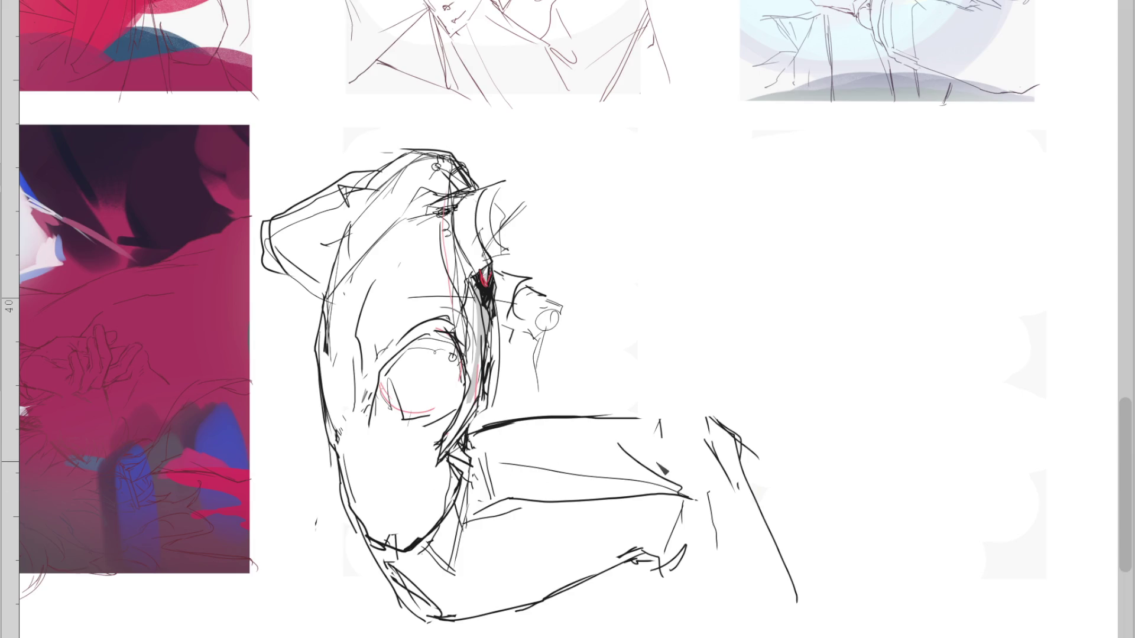
key("m")
left_click_drag(499, 419, 446, 417)
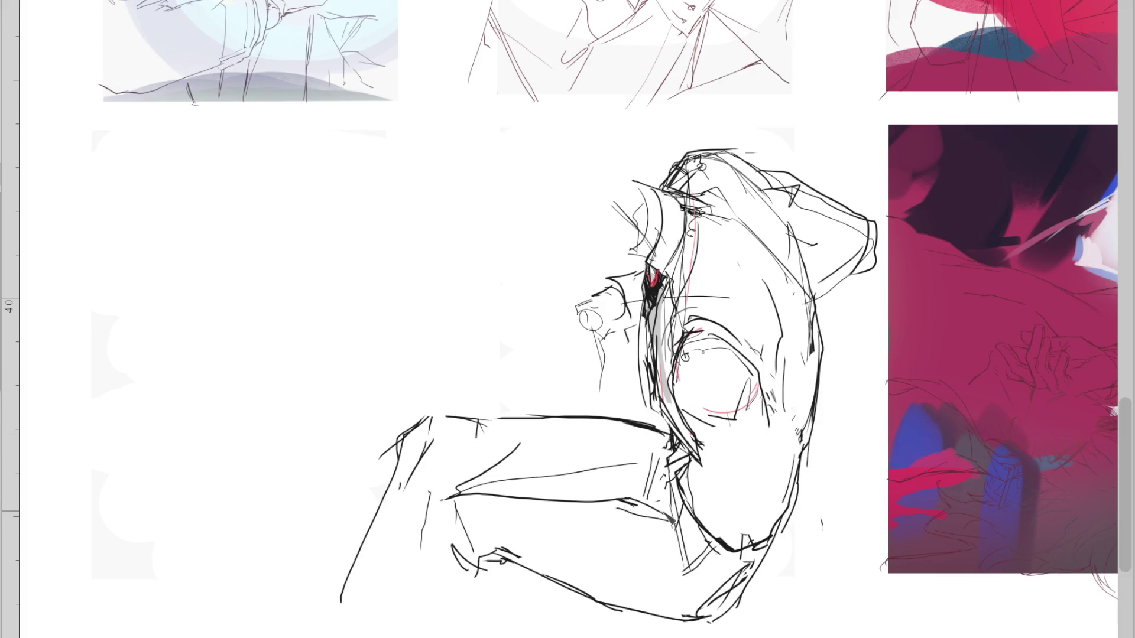
Redraw the lower leg running down-left with added detail, then unmirror the view
mouse_move(621, 500)
left_mouse_down()
mouse_move(423, 505)
mouse_move(410, 630)
left_mouse_up()
key("ctrl+z")
left_click_drag(383, 511, 386, 586)
key("ctrl+z")
key("ctrl+z")
left_click_drag(421, 447, 355, 603)
left_click_drag(438, 515, 355, 622)
left_click_drag(376, 510, 316, 597)
left_click_drag(482, 564, 447, 594)
left_click_drag(416, 576, 421, 637)
key("m")
Add strokes to the fist, the collar-hand junction and inside the torso
mouse_move(527, 303)
left_mouse_down()
mouse_move(541, 290)
mouse_move(574, 310)
mouse_move(530, 304)
left_mouse_up()
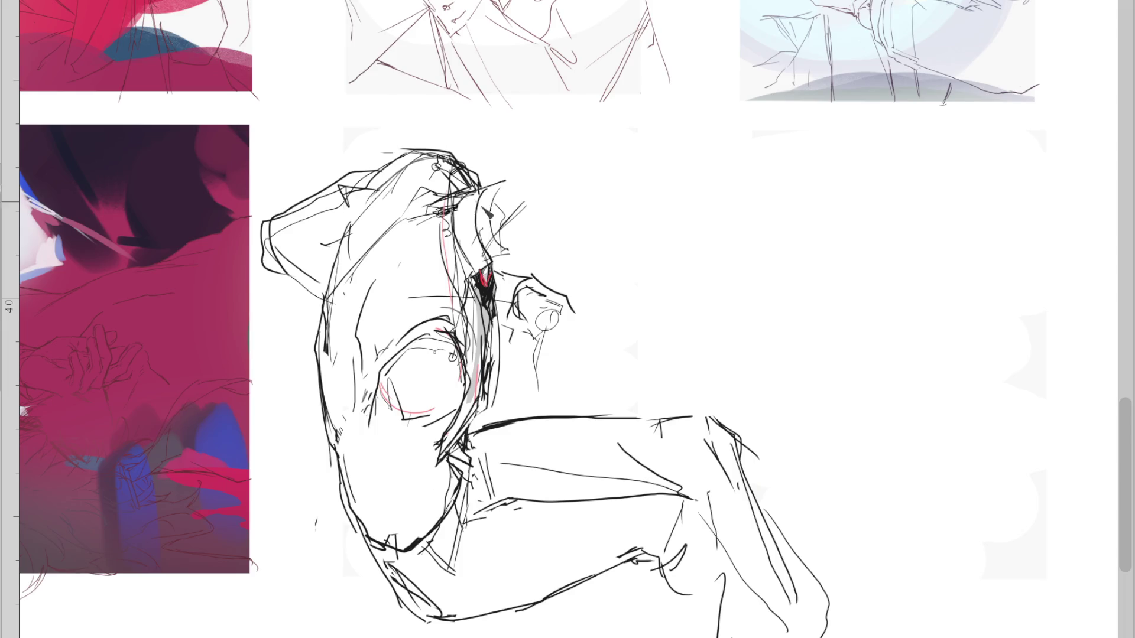
mouse_move(495, 273)
left_mouse_down()
mouse_move(503, 288)
mouse_move(482, 302)
left_mouse_up()
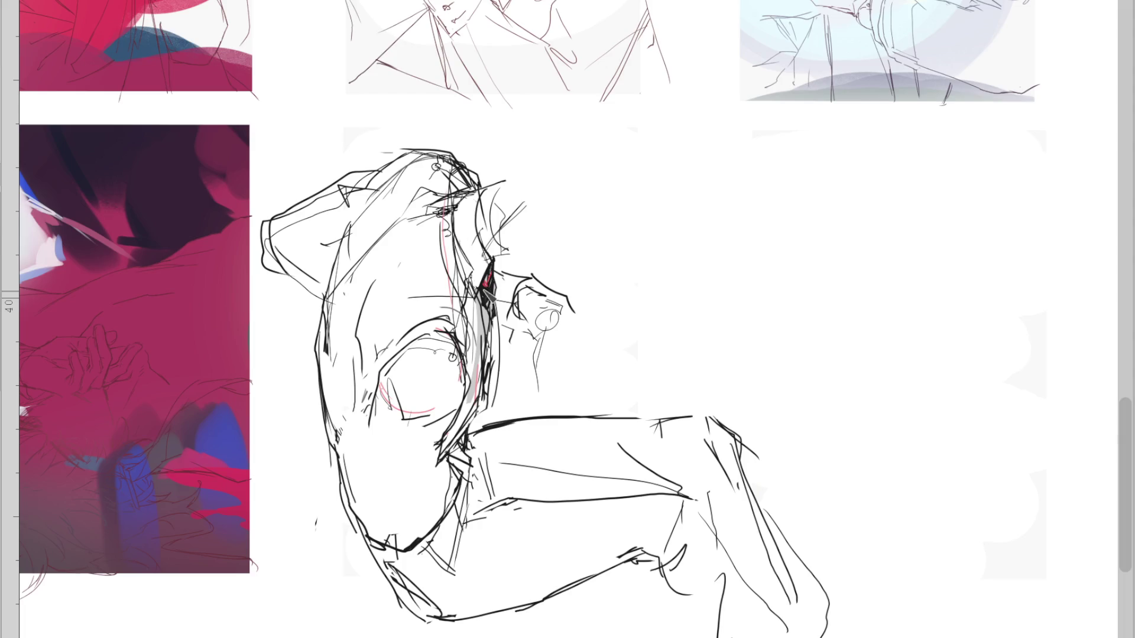
mouse_move(490, 260)
left_mouse_down()
mouse_move(476, 277)
mouse_move(506, 287)
mouse_move(490, 311)
left_mouse_up()
key("ctrl+z")
left_click_drag(384, 402, 398, 449)
key("ctrl+z")
left_click_drag(408, 363, 426, 437)
left_click_drag(394, 414, 446, 470)
Rework the lower thigh line, erase part of the upper thigh and draw a new shin line
left_click_drag(559, 501, 618, 495)
key("e")
mouse_move(671, 418)
left_mouse_down()
mouse_move(621, 418)
mouse_move(703, 408)
mouse_move(735, 636)
left_mouse_up()
key("p")
key("ctrl+z")
left_click_drag(696, 506, 780, 633)
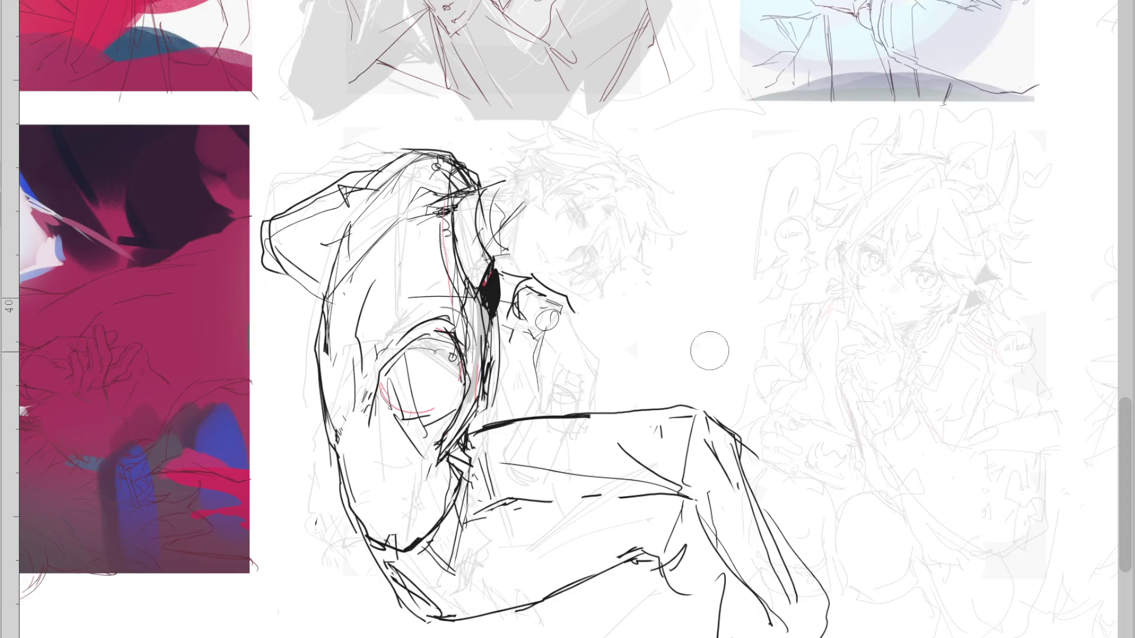
Erase the lower shin strokes and the stray strokes around the hand
left_click_drag(810, 591, 729, 597)
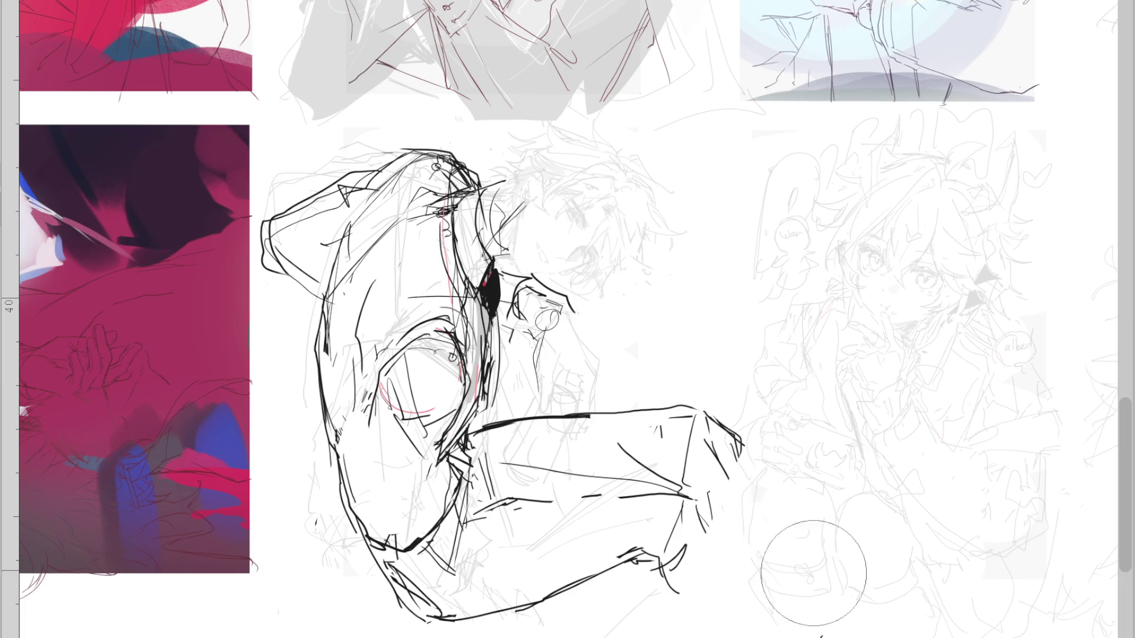
scroll(610, 242, "down", 2)
scroll(610, 242, "up", 2)
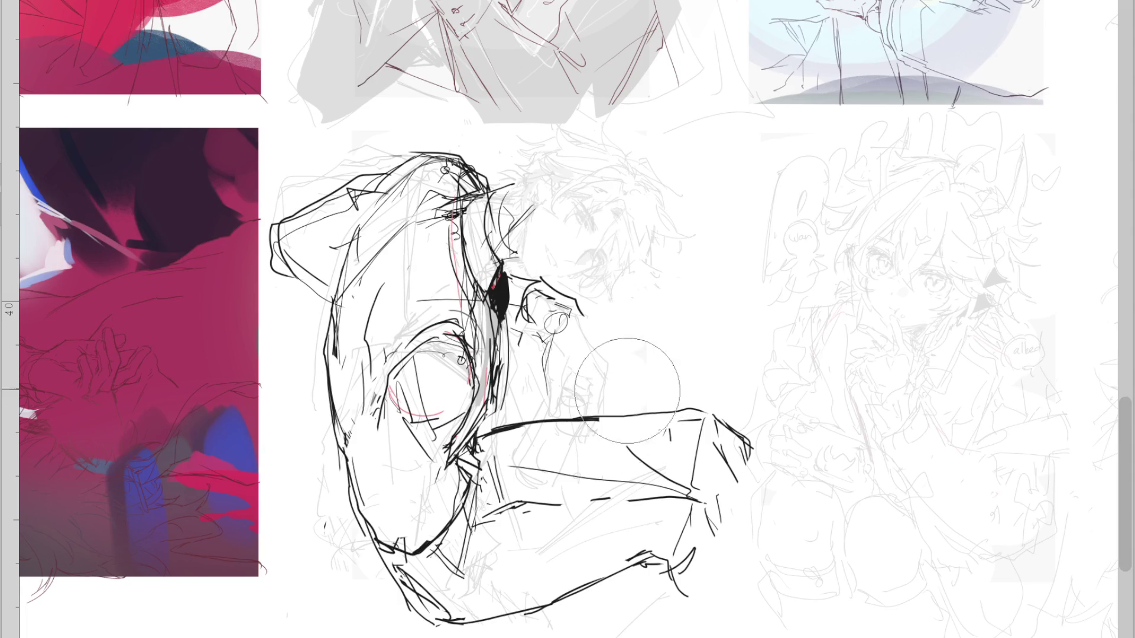
left_click_drag(551, 325, 558, 329)
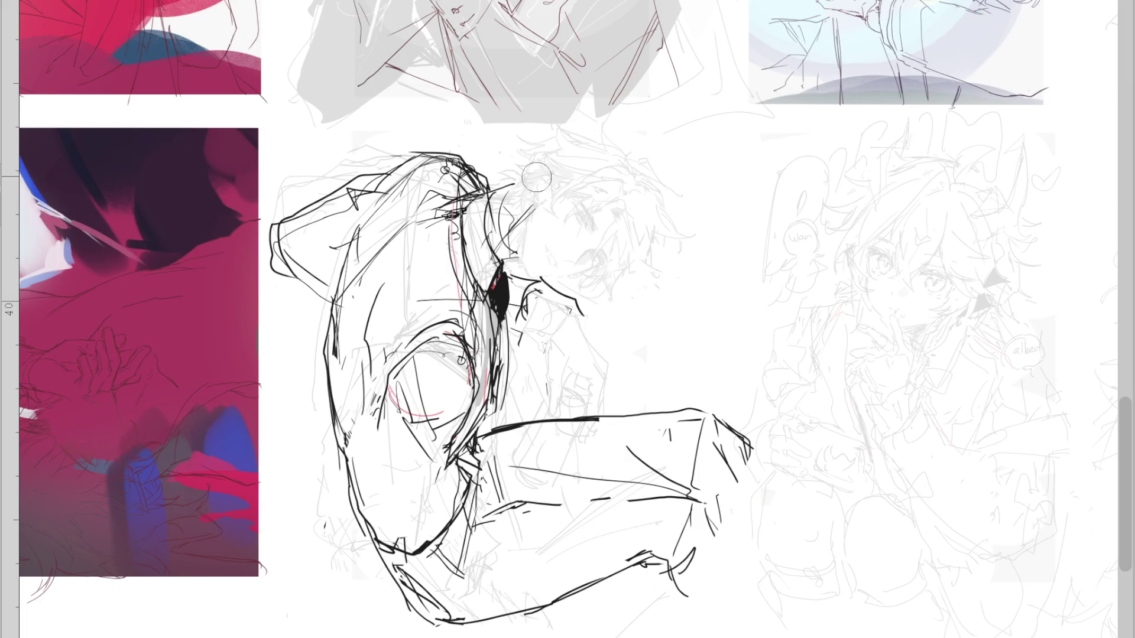
scroll(544, 315, "down", 2)
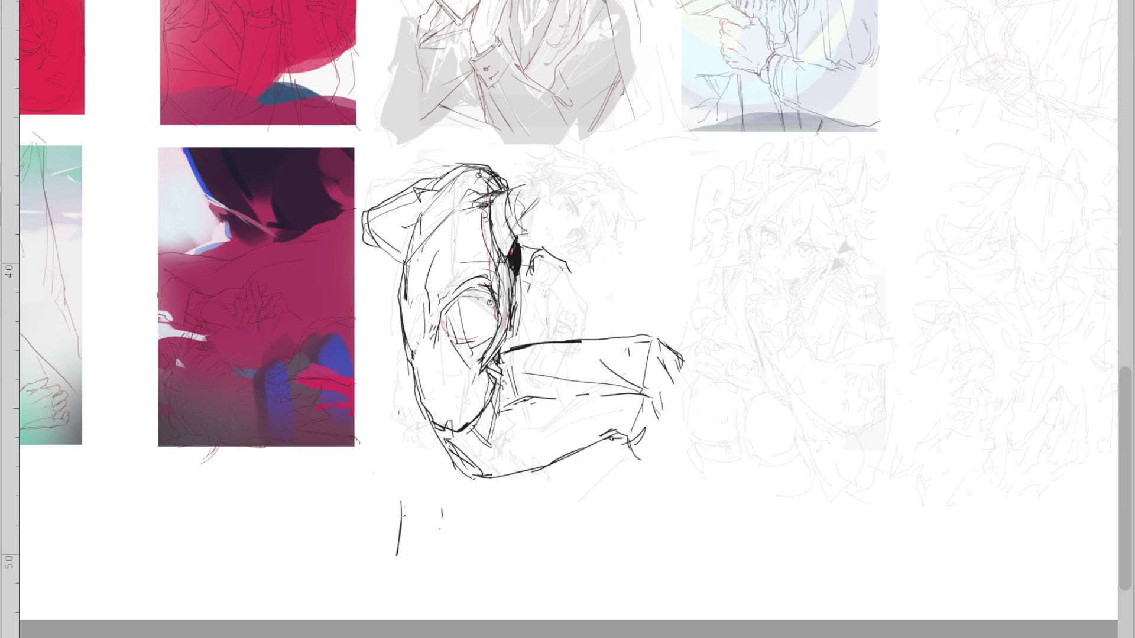
Transform the figure sketch, discarding a first attempt, and shift it right and down
key("ctrl+t")
left_click_drag(589, 392, 583, 398)
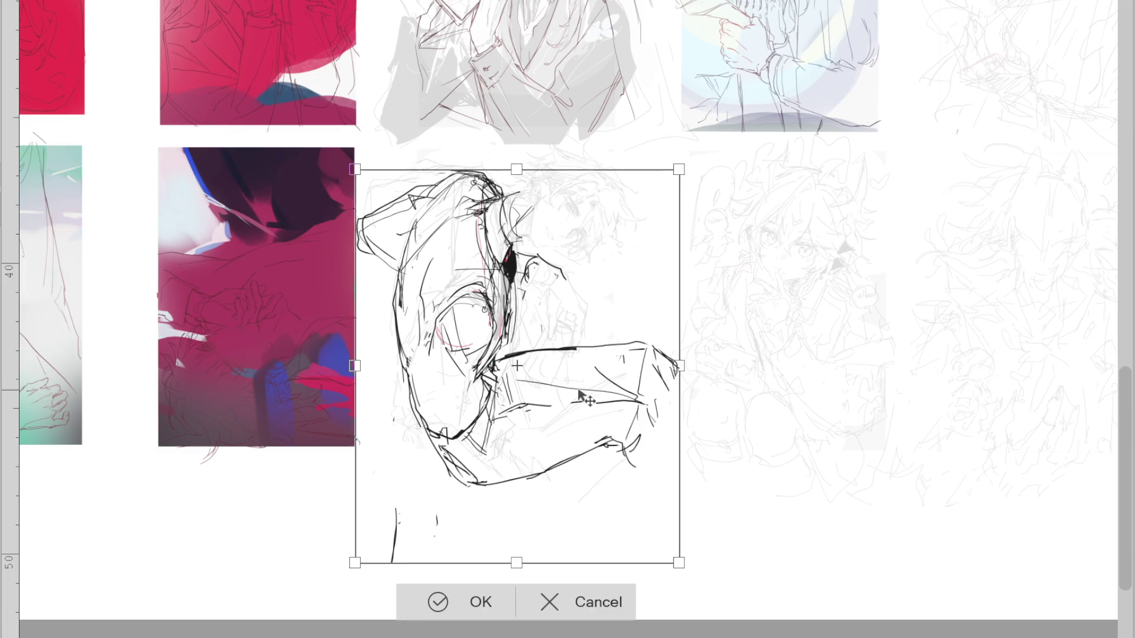
left_click_drag(515, 561, 507, 577)
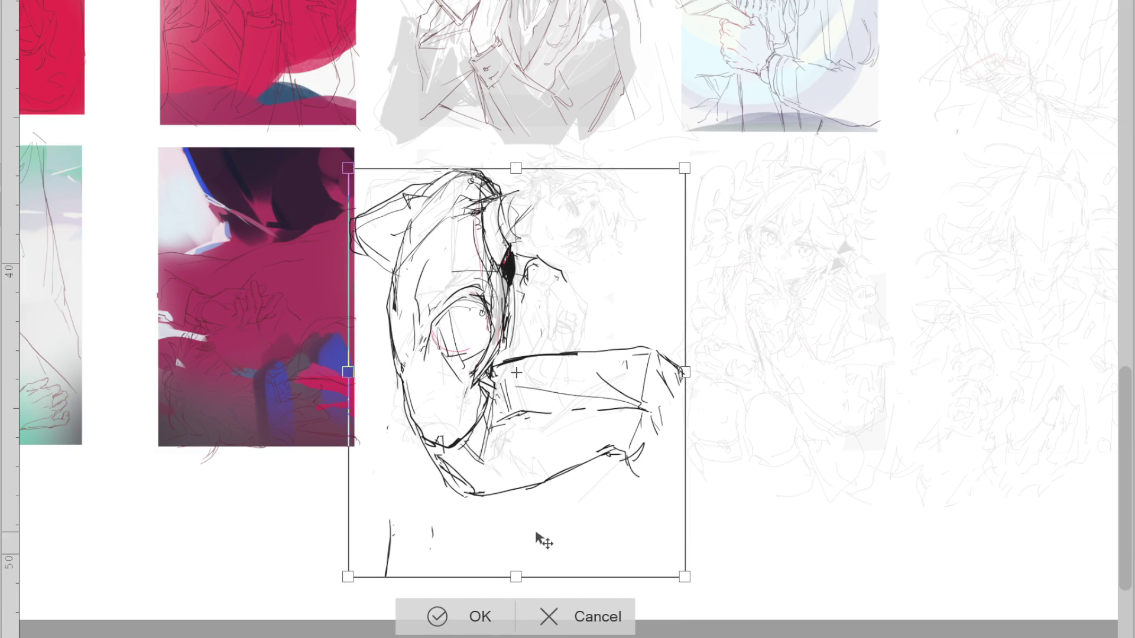
left_click_drag(537, 540, 537, 543)
left_click(550, 621)
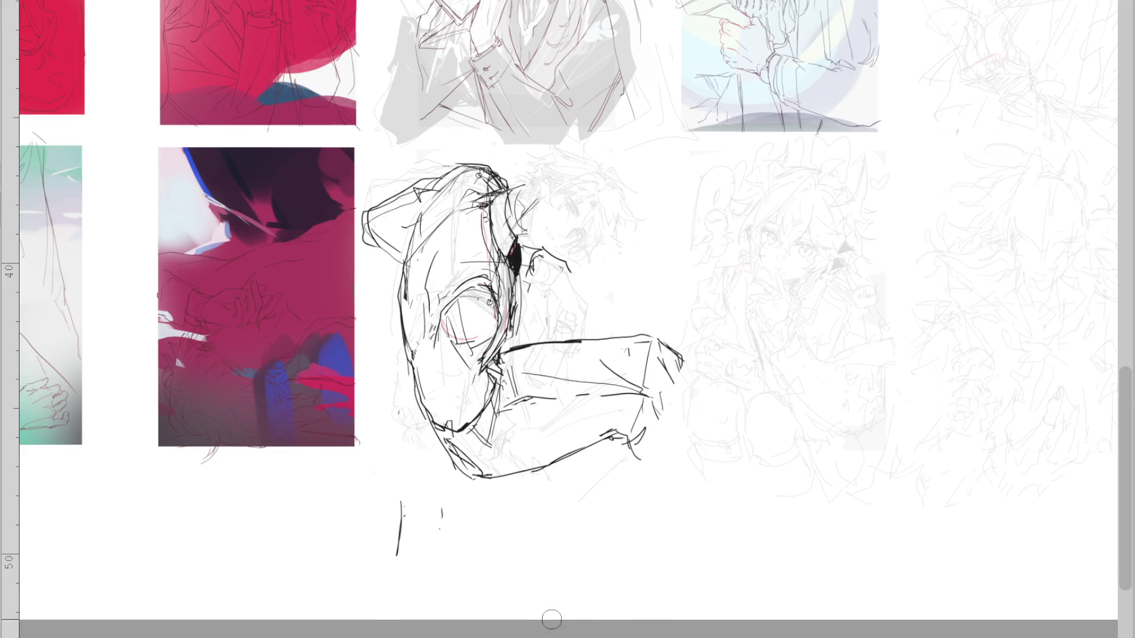
key("ctrl+t")
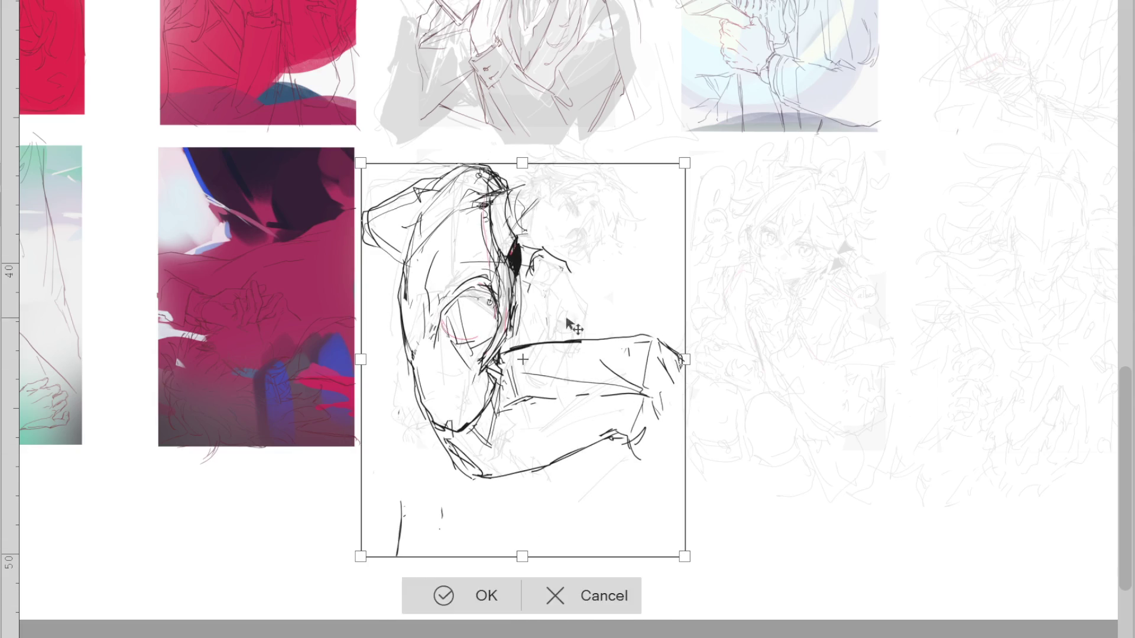
scroll(588, 372, "up", 2)
left_click_drag(593, 386, 609, 417)
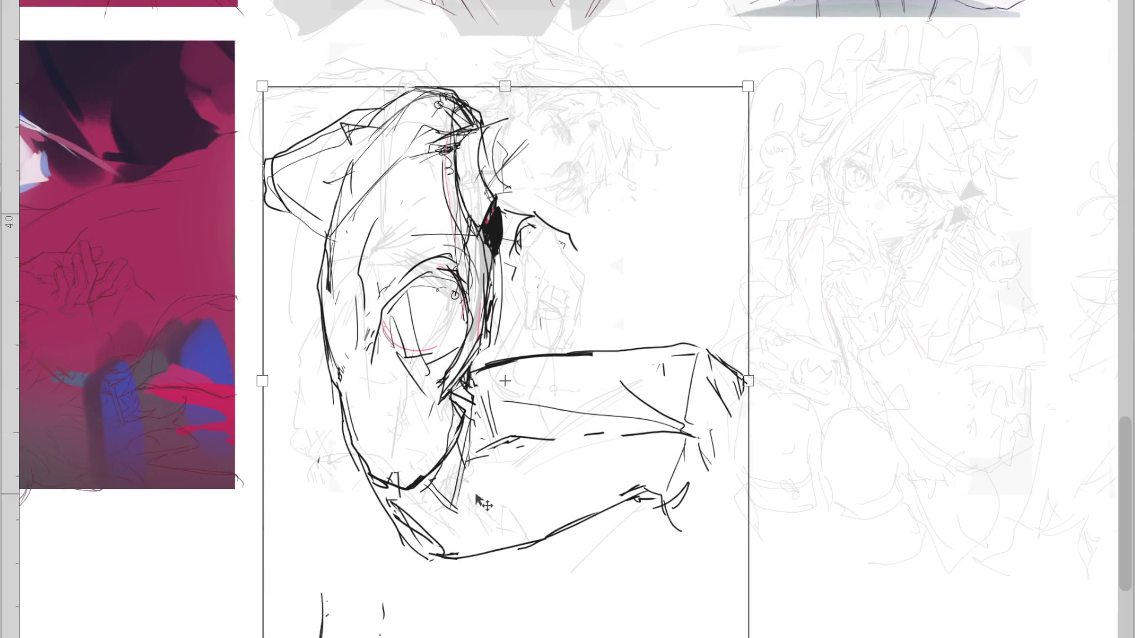
key("Return")
scroll(531, 254, "up", 1)
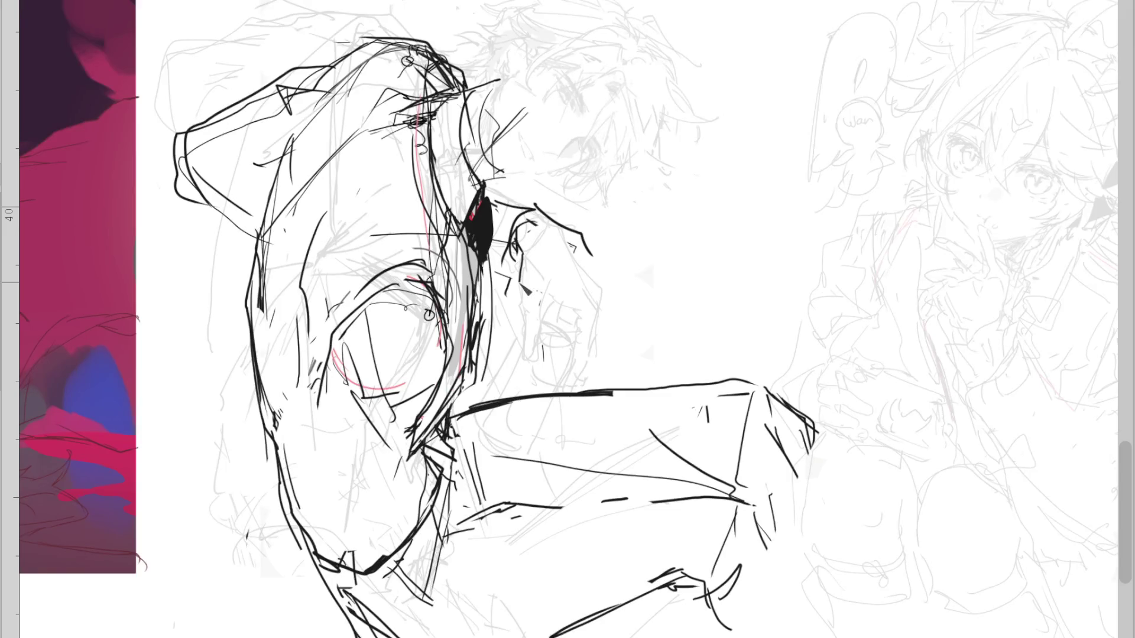
Draw the fist beside the face with its fingers, top edge and inner detail lines
mouse_move(547, 297)
left_mouse_down()
mouse_move(540, 320)
mouse_move(568, 236)
mouse_move(520, 230)
mouse_move(512, 258)
left_mouse_up()
mouse_move(535, 207)
left_mouse_down()
mouse_move(515, 224)
mouse_move(509, 253)
left_mouse_up()
mouse_move(494, 194)
left_mouse_down()
mouse_move(550, 214)
mouse_move(599, 292)
left_mouse_up()
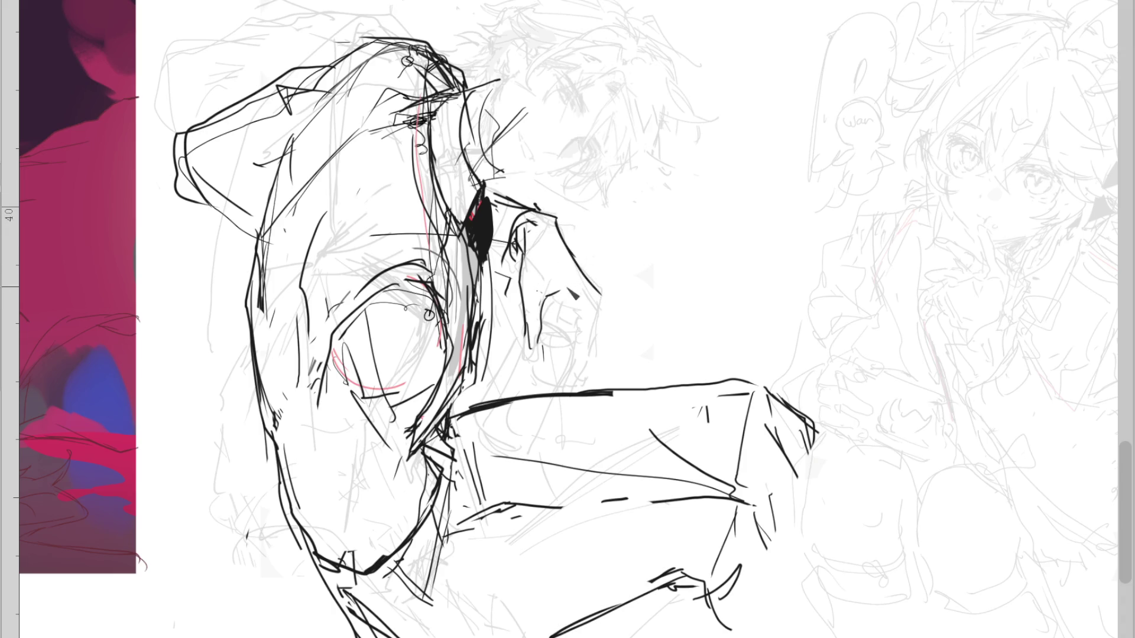
left_click_drag(576, 307, 578, 350)
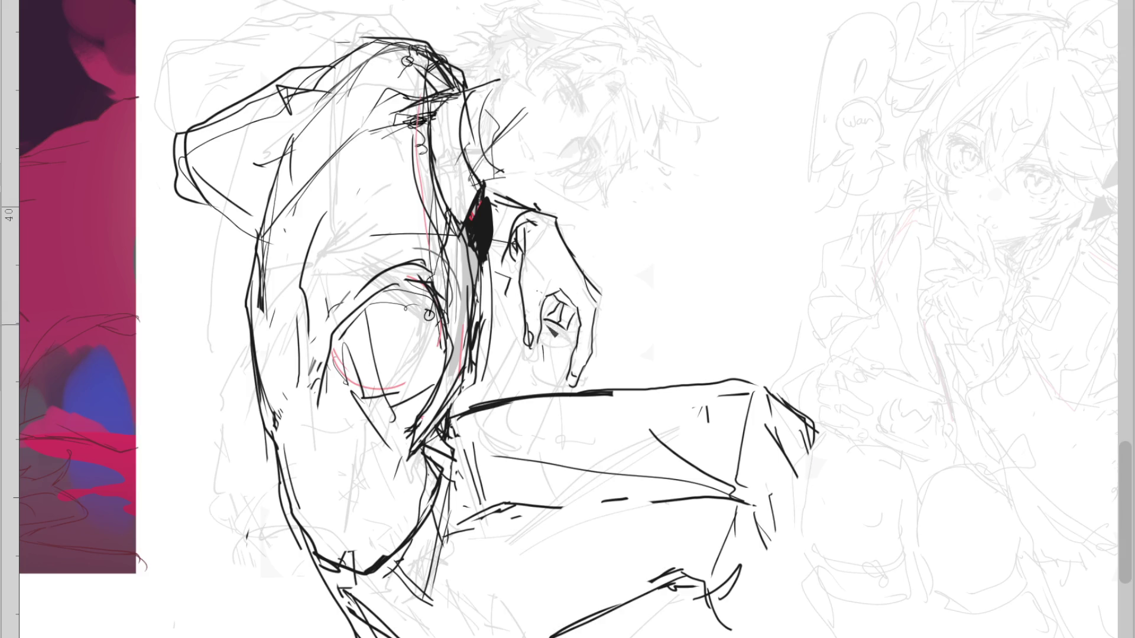
left_click_drag(540, 325, 561, 329)
scroll(624, 214, "down", 2)
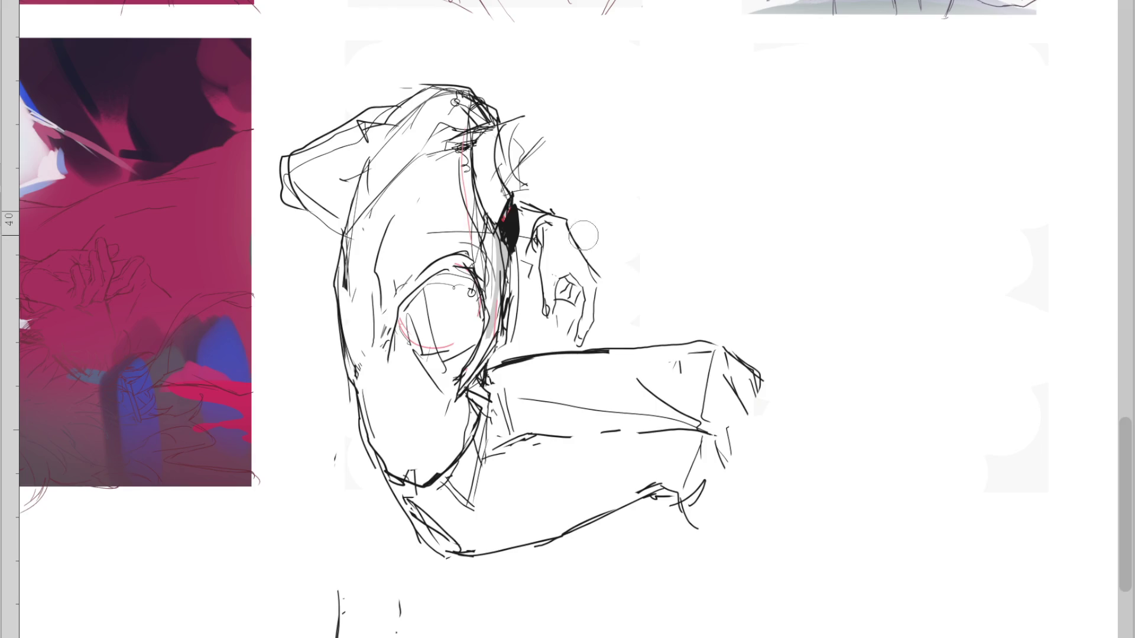
Try a black fill on the hand, undo it, and lasso-select the hand area
left_click_drag(620, 231, 612, 331)
key("ctrl+z")
left_click_drag(600, 233, 616, 324)
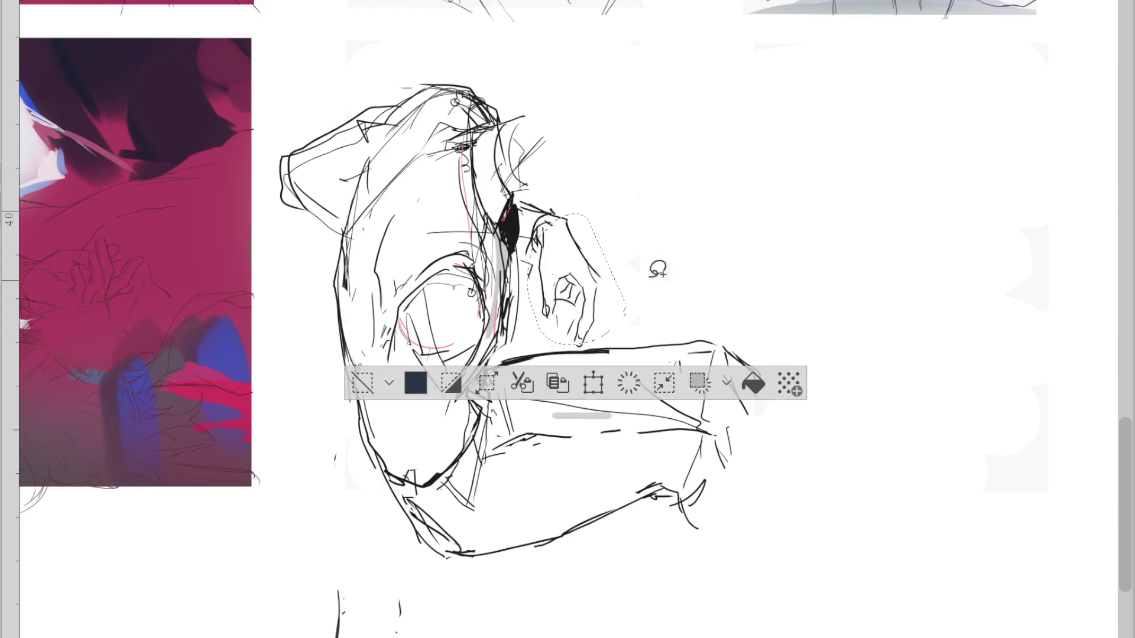
Rotate the selected hand slightly and clear the selection
key("ctrl+t")
mouse_move(656, 254)
left_mouse_down()
mouse_move(664, 310)
mouse_move(563, 272)
mouse_move(601, 287)
left_mouse_up()
key("Return")
key("ctrl+d")
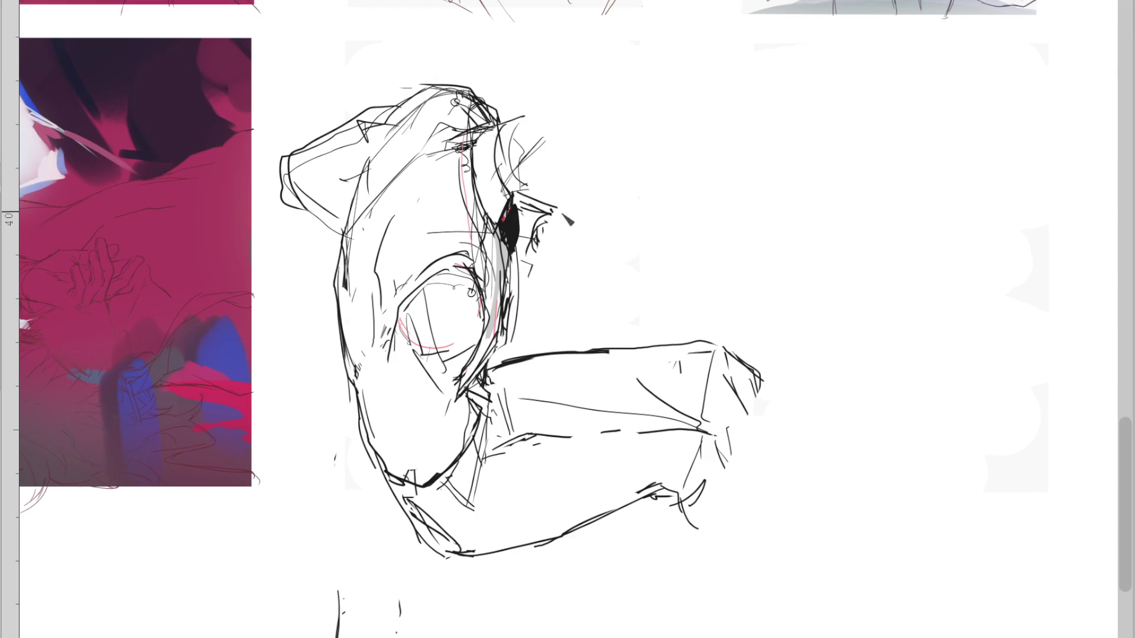
Sketch the hand beside the face, erase rough lines and redraw its upper contour and side
key("p")
mouse_move(534, 242)
left_mouse_down()
mouse_move(558, 209)
mouse_move(594, 193)
left_mouse_up()
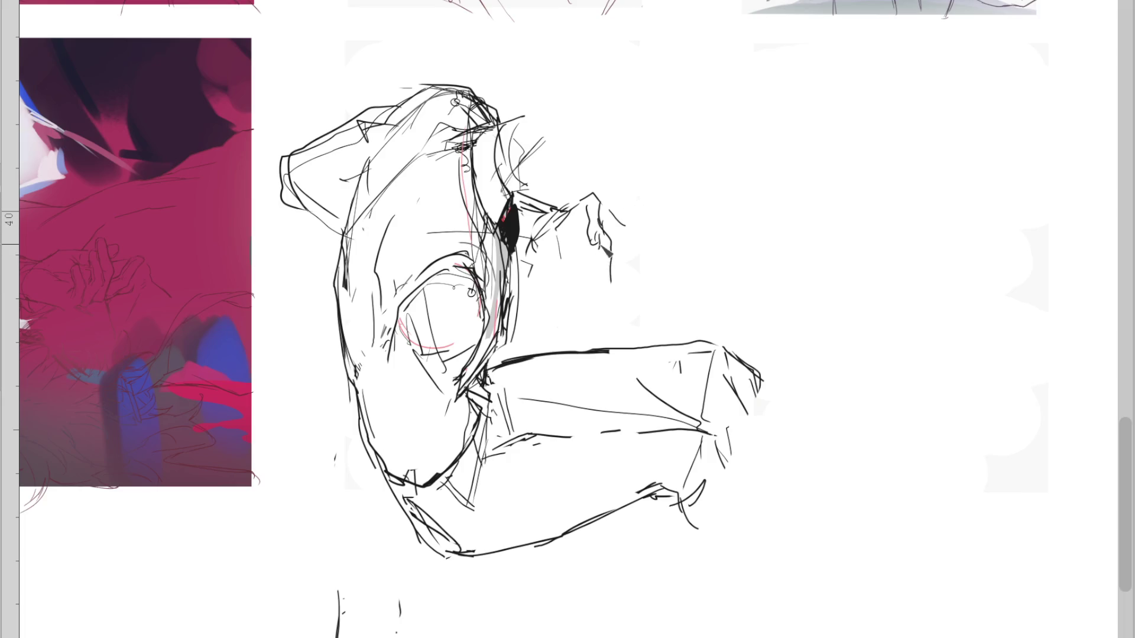
left_click_drag(596, 263, 599, 276)
left_click_drag(581, 250, 564, 257)
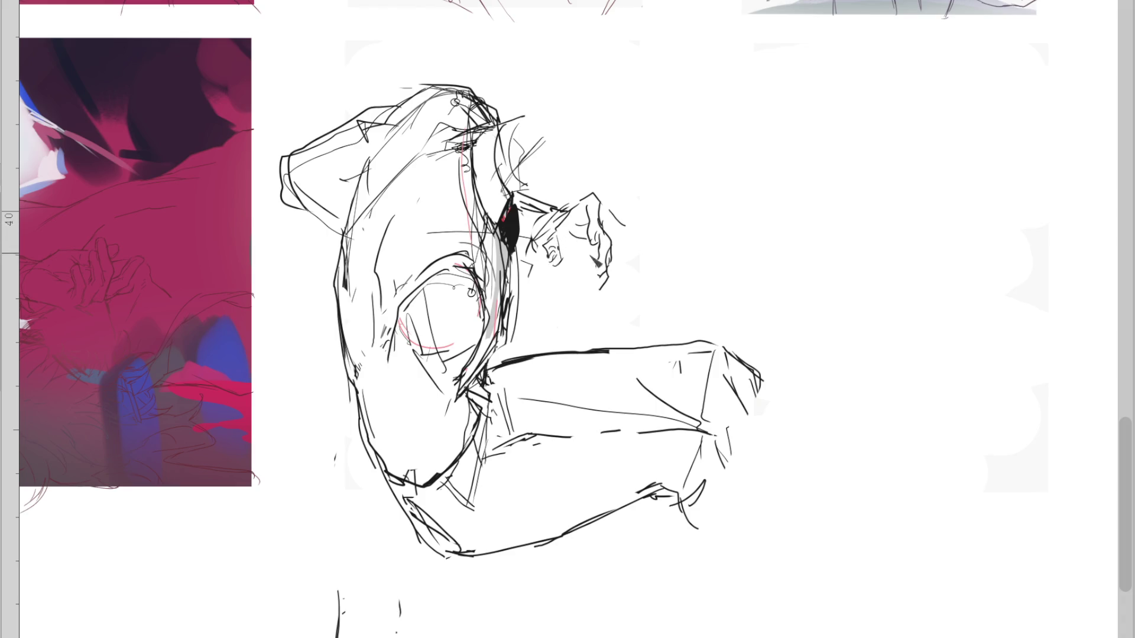
mouse_move(592, 238)
left_mouse_down()
mouse_move(565, 236)
mouse_move(551, 293)
mouse_move(593, 310)
mouse_move(585, 297)
mouse_move(555, 313)
left_mouse_up()
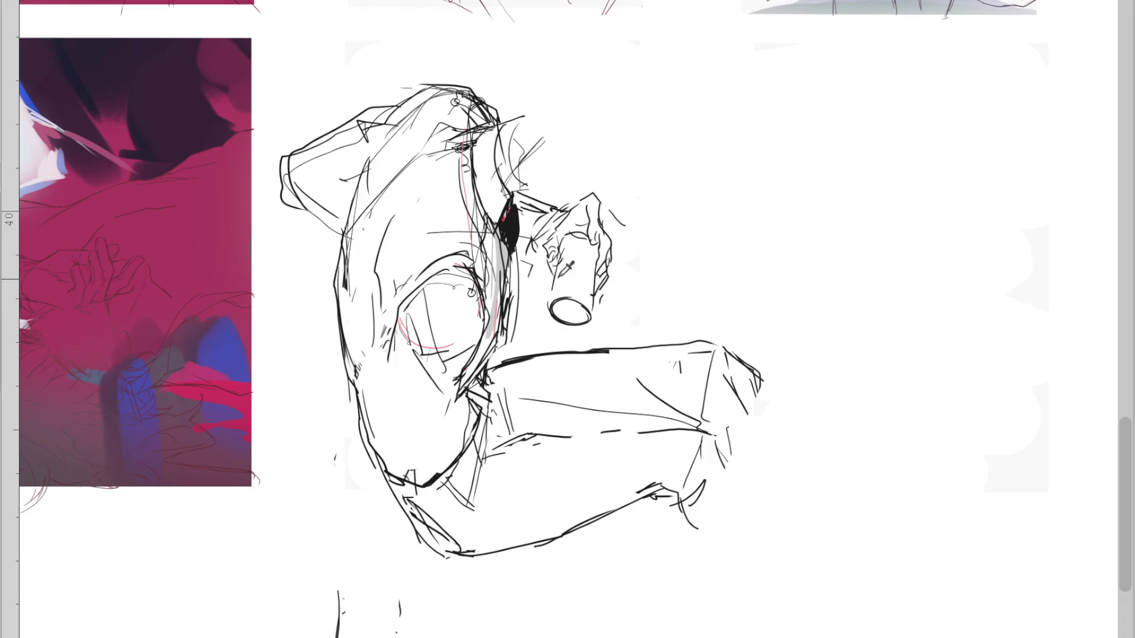
Redraw the thumb higher on the hand and erase the hood's outer back outline in mirrored view
key("ctrl+z")
mouse_move(569, 222)
left_mouse_down()
mouse_move(559, 237)
mouse_move(525, 210)
left_mouse_up()
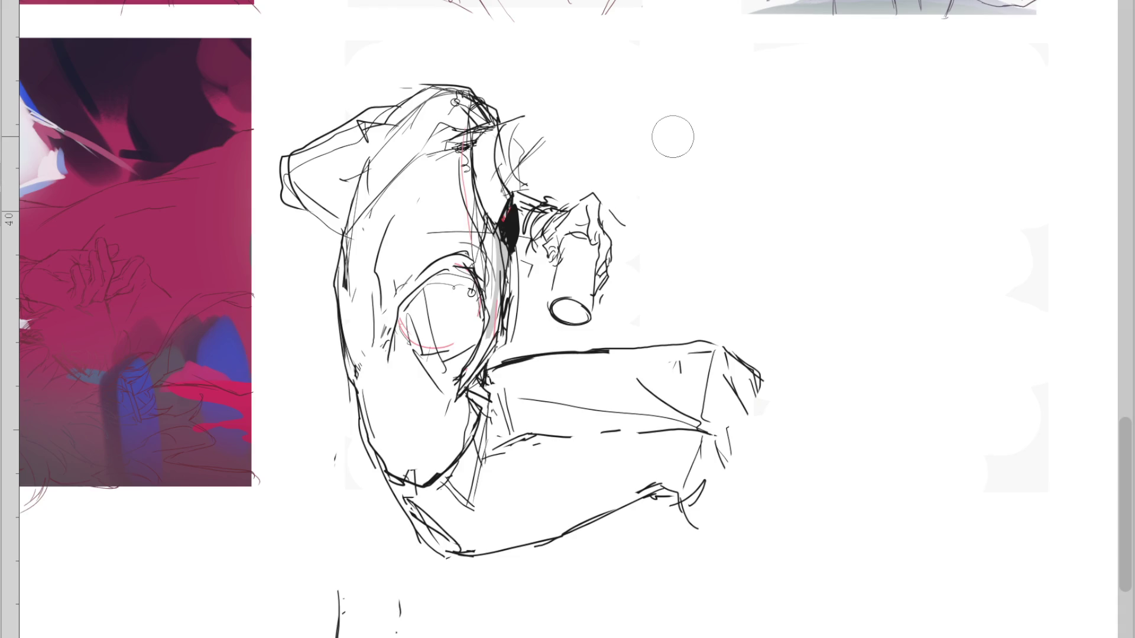
key("m")
left_click_drag(852, 151, 828, 230)
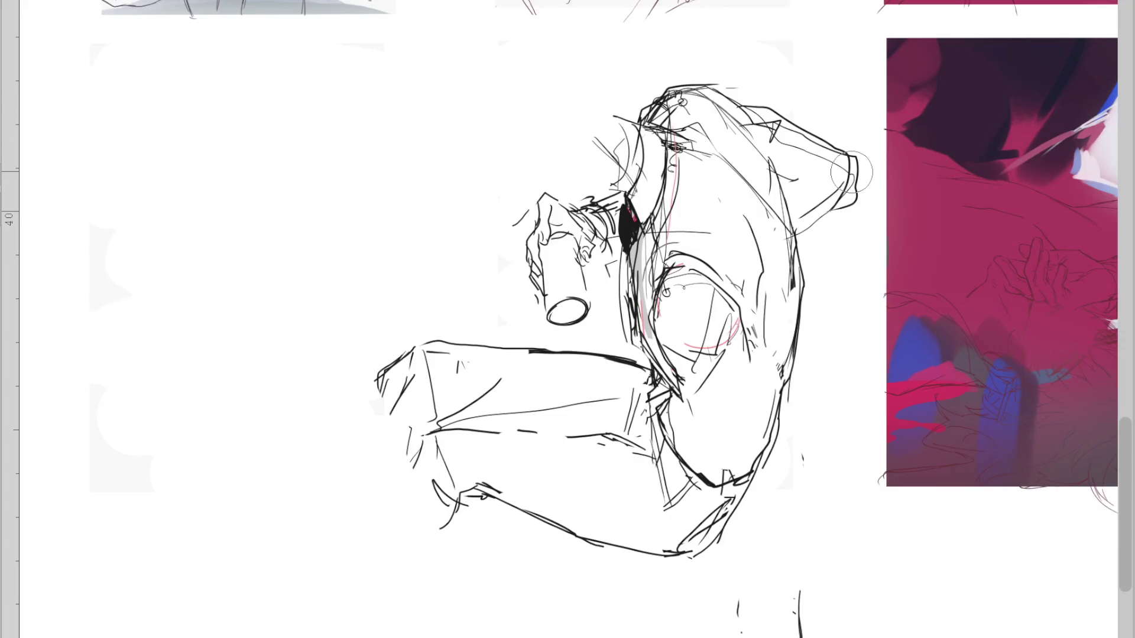
left_click_drag(729, 88, 792, 195)
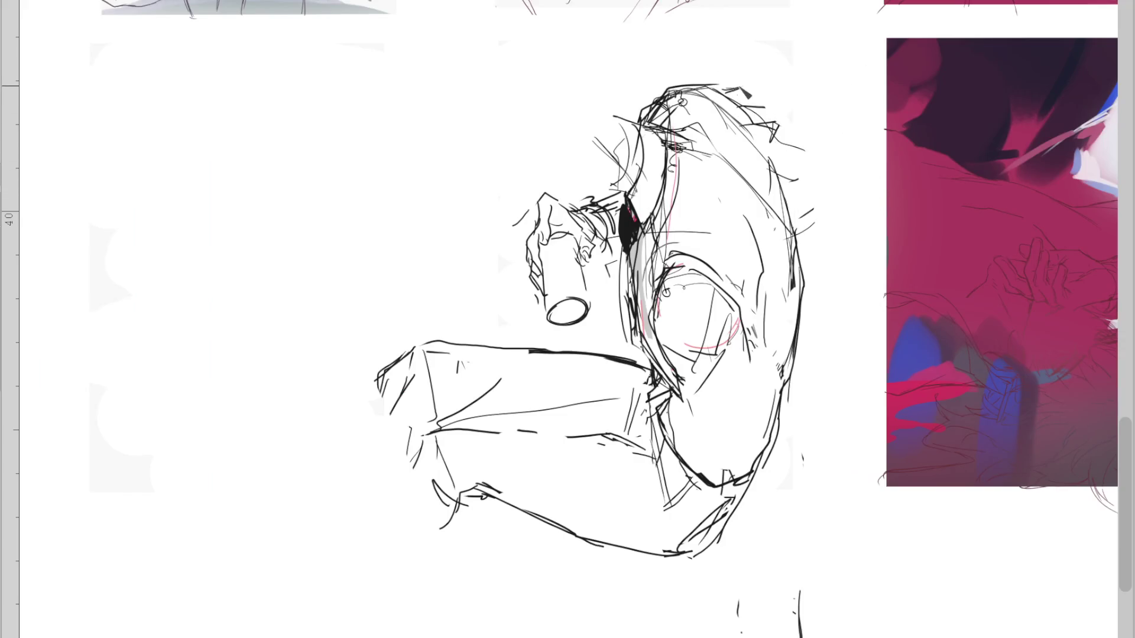
key("ctrl+z")
key("m")
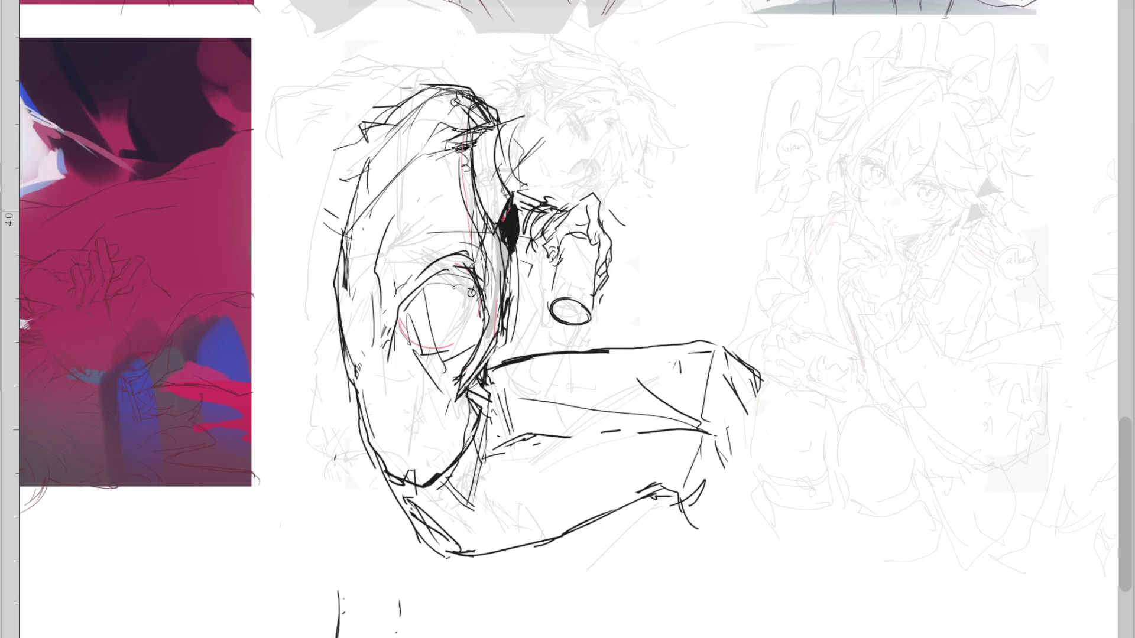
Shift the whole figure sketch slightly up and to the left
key("ctrl+t")
mouse_move(584, 457)
left_mouse_down()
mouse_move(565, 445)
mouse_move(569, 458)
left_mouse_up()
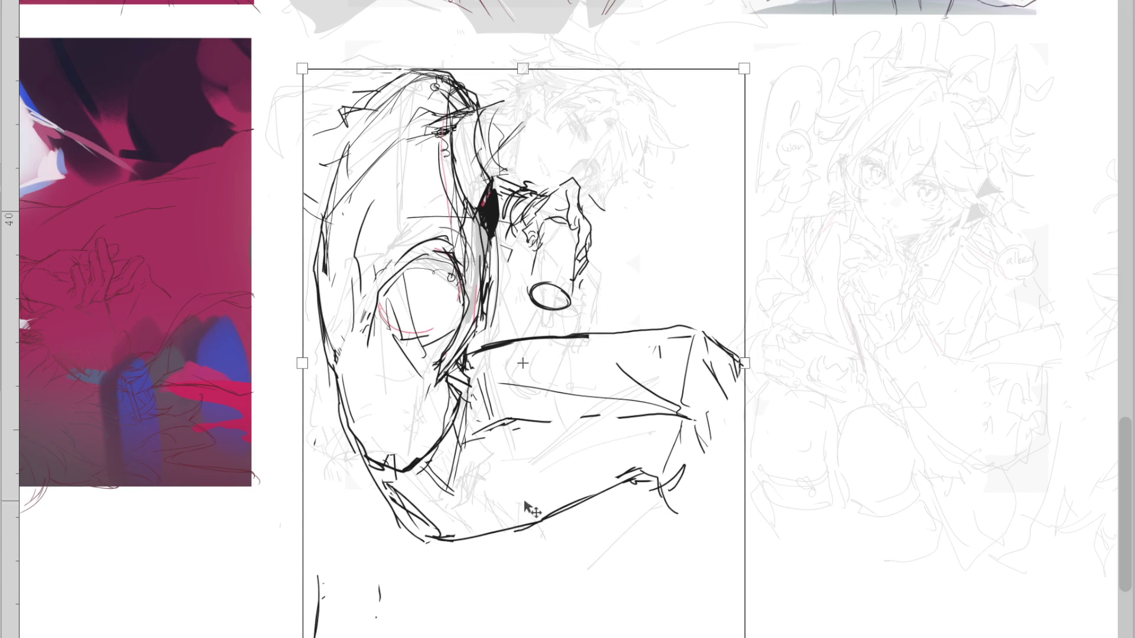
key("Return")
Redraw the lines around the hand, discarding the trial hood-top outline and small head mark
left_click_drag(497, 181, 547, 198)
left_click_drag(381, 80, 302, 152)
key("ctrl+z")
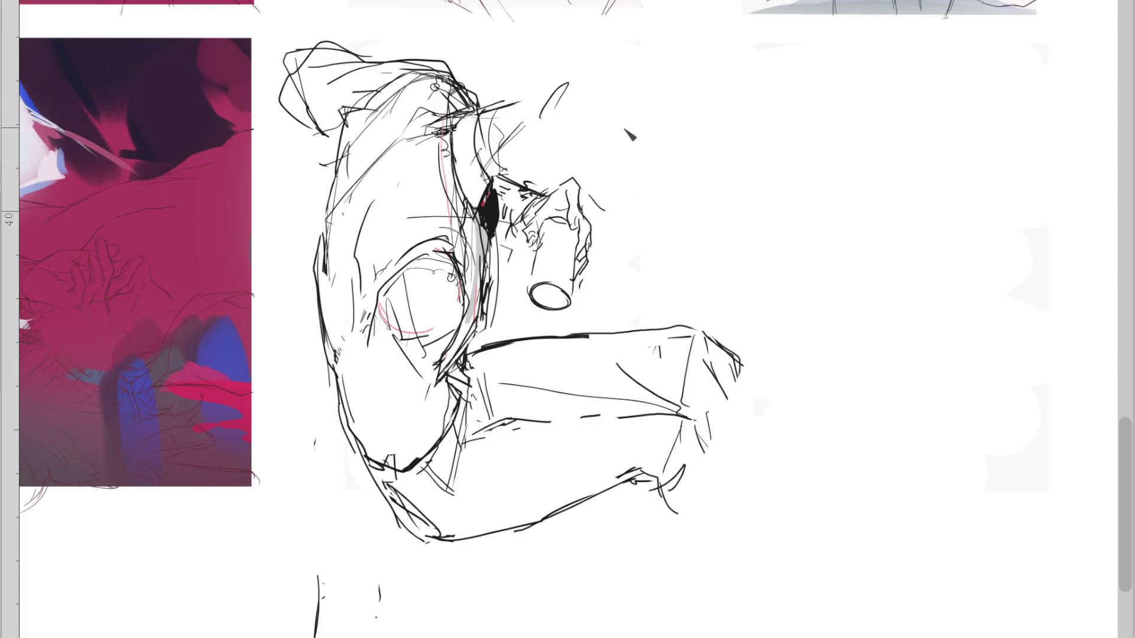
key("ctrl+z")
key("ctrl+z")
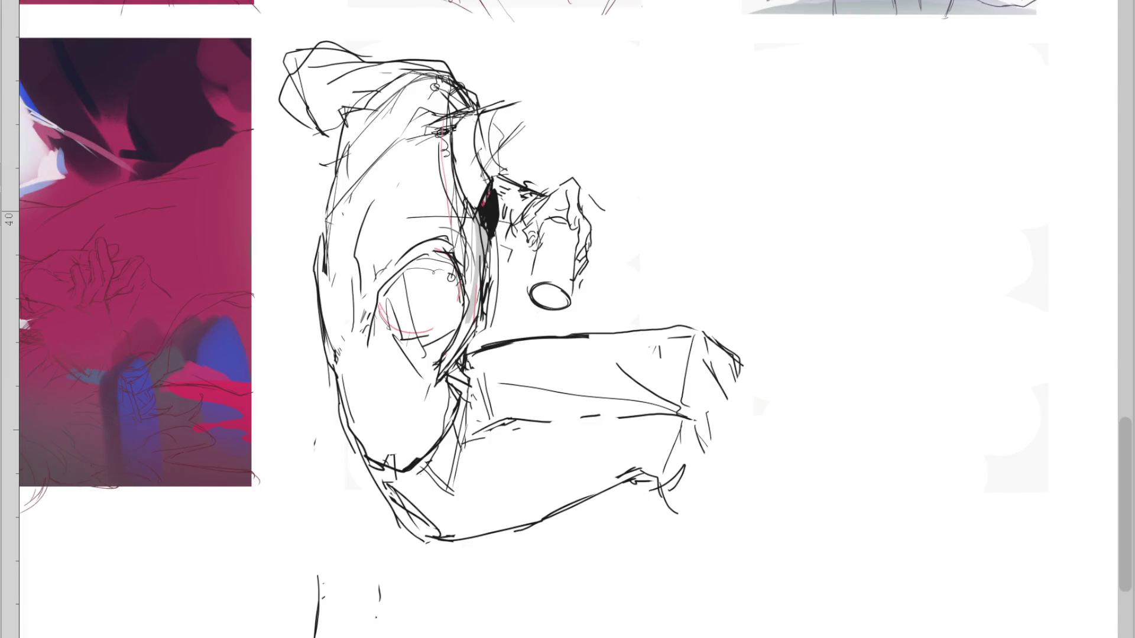
Erase the wrist strokes with a larger eraser, keep the old hood top, and line the hand's right edge
left_click_drag(544, 188, 518, 230)
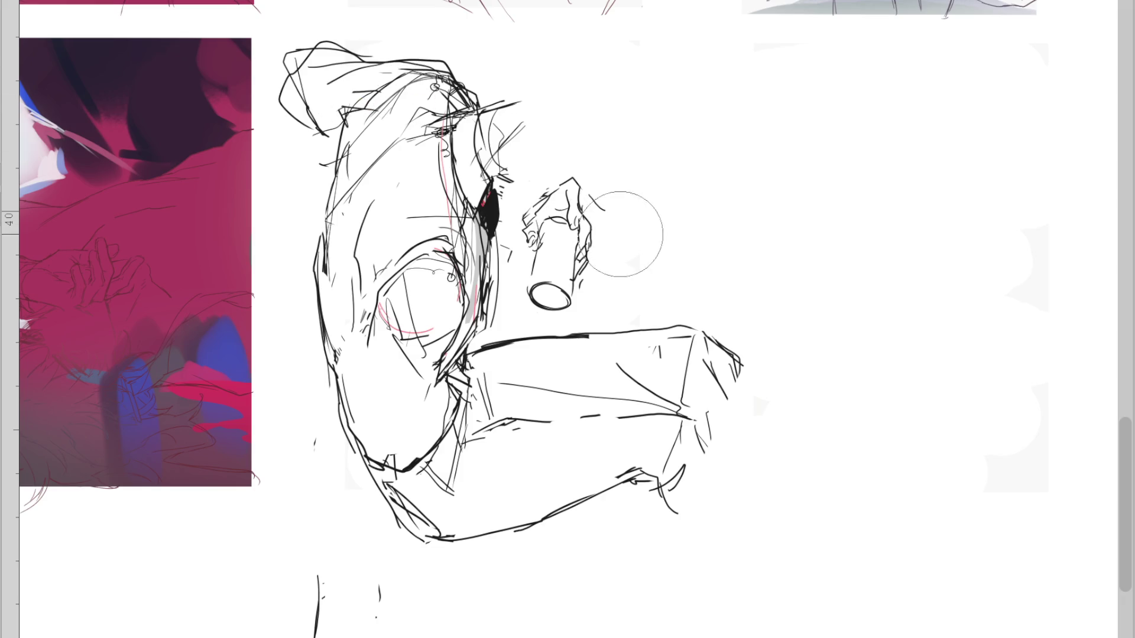
left_click_drag(596, 182, 572, 140)
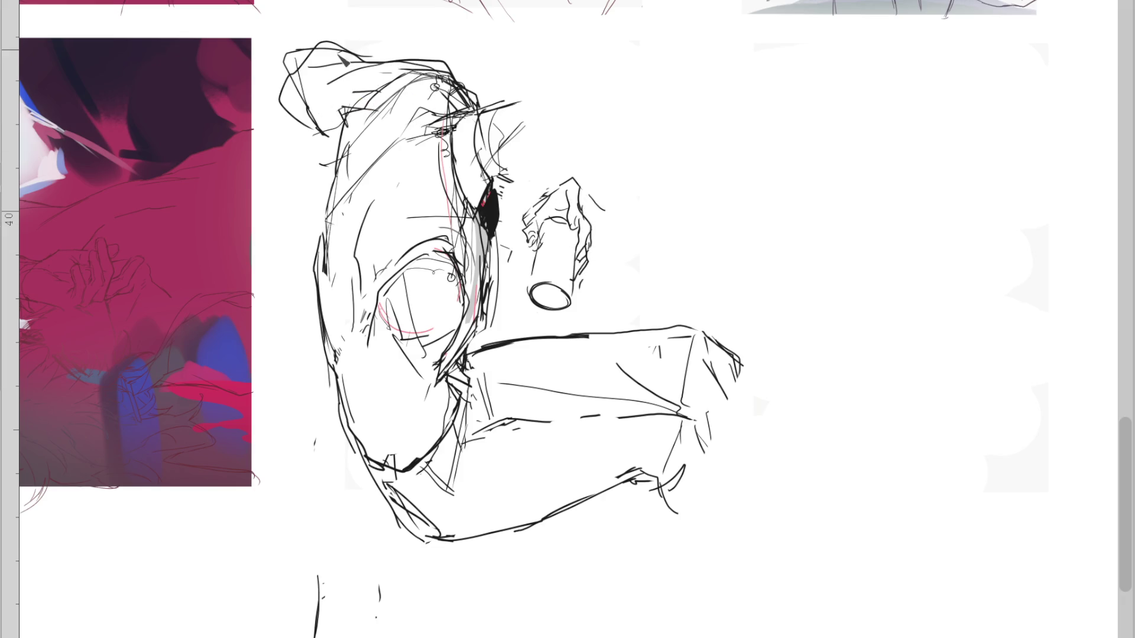
left_click_drag(355, 35, 379, 45)
left_click_drag(354, 109, 442, 58)
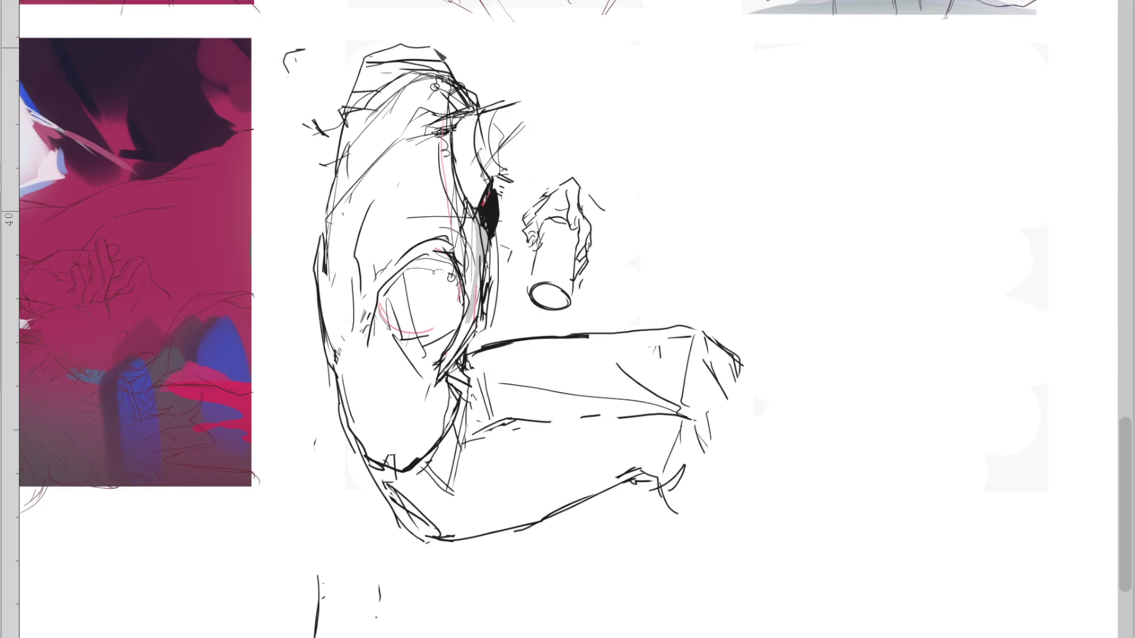
key("ctrl+z")
key("ctrl+z")
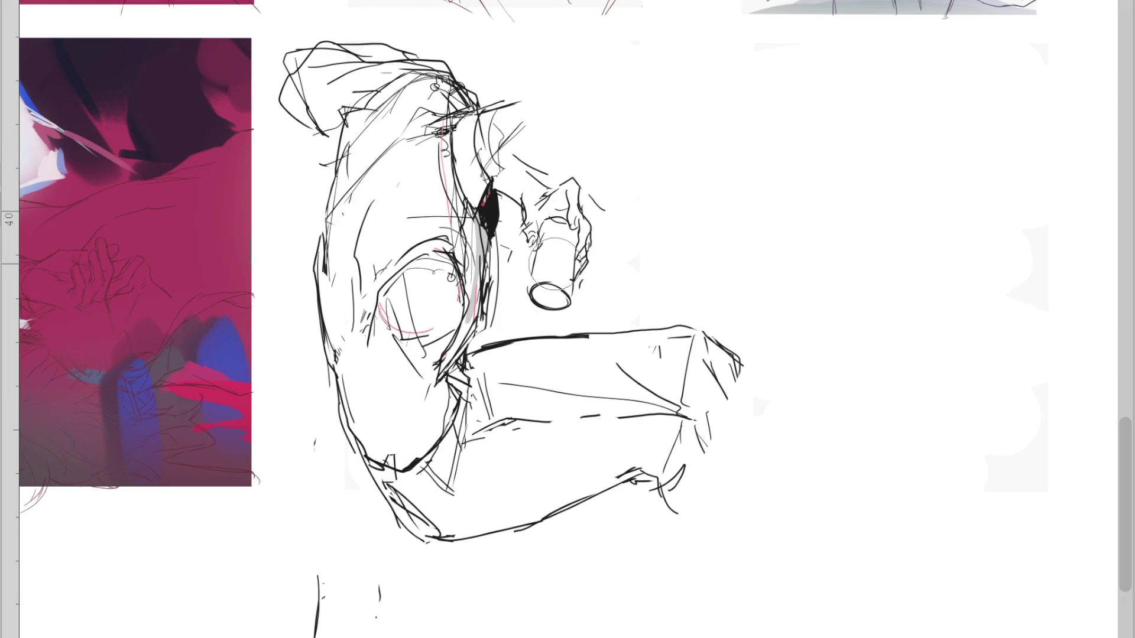
left_click_drag(588, 232, 580, 279)
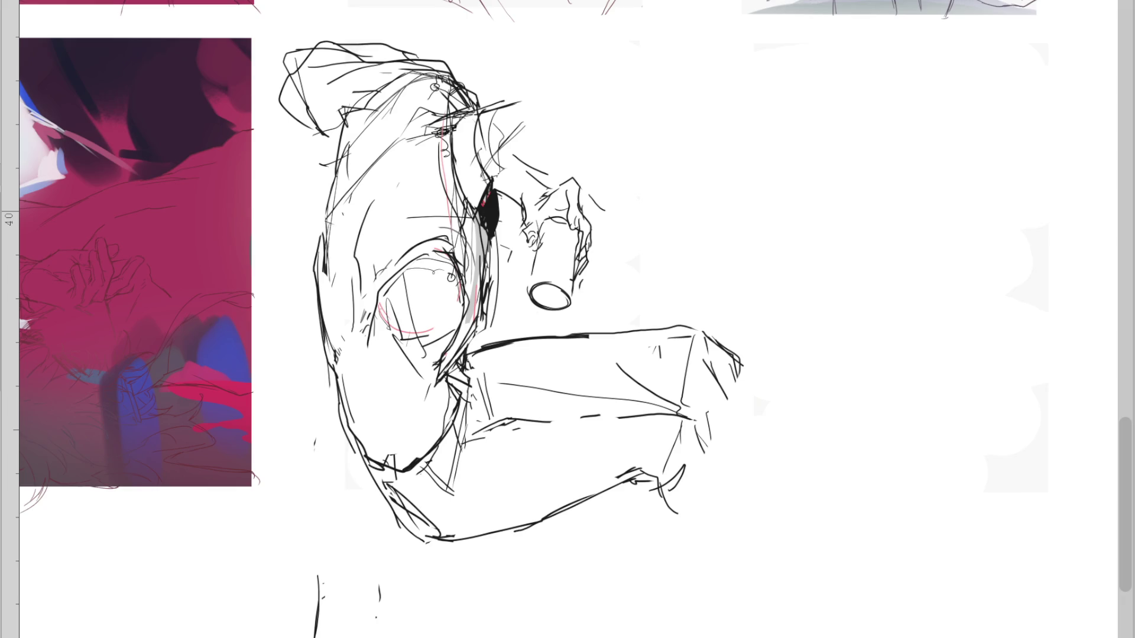
Draw a test line down the figure's lower-left side
mouse_move(373, 293)
left_mouse_down()
mouse_move(363, 535)
mouse_move(421, 542)
left_mouse_up()
Rotate and zoom the view, then sketch neck and arched head strokes above the hood
key("ctrl+z")
key("ctrl+[")
key("ctrl+[")
key("ctrl+[")
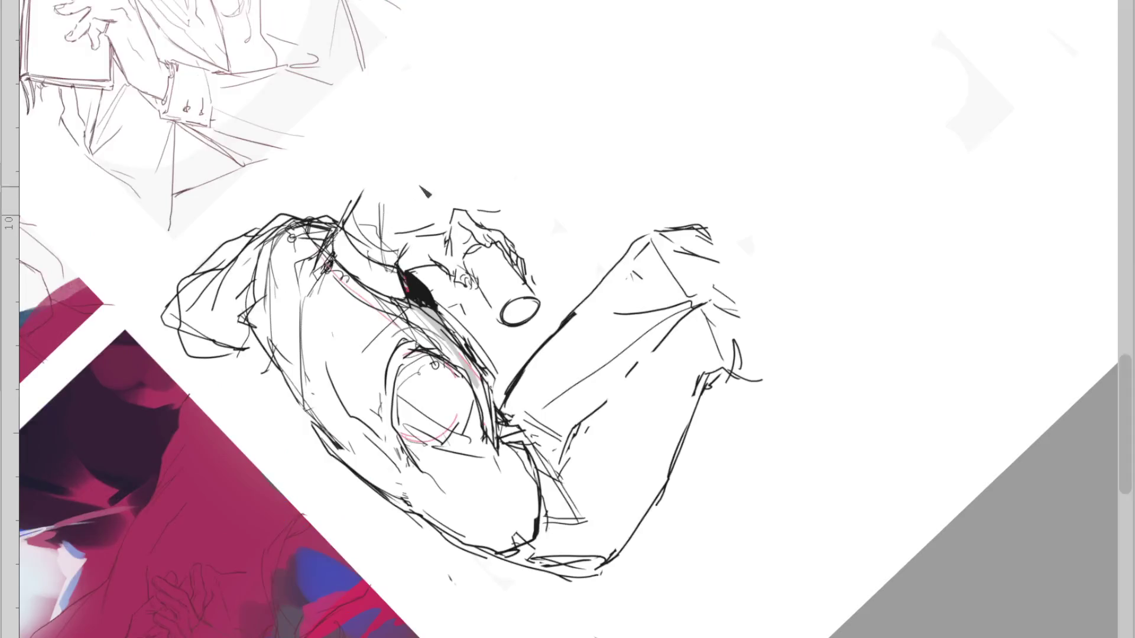
key("ctrl+plus")
left_click_drag(343, 198, 320, 255)
left_click_drag(354, 190, 373, 181)
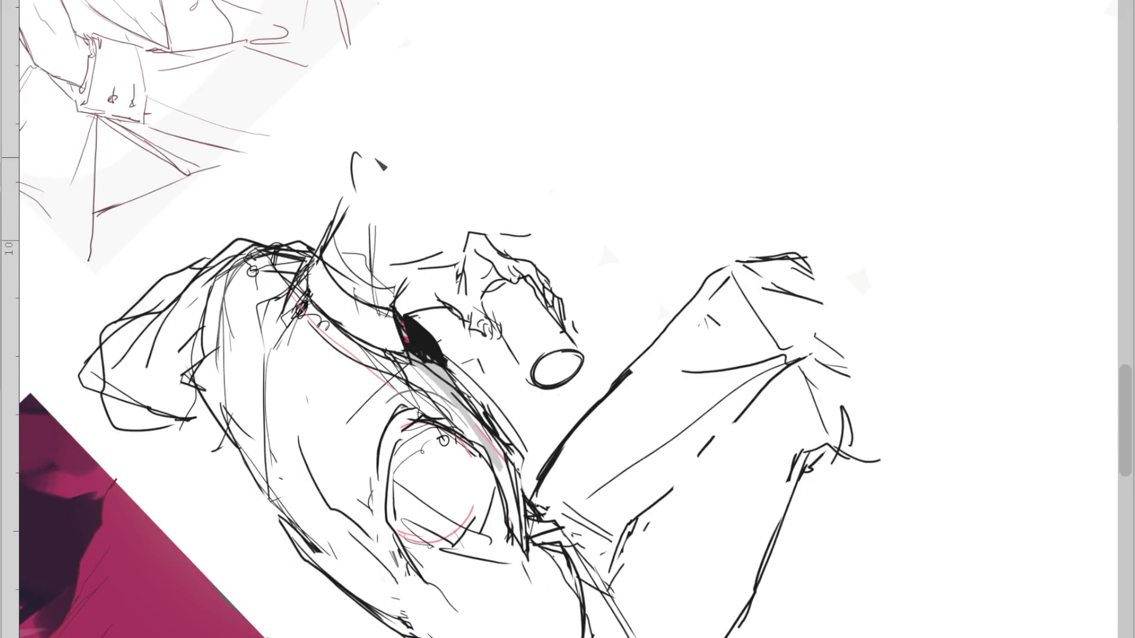
left_click_drag(352, 125, 401, 127)
mouse_move(343, 212)
left_mouse_down()
mouse_move(310, 186)
mouse_move(340, 206)
mouse_move(379, 195)
left_mouse_up()
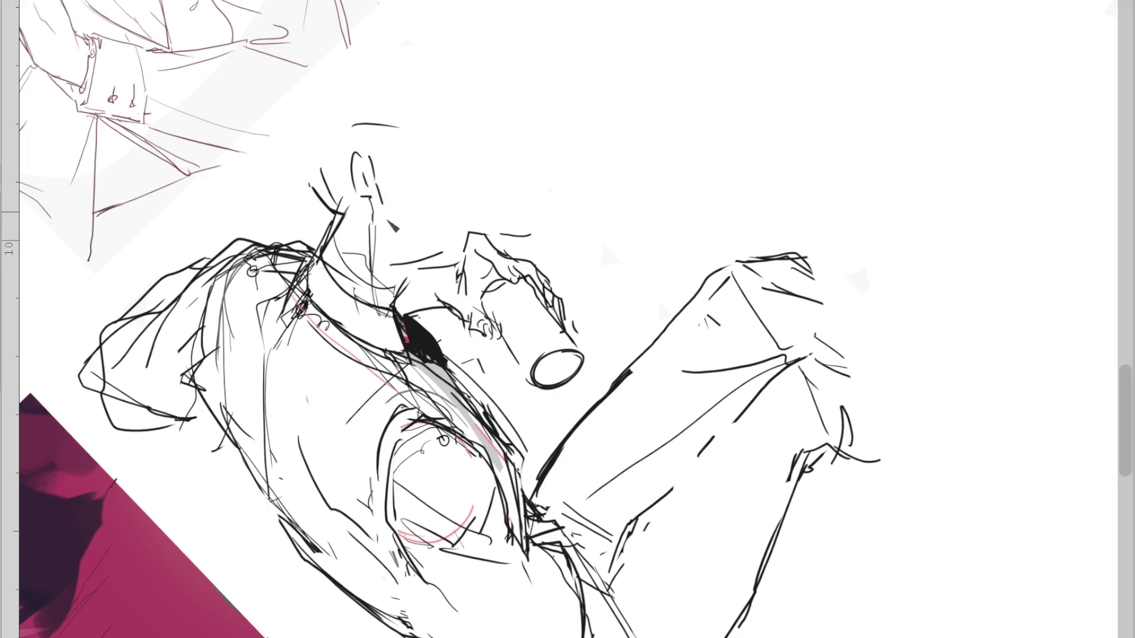
Try erasing the arm and adding head curves, then revert to the upright view with hand and can restored
key("e")
mouse_move(507, 240)
left_mouse_down()
mouse_move(540, 266)
mouse_move(451, 298)
mouse_move(414, 261)
mouse_move(393, 317)
left_mouse_up()
key("e")
key("ctrl+z")
left_click_drag(402, 273, 431, 279)
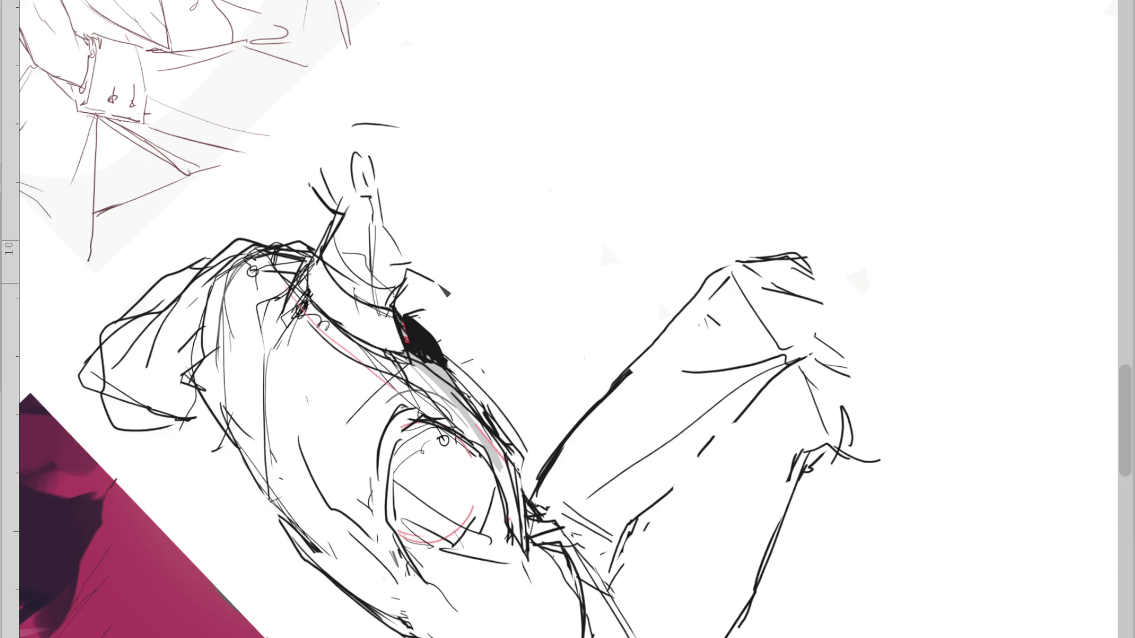
mouse_move(381, 156)
left_mouse_down()
mouse_move(419, 152)
mouse_move(480, 179)
mouse_move(471, 203)
left_mouse_up()
key("Home")
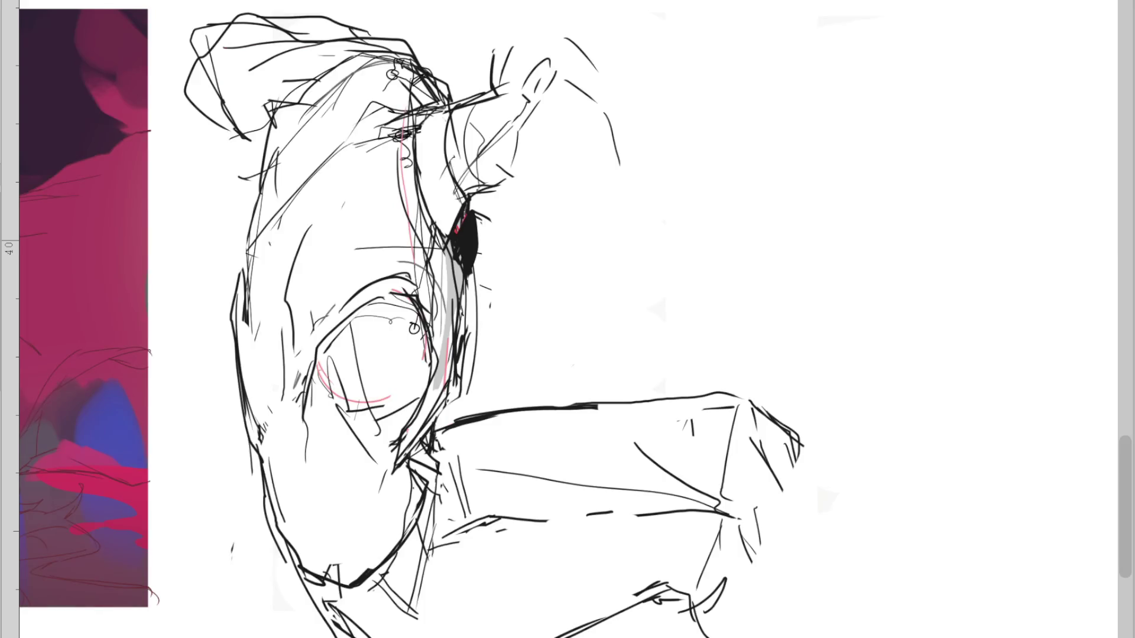
key("ctrl+z")
key("ctrl+z")
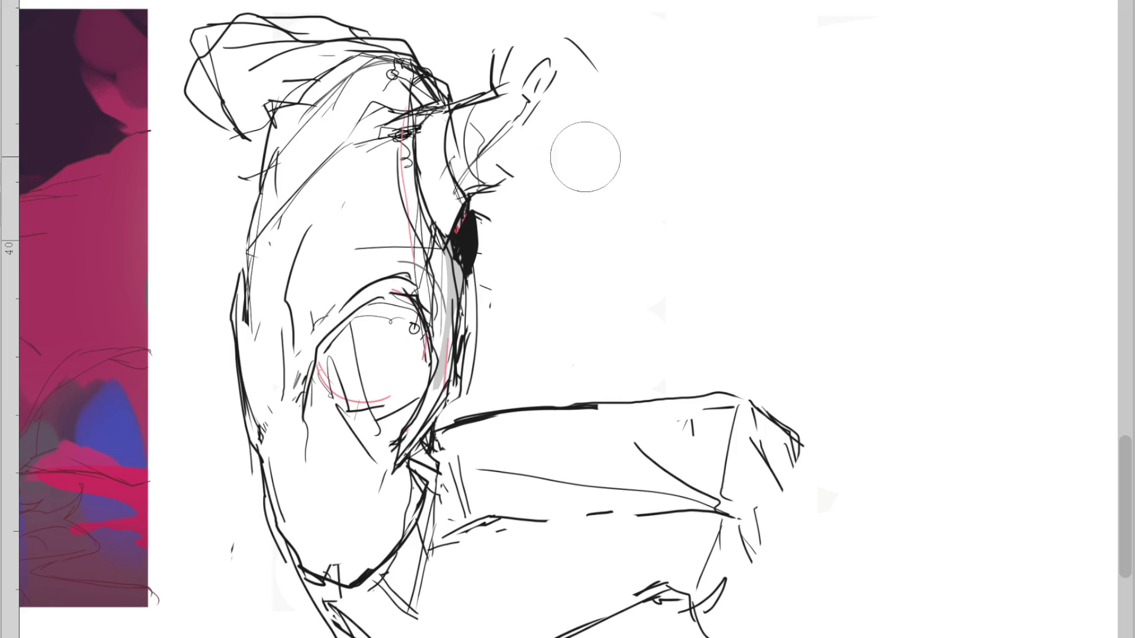
key("ctrl+z")
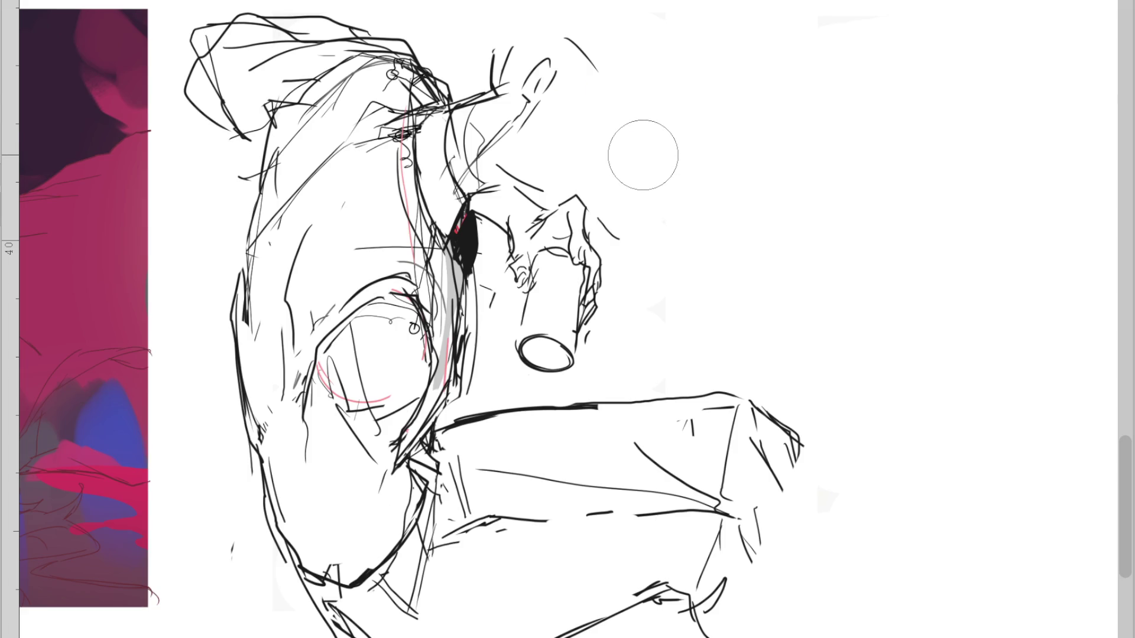
Erase part of the ear outline and sketch loose crossing strokes for the new head
mouse_move(553, 76)
left_mouse_down()
mouse_move(535, 90)
mouse_move(541, 57)
mouse_move(582, 10)
mouse_move(637, 35)
mouse_move(644, 62)
left_mouse_up()
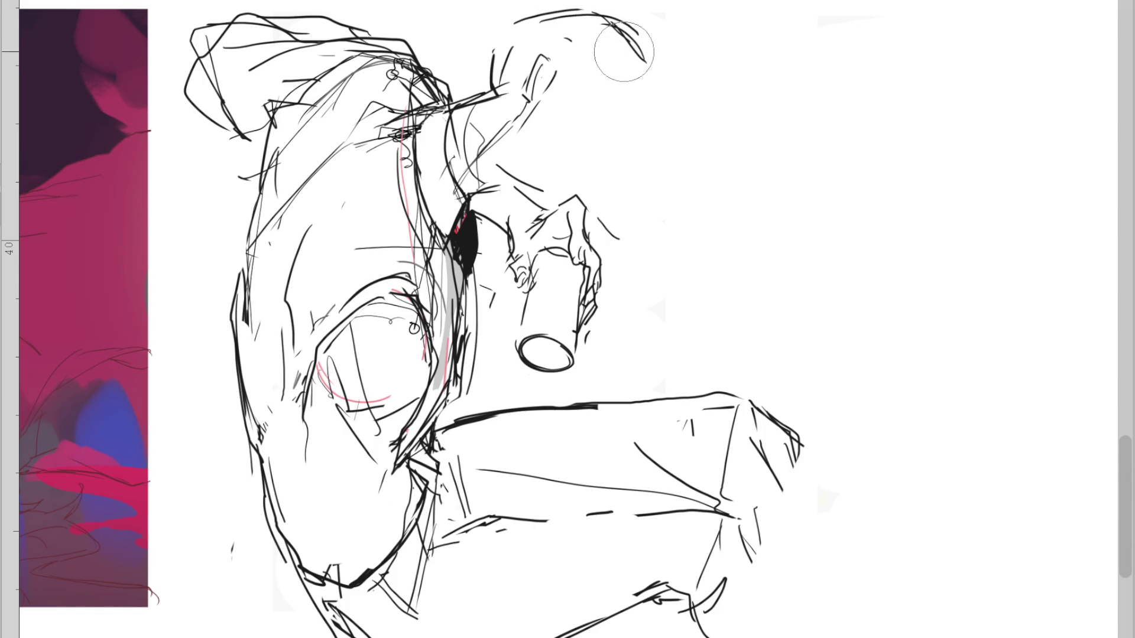
left_click_drag(566, 39, 597, 71)
left_click_drag(618, 21, 480, 131)
mouse_move(503, 57)
left_mouse_down()
mouse_move(627, 95)
mouse_move(599, 176)
left_mouse_up()
key("ctrl+z")
left_click_drag(589, 85, 587, 195)
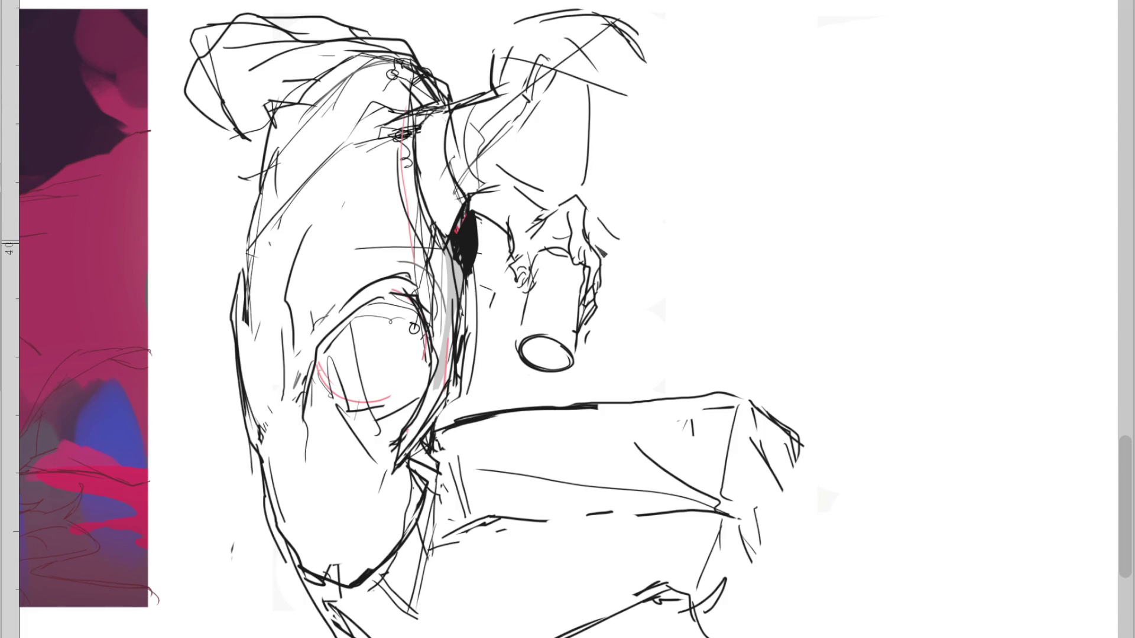
key("ctrl+z")
left_click_drag(586, 82, 615, 157)
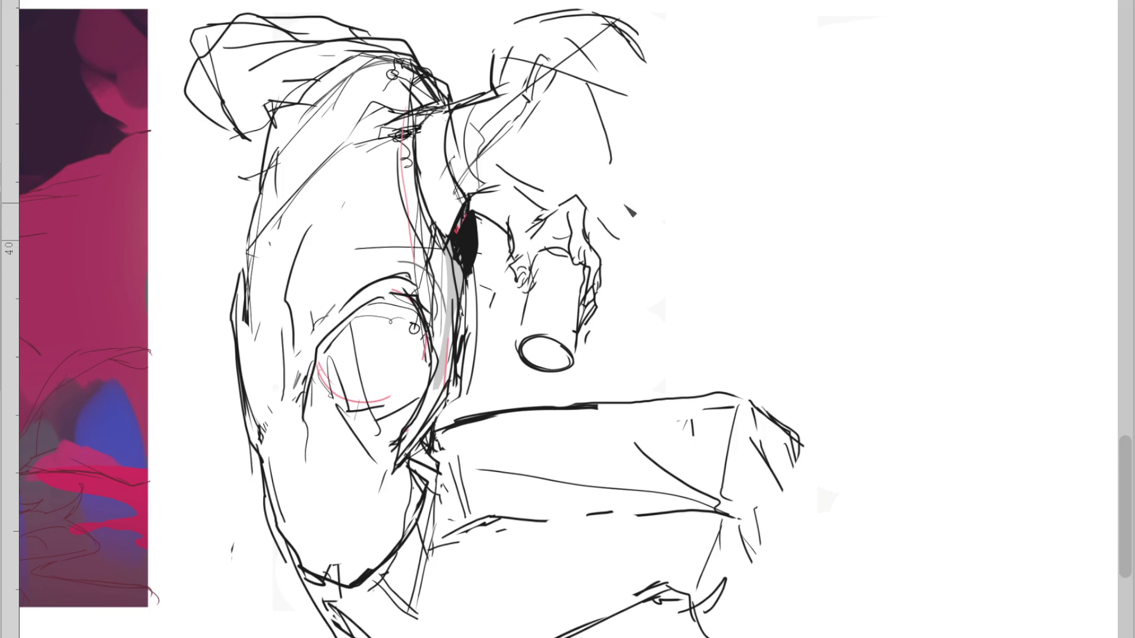
Erase the hand, the can, and the stray strokes beside the dark eye
left_click_drag(603, 223, 568, 284)
left_click_drag(532, 331, 601, 307)
mouse_move(511, 260)
left_mouse_down()
mouse_move(520, 190)
mouse_move(537, 201)
left_mouse_up()
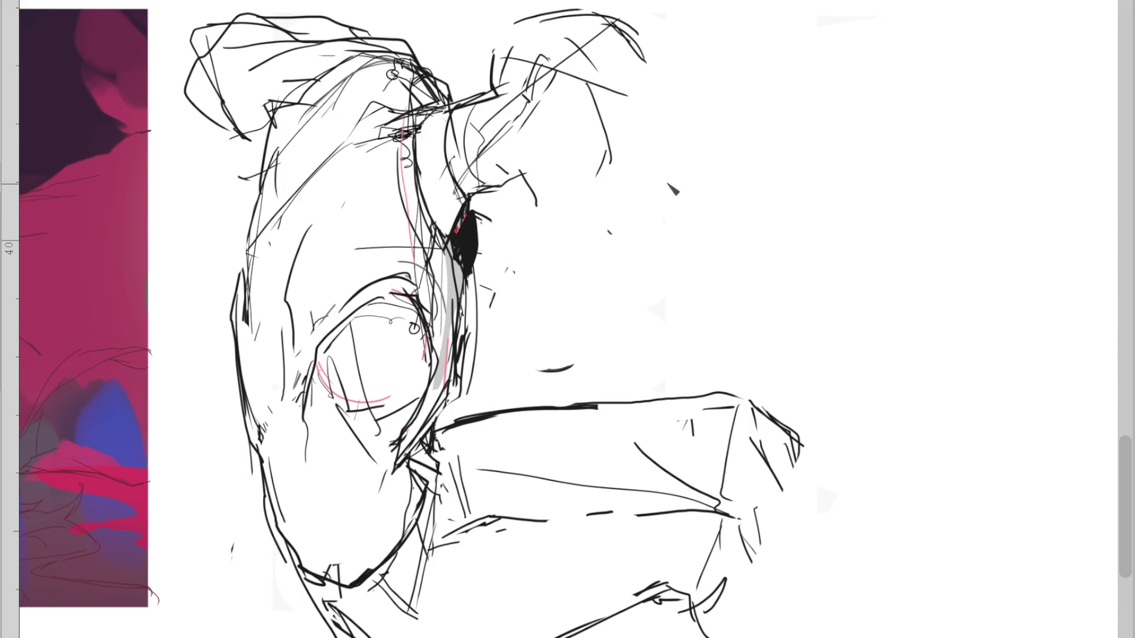
Mirror and rotate the view, then sketch short face strokes and a vertical face line
key("m")
left_click_drag(482, 308, 569, 248)
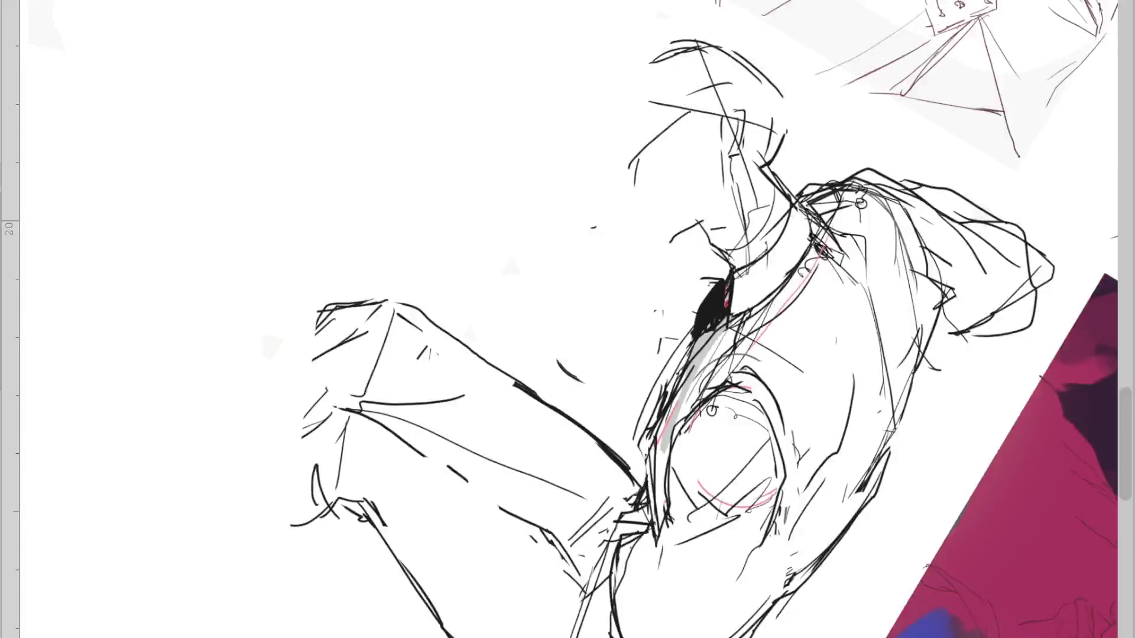
mouse_move(717, 258)
left_mouse_down()
mouse_move(722, 340)
mouse_move(763, 325)
mouse_move(750, 333)
left_mouse_up()
key("ctrl+z")
key("ctrl+z")
left_click_drag(737, 313, 790, 309)
left_click_drag(732, 254, 724, 315)
Draw long diagonal strokes across the head and a jaw line, retrying them once
key("ctrl+z")
key("ctrl+z")
key("ctrl+z")
left_click_drag(854, 198, 774, 317)
left_click_drag(822, 232, 772, 322)
key("ctrl+z")
left_click_drag(807, 252, 781, 307)
left_click_drag(729, 334, 784, 318)
key("ctrl+z")
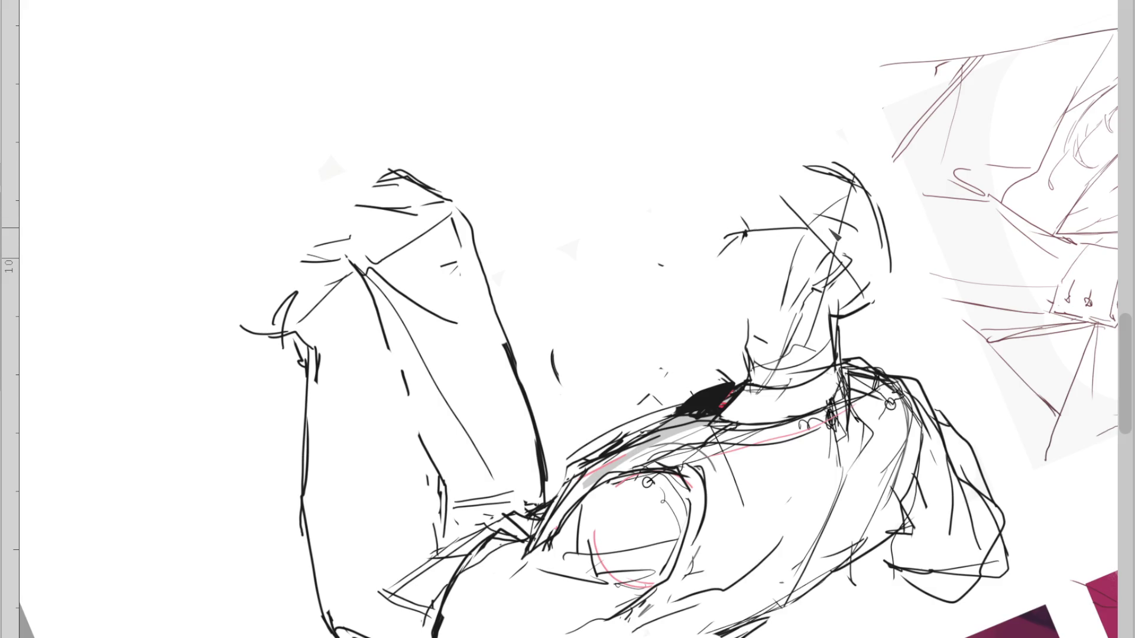
Darken the eyelash, add a jaw line and the face's side, then unflip the view
left_click_drag(830, 316, 869, 303)
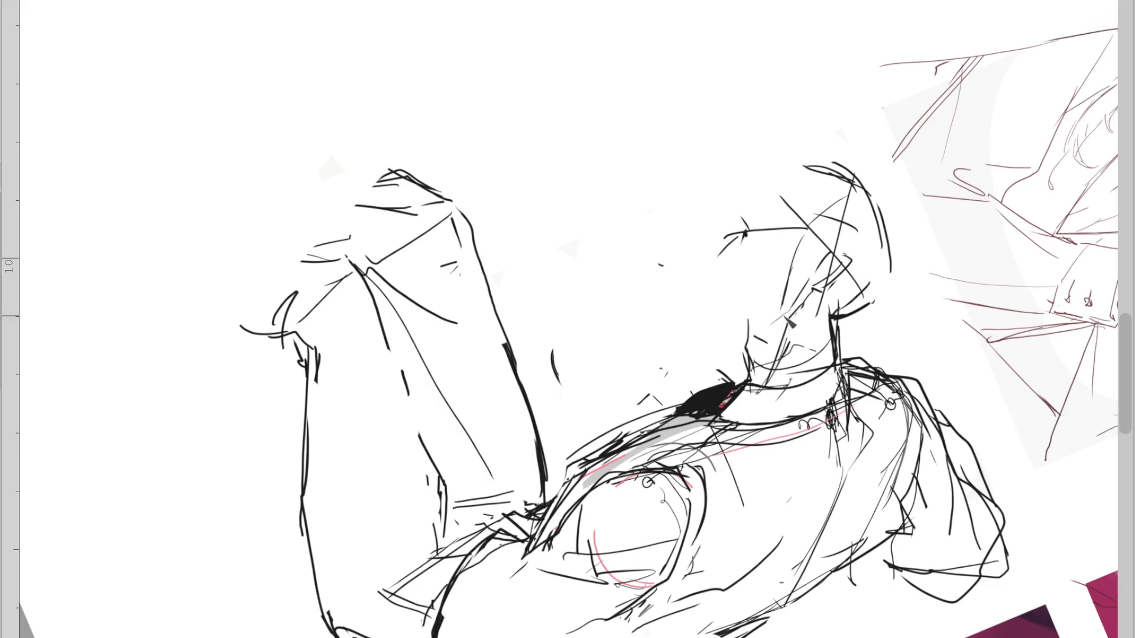
left_click_drag(778, 317, 734, 322)
left_click_drag(719, 269, 724, 340)
key("m")
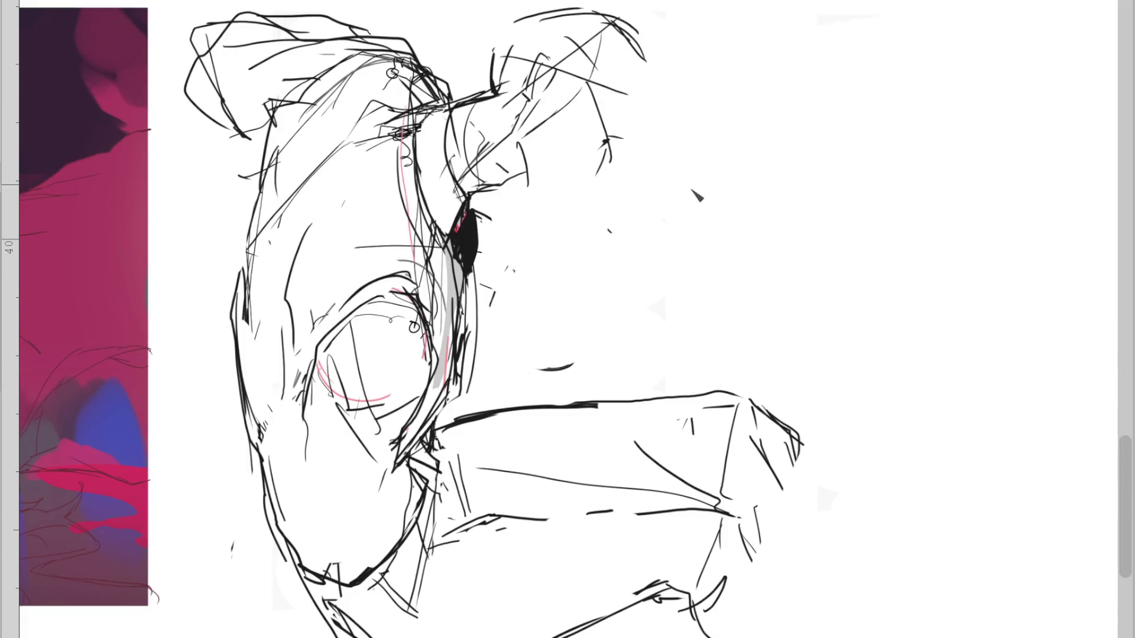
Sketch an ear-like loop and redraw the back of the head as a curve
left_click_drag(473, 195, 449, 204)
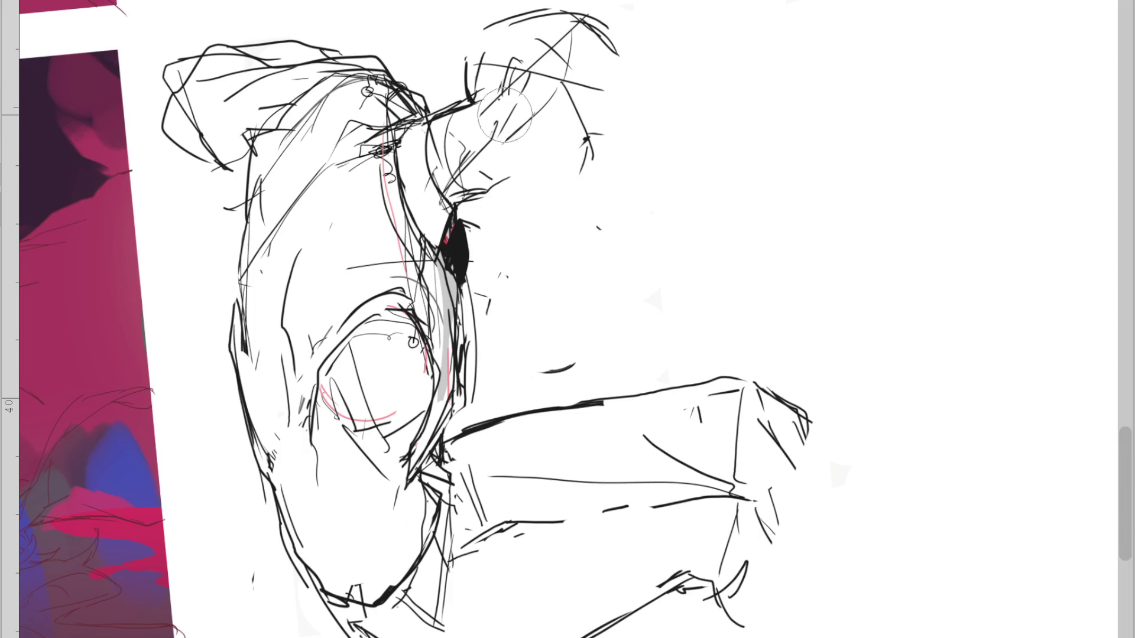
mouse_move(502, 106)
left_mouse_down()
mouse_move(525, 82)
mouse_move(518, 200)
left_mouse_up()
left_click_drag(628, 63, 609, 160)
key("ctrl+z")
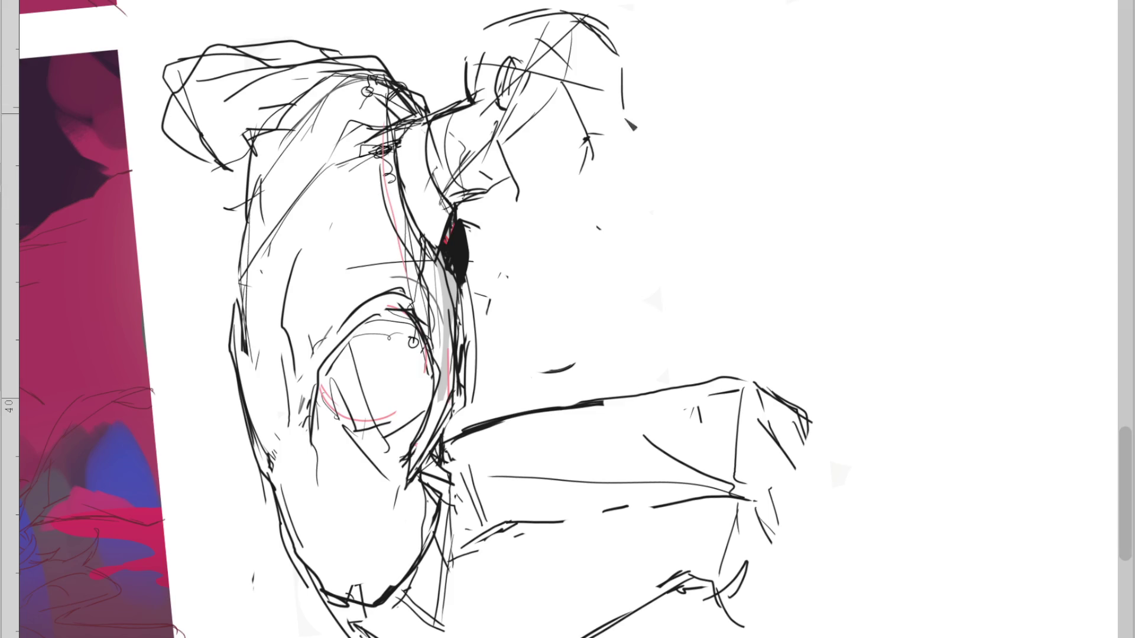
key("ctrl+z")
left_click_drag(627, 90, 612, 149)
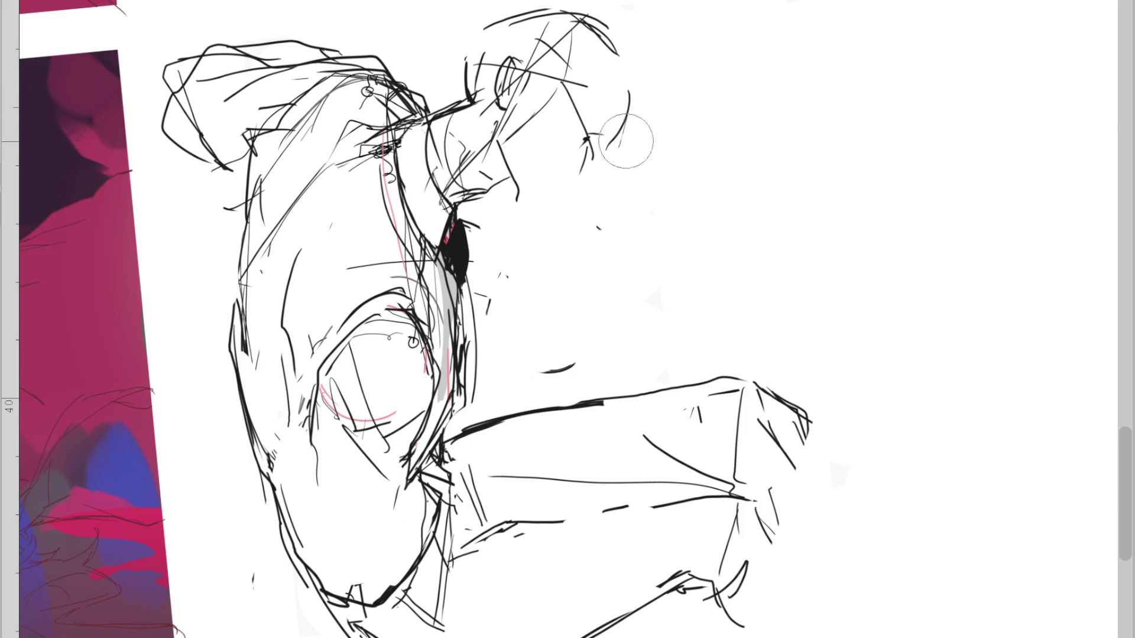
mouse_move(552, 173)
left_mouse_down()
mouse_move(573, 180)
mouse_move(577, 115)
mouse_move(591, 169)
left_mouse_up()
key("ctrl+z")
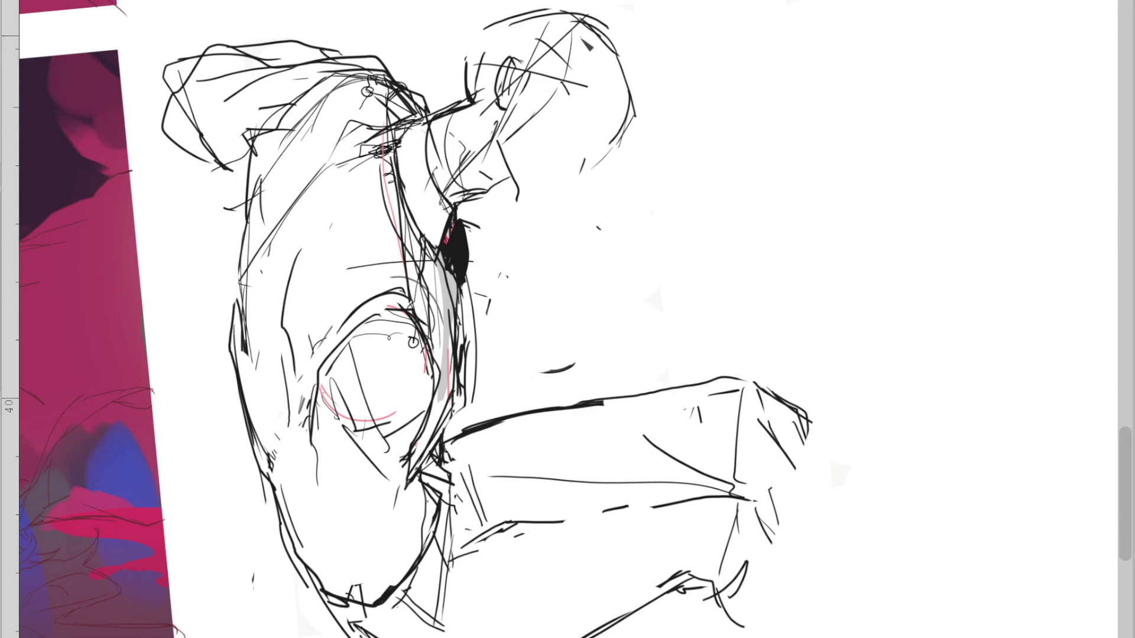
Add nose, cheek and two jaw lines, then lasso the head for transforming
left_click_drag(461, 114, 507, 139)
mouse_move(535, 213)
left_mouse_down()
mouse_move(607, 169)
mouse_move(563, 195)
left_mouse_up()
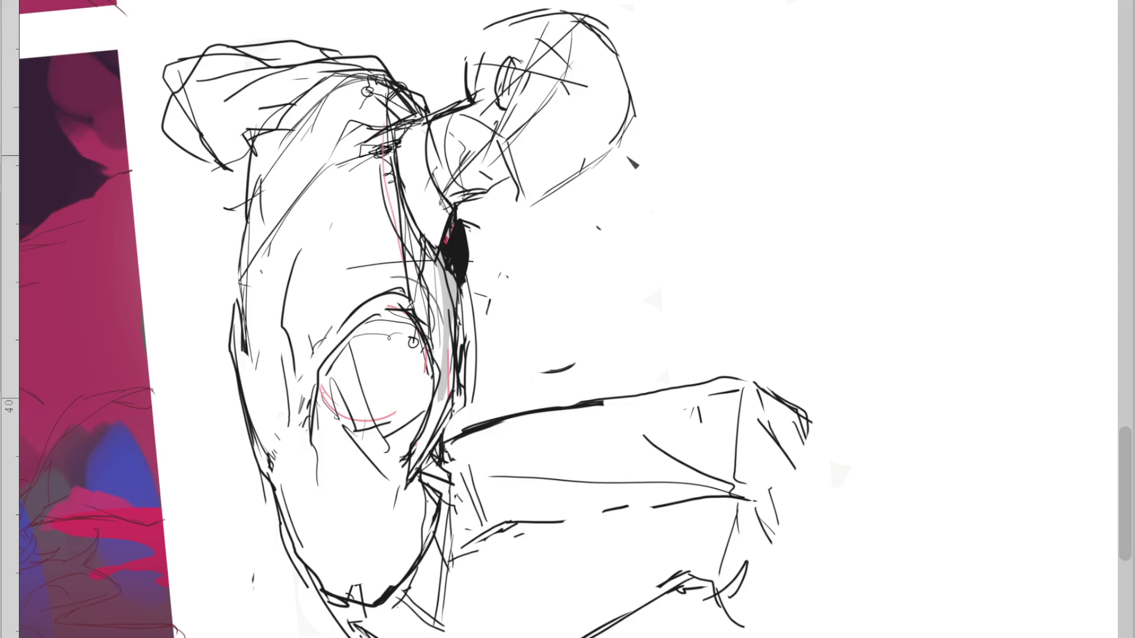
left_click_drag(609, 152, 540, 199)
left_click_drag(586, 89, 606, 128)
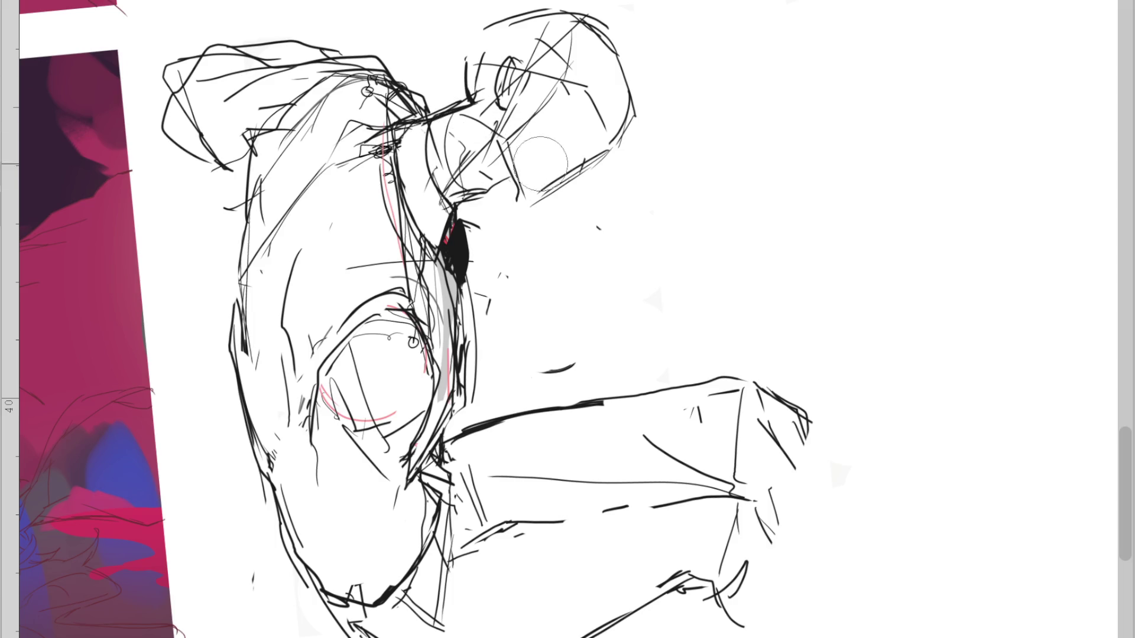
left_click_drag(569, 15, 659, 16)
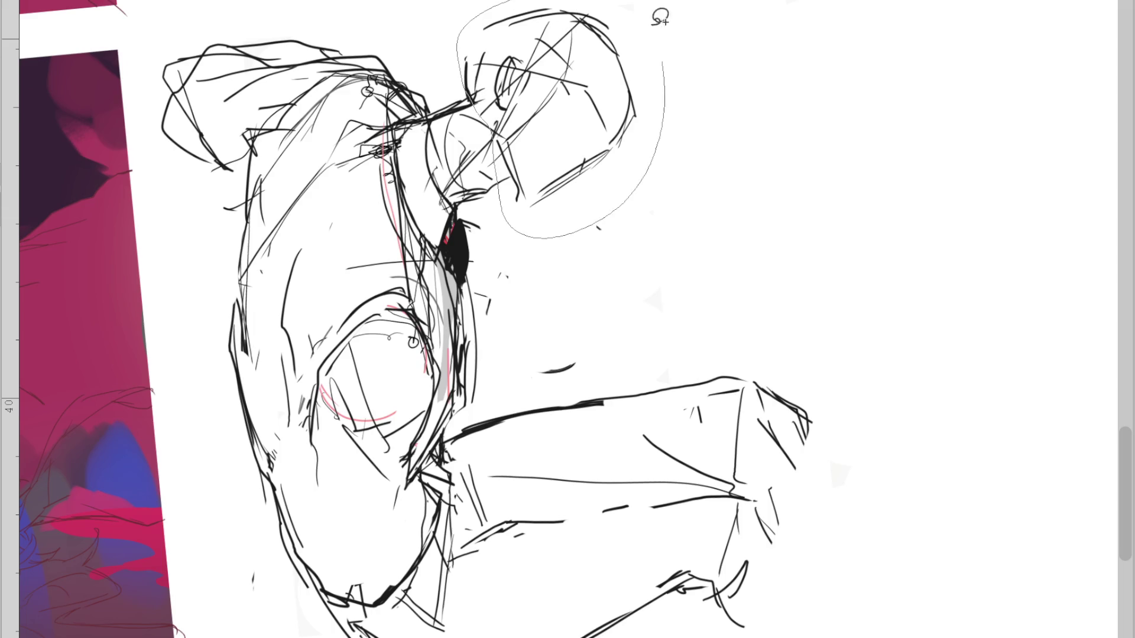
key("ctrl+t")
Move the selected head down and to the left, then deselect it
left_click_drag(618, 191, 611, 211)
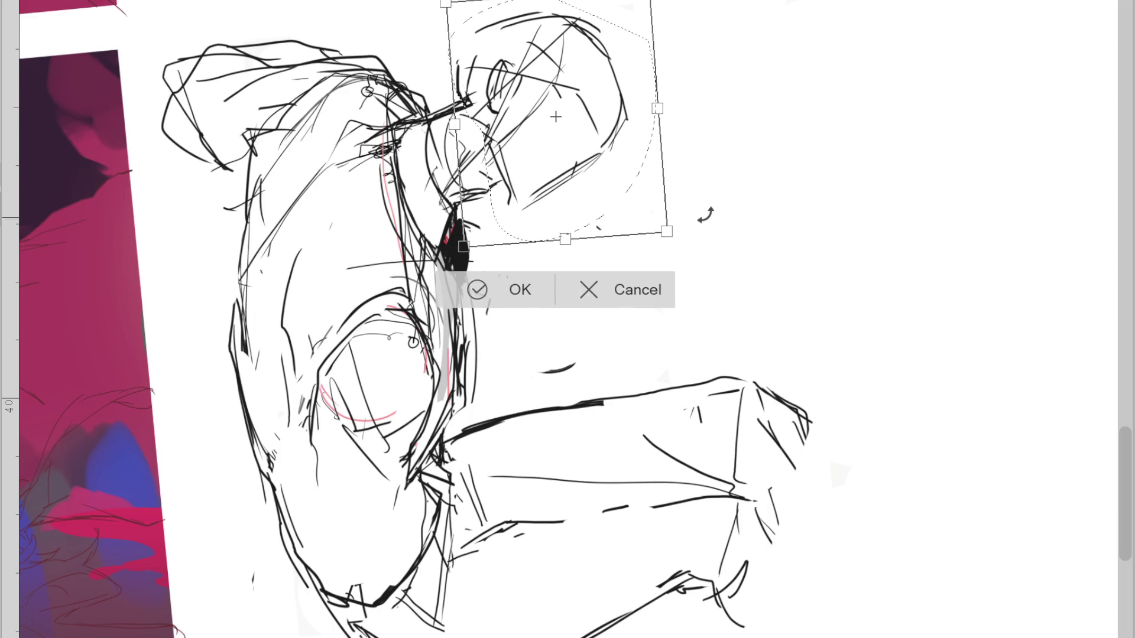
scroll(561, 349, "down", 2)
left_click(473, 319)
left_click(355, 310)
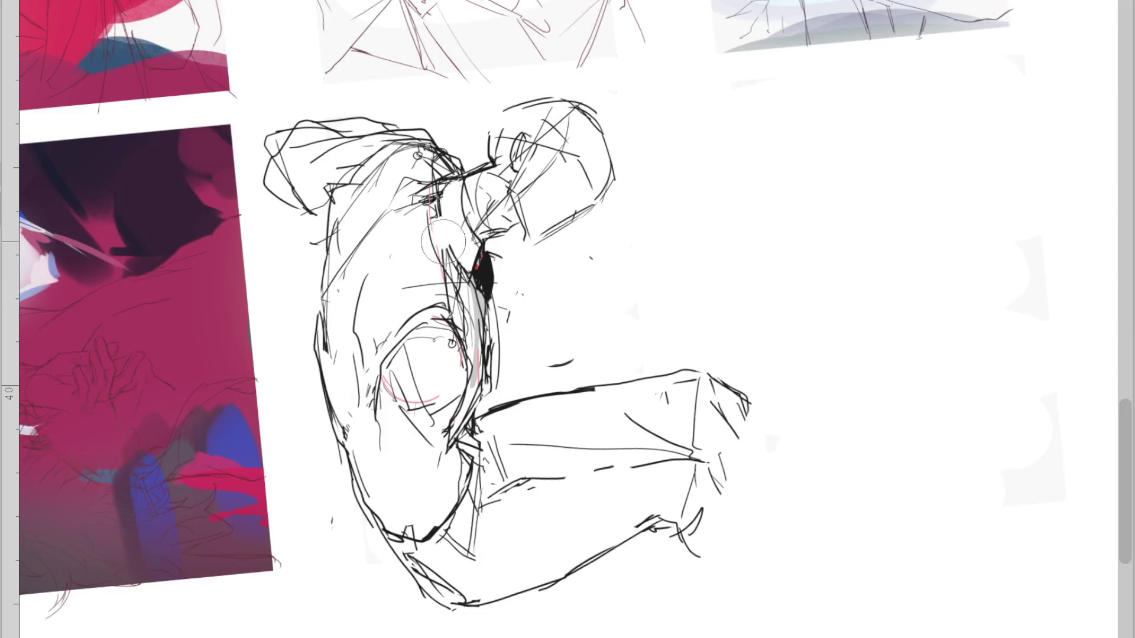
Darken the torso contour, erase head strays, and sketch an ear and face line to the chin
left_click_drag(438, 197, 444, 260)
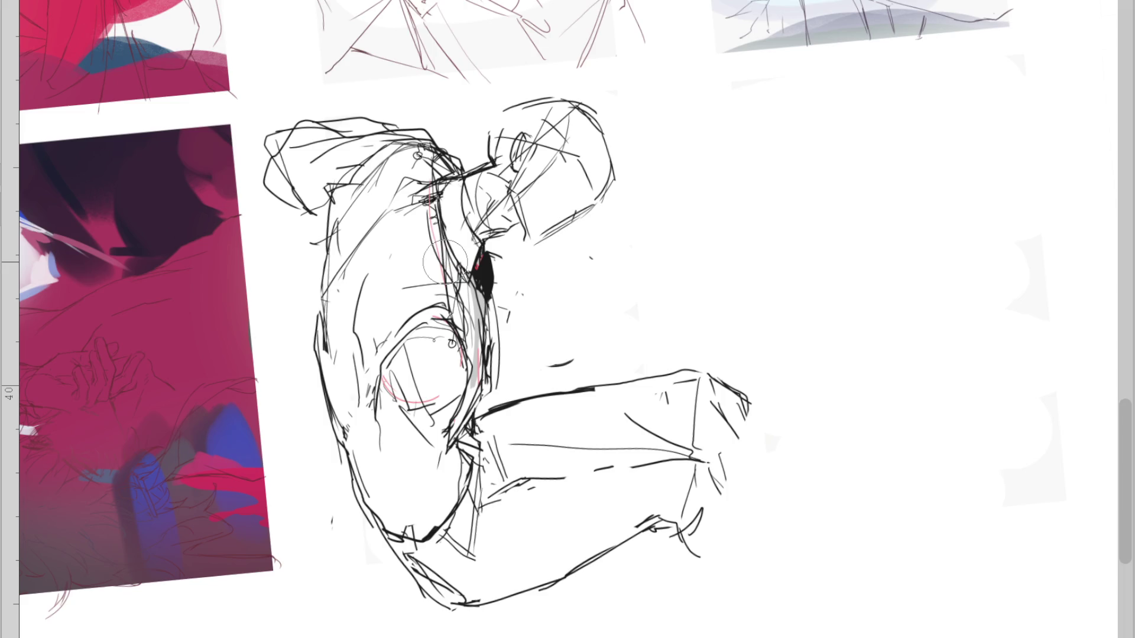
mouse_move(592, 147)
left_mouse_down()
mouse_move(562, 177)
mouse_move(508, 195)
left_mouse_up()
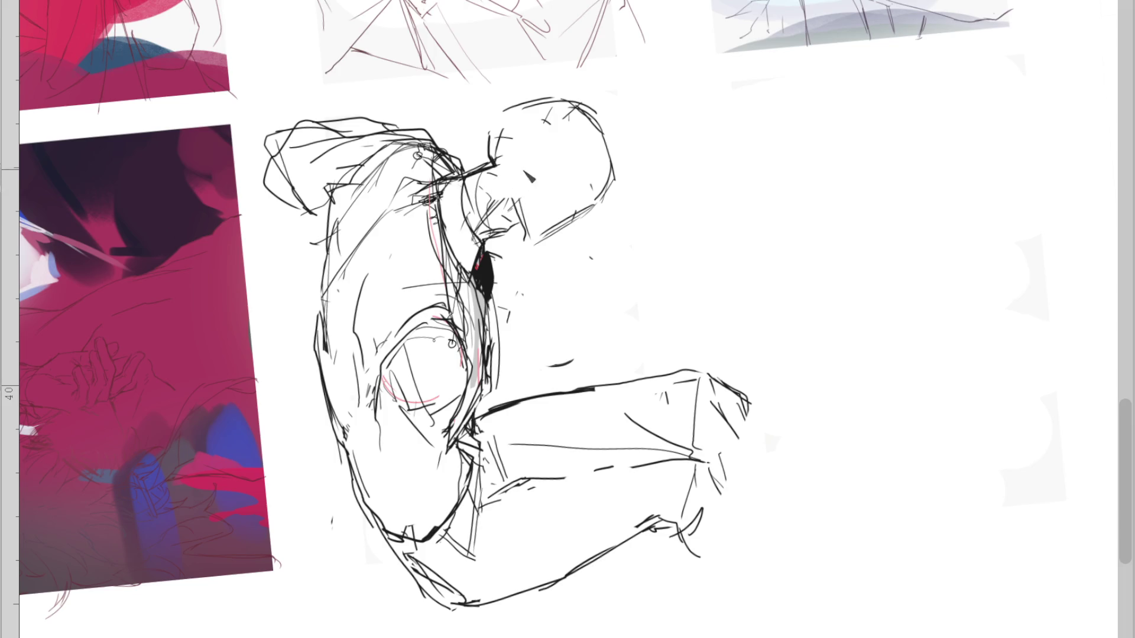
left_click_drag(513, 179, 522, 175)
left_click_drag(551, 114, 504, 224)
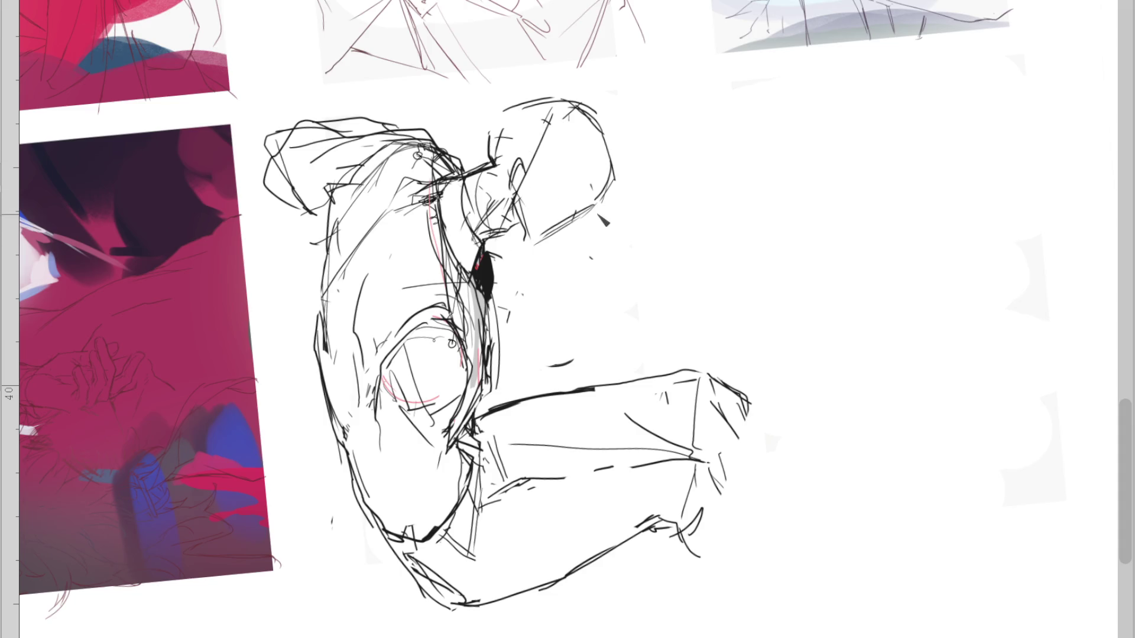
left_click_drag(518, 159, 529, 244)
mouse_move(529, 179)
left_mouse_down()
mouse_move(590, 203)
mouse_move(558, 242)
left_mouse_up()
key("ctrl+z")
key("ctrl+z")
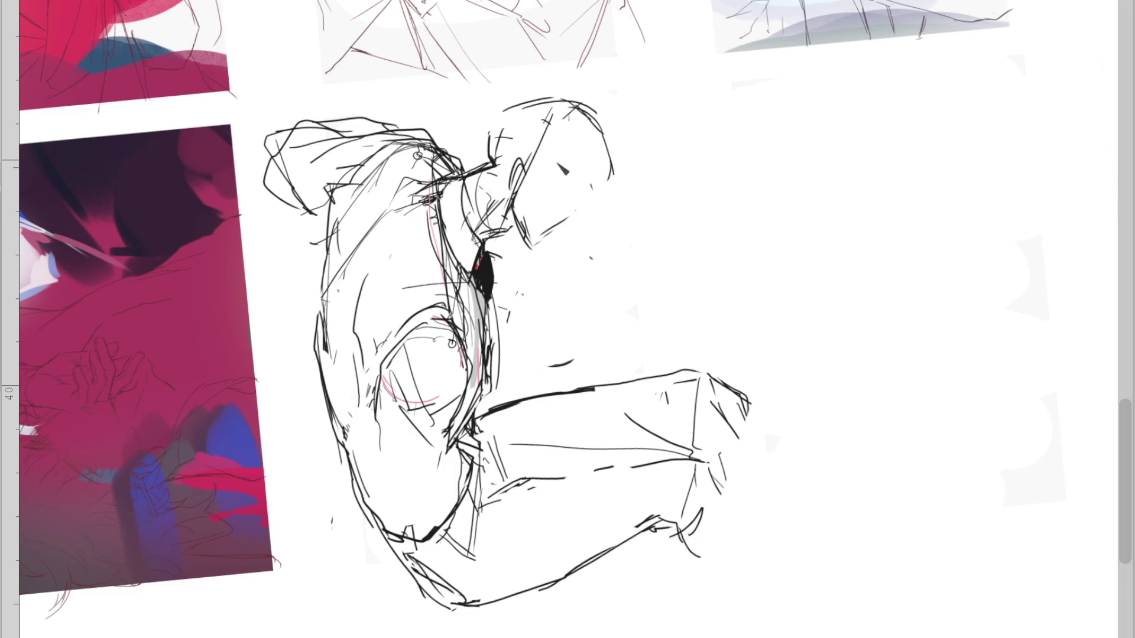
Refine the ear loop, add a head outline stroke, and lasso the head for another transform
left_click_drag(492, 179, 447, 190)
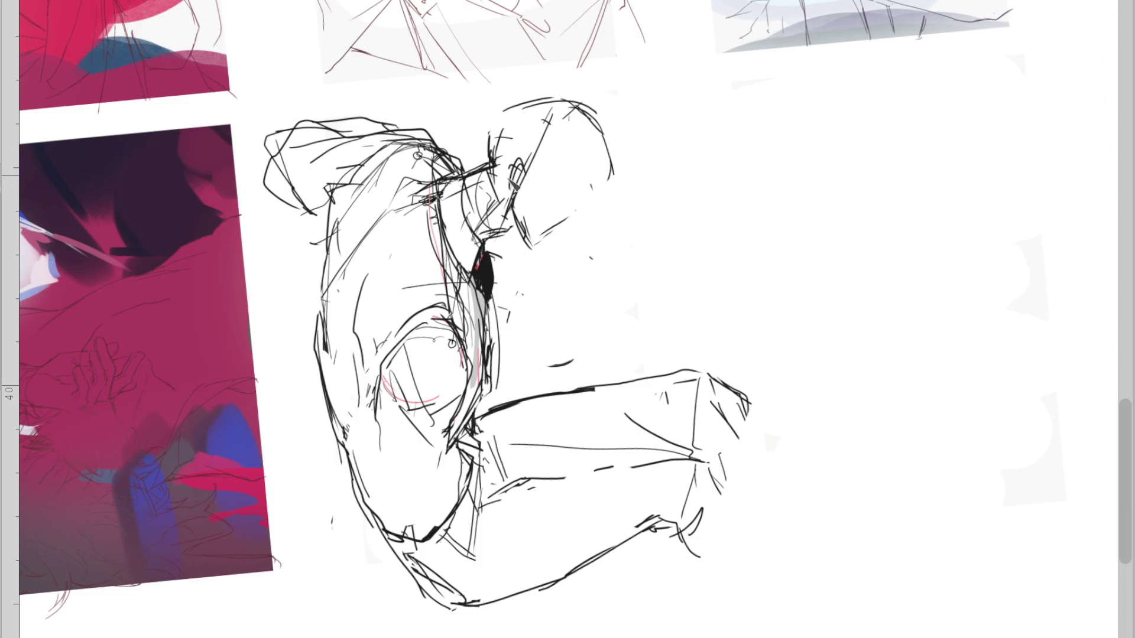
left_click_drag(526, 158, 521, 183)
left_click_drag(523, 218, 553, 221)
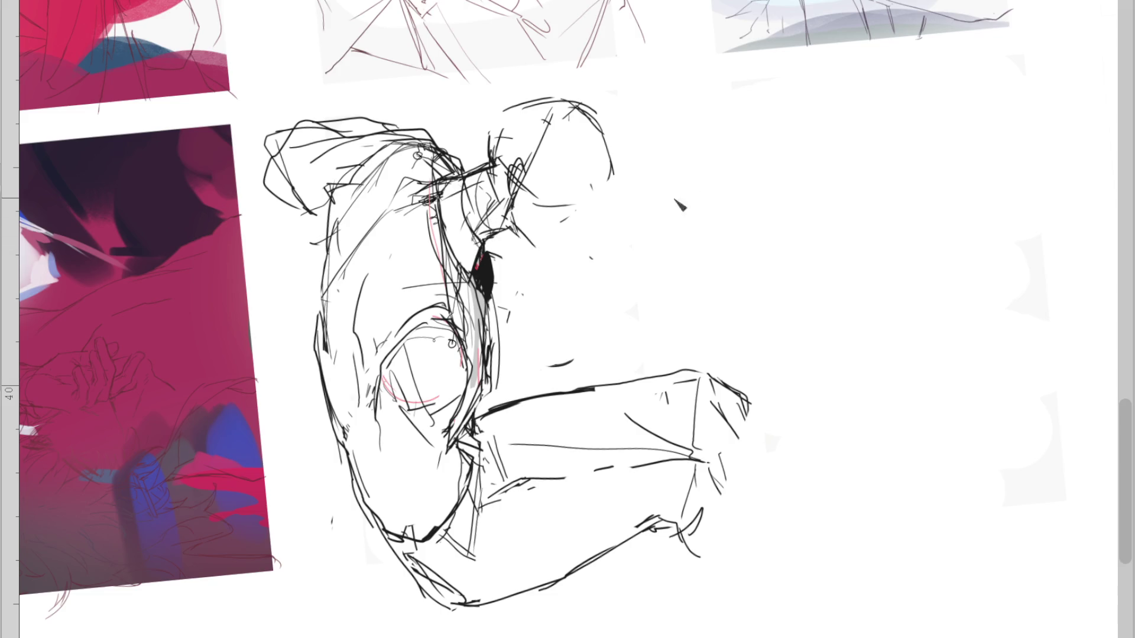
mouse_move(586, 215)
left_mouse_down()
mouse_move(613, 181)
mouse_move(543, 250)
left_mouse_up()
left_click_drag(523, 105, 588, 101)
left_click(587, 309)
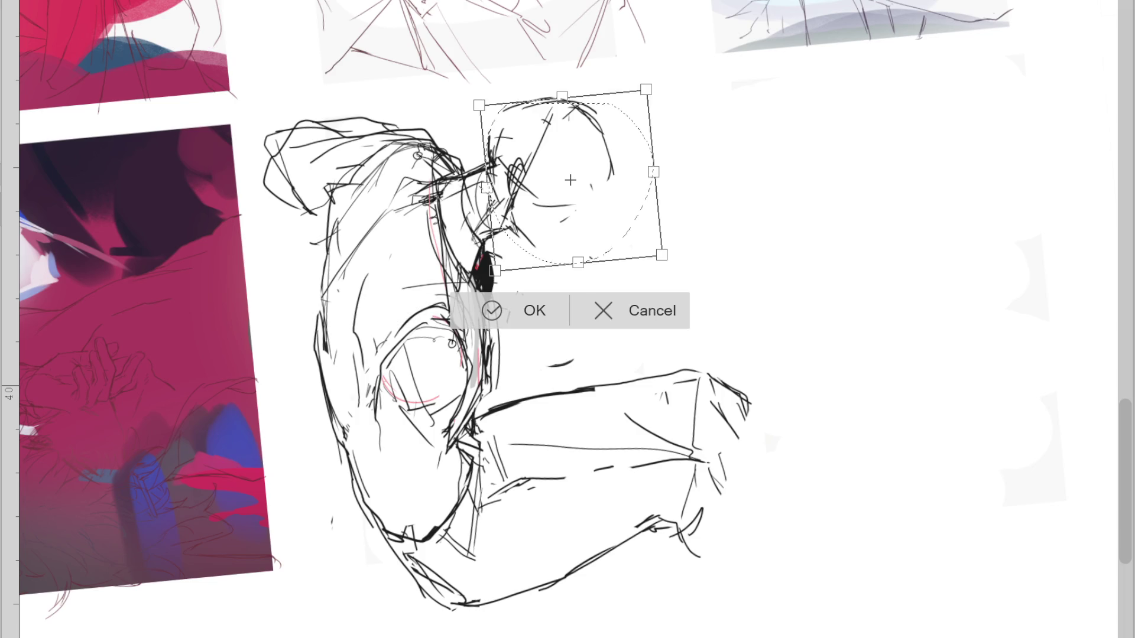
Rotate the head slightly counter-clockwise and nudge it into place, then deselect
mouse_move(486, 81)
left_mouse_down()
mouse_move(472, 84)
mouse_move(615, 228)
left_mouse_up()
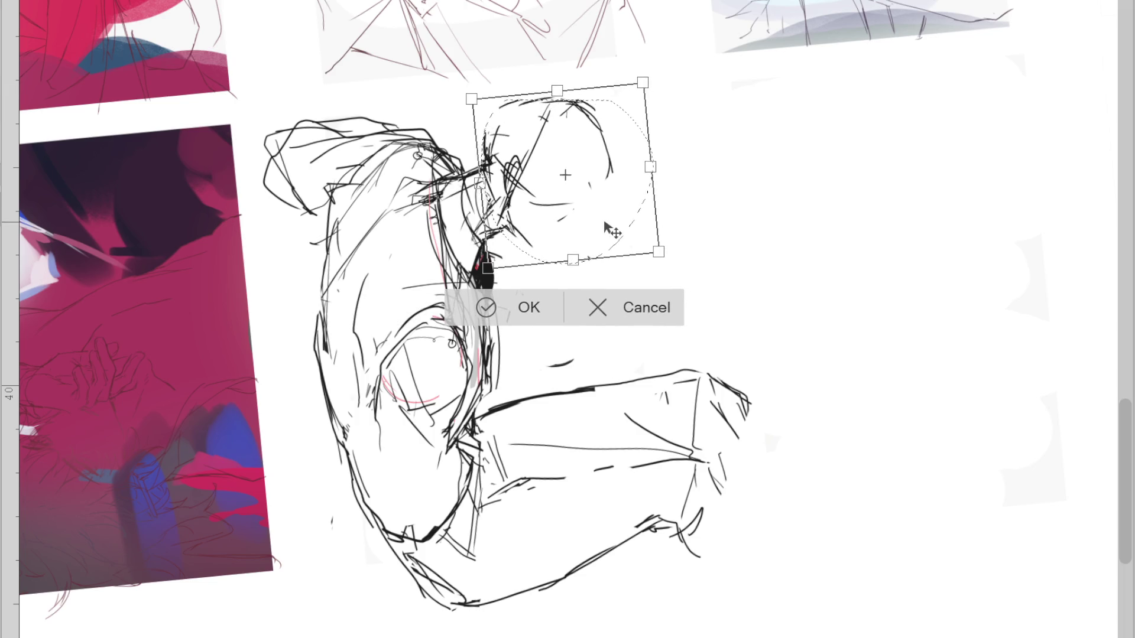
left_click(532, 310)
left_click(358, 312)
mouse_move(491, 118)
left_mouse_down()
mouse_move(585, 89)
mouse_move(545, 87)
left_mouse_up()
left_click(570, 323)
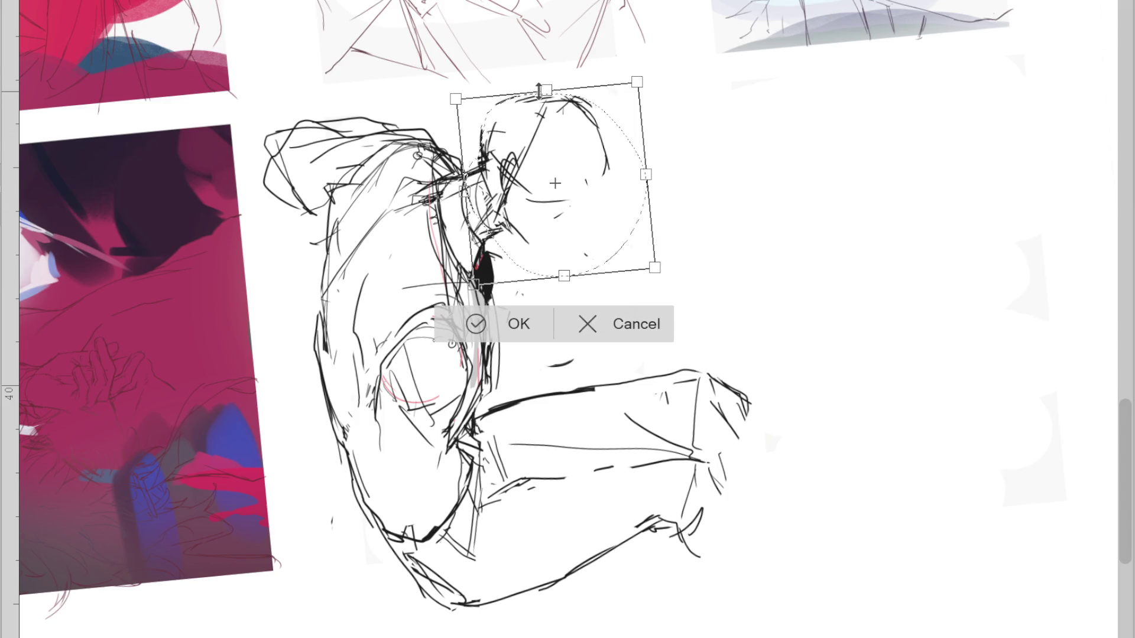
left_click_drag(591, 224, 593, 233)
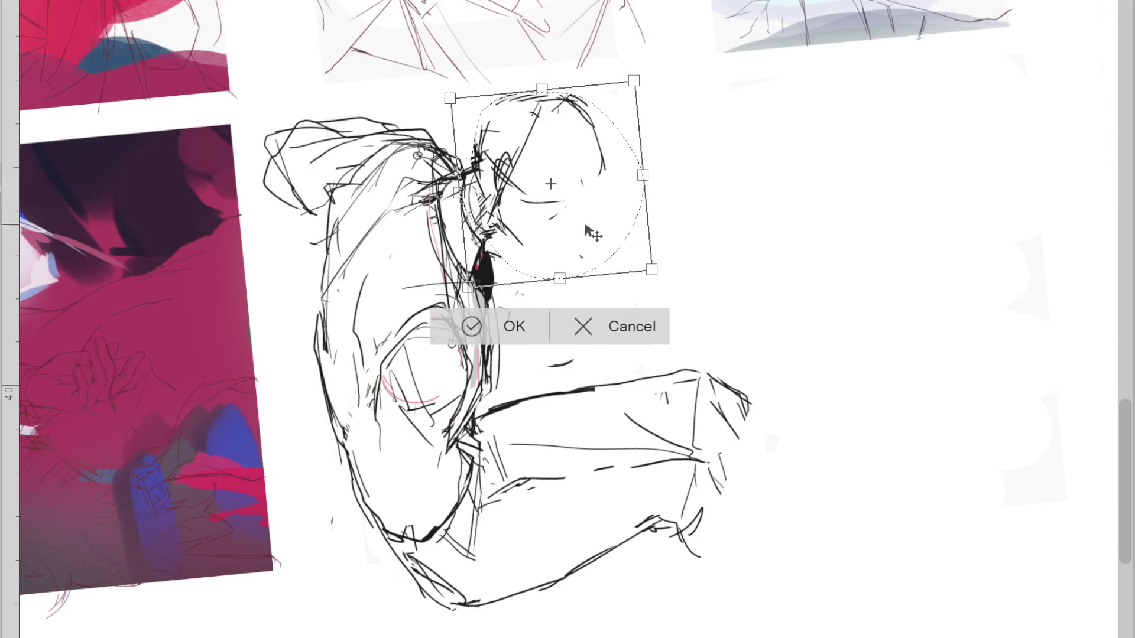
left_click(481, 325)
key("ctrl+d")
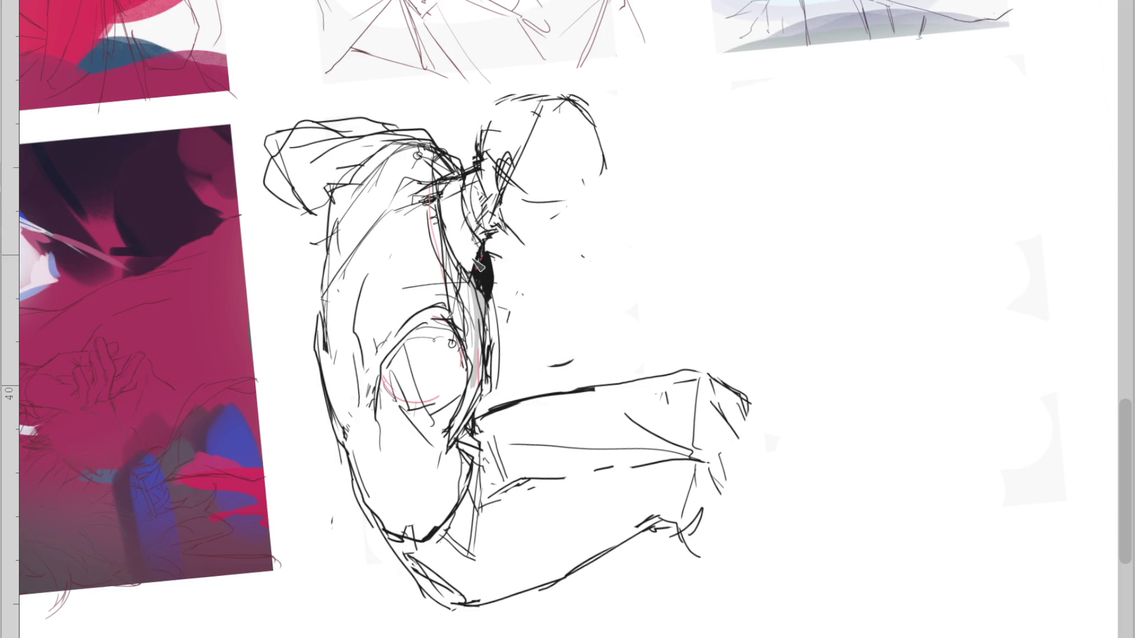
Sketch ear and collar strokes, a line over the head top, and the head's lower contour
left_click_drag(463, 179, 415, 205)
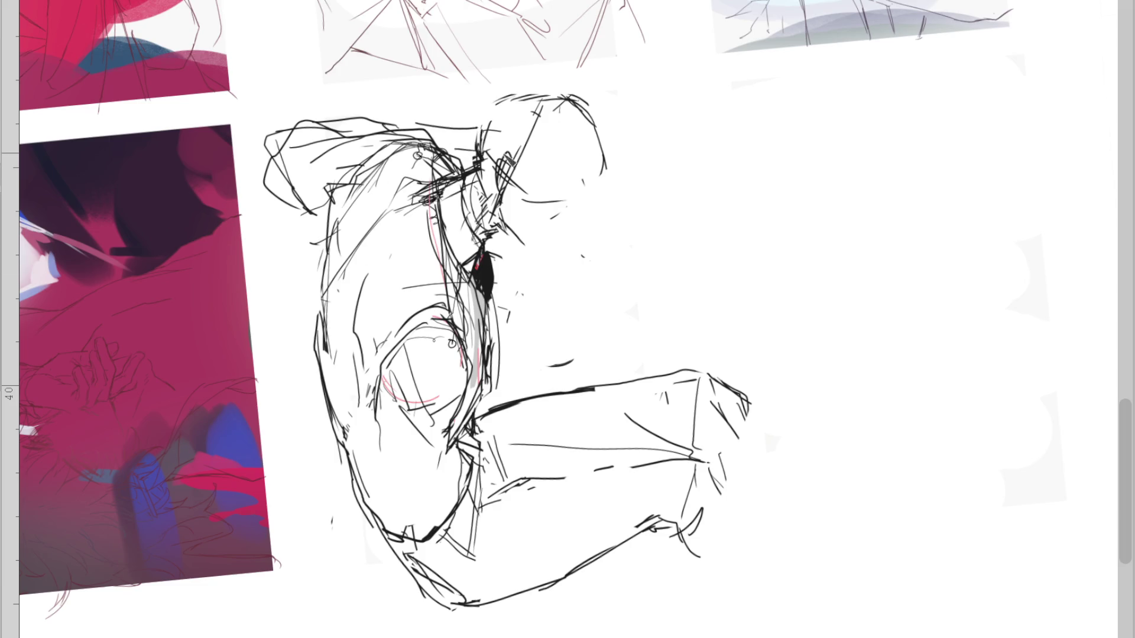
left_click_drag(371, 116, 453, 101)
left_click_drag(604, 170, 594, 185)
left_click_drag(523, 195, 600, 188)
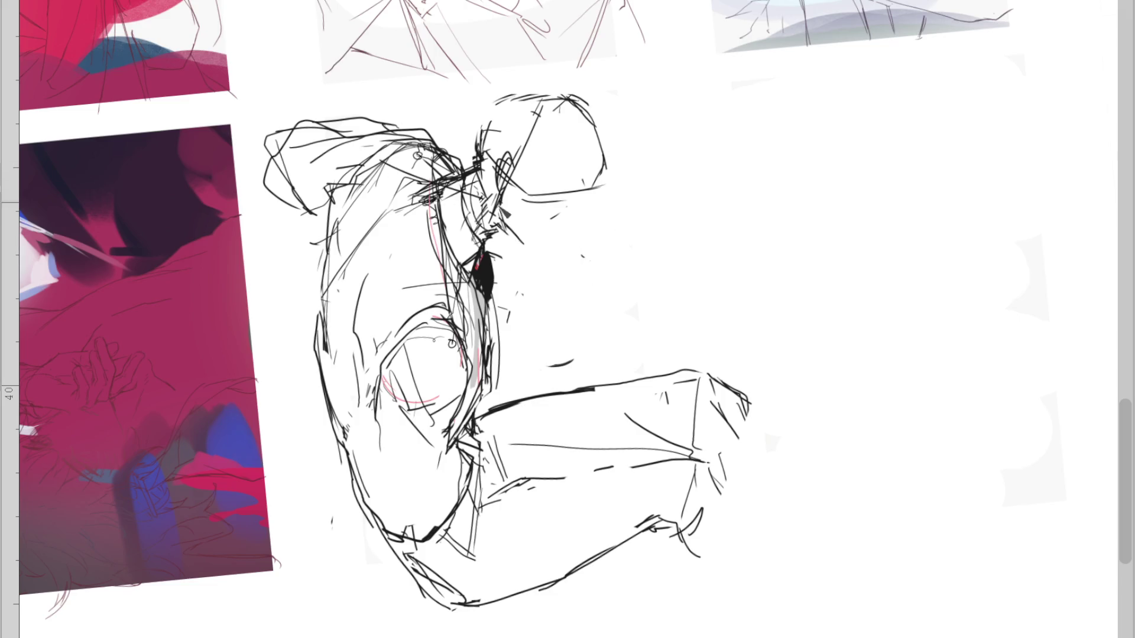
left_click_drag(350, 146, 309, 230)
key("ctrl+z")
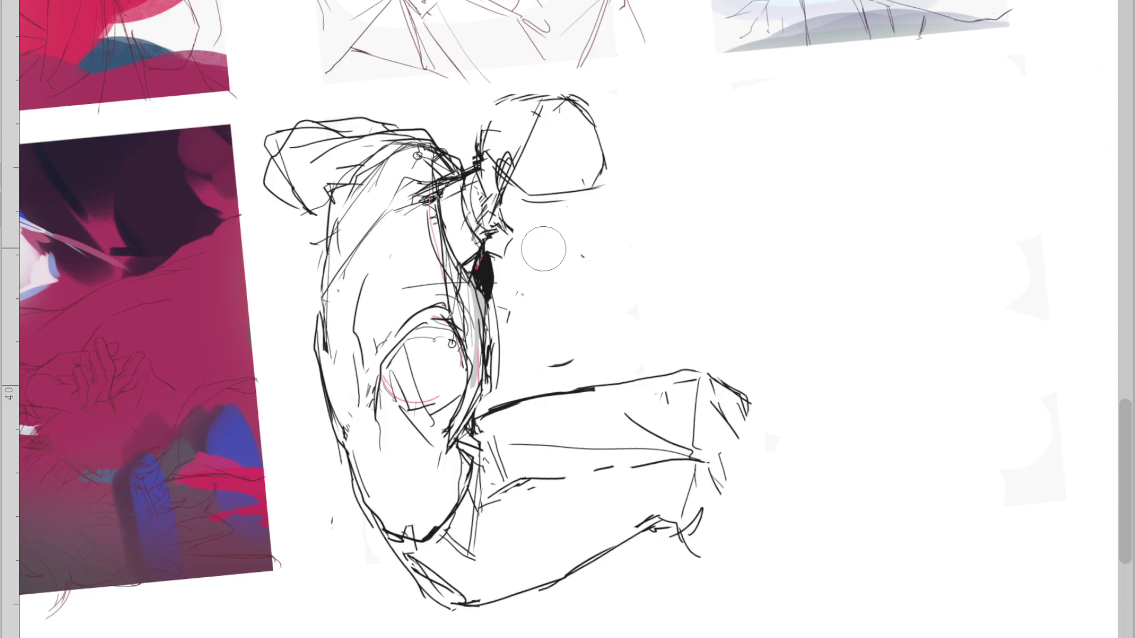
Add diagonal strokes below the head's right edge and a diagonal face line replacing the eye loop
left_click_drag(603, 187, 549, 241)
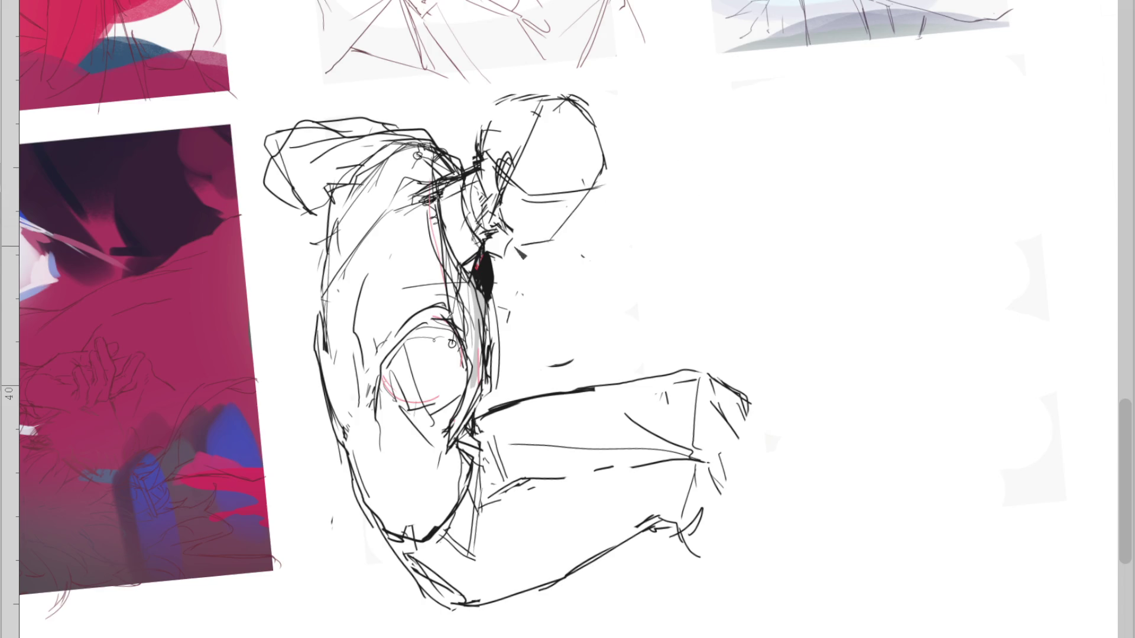
left_click_drag(578, 186, 539, 242)
key("ctrl+z")
mouse_move(538, 201)
left_mouse_down()
mouse_move(565, 203)
mouse_move(543, 240)
left_mouse_up()
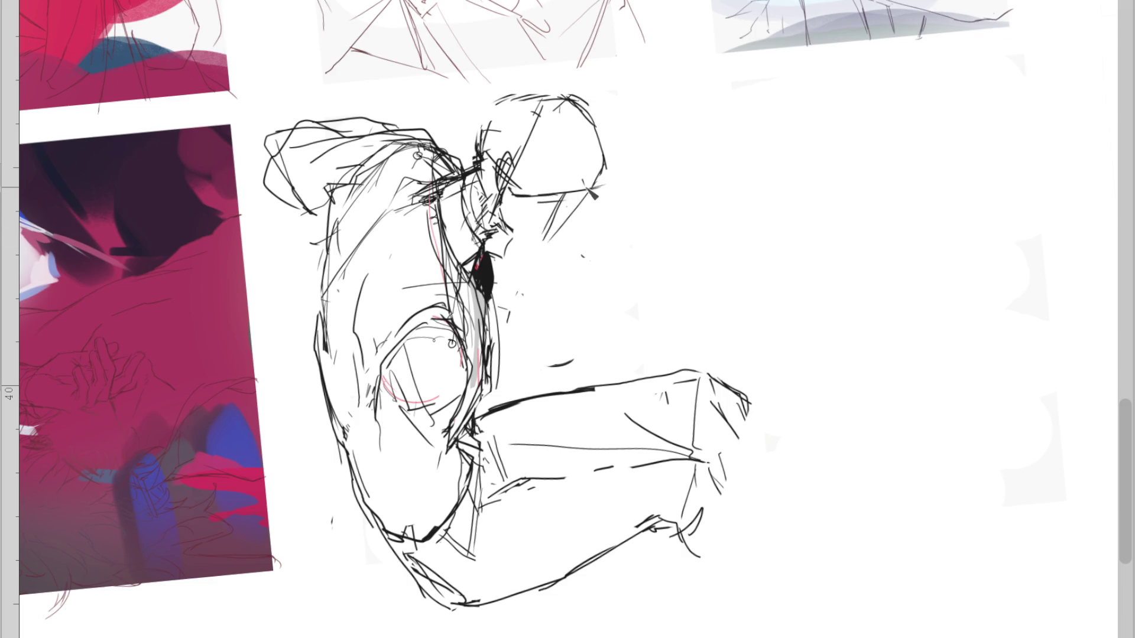
left_click_drag(530, 109, 507, 189)
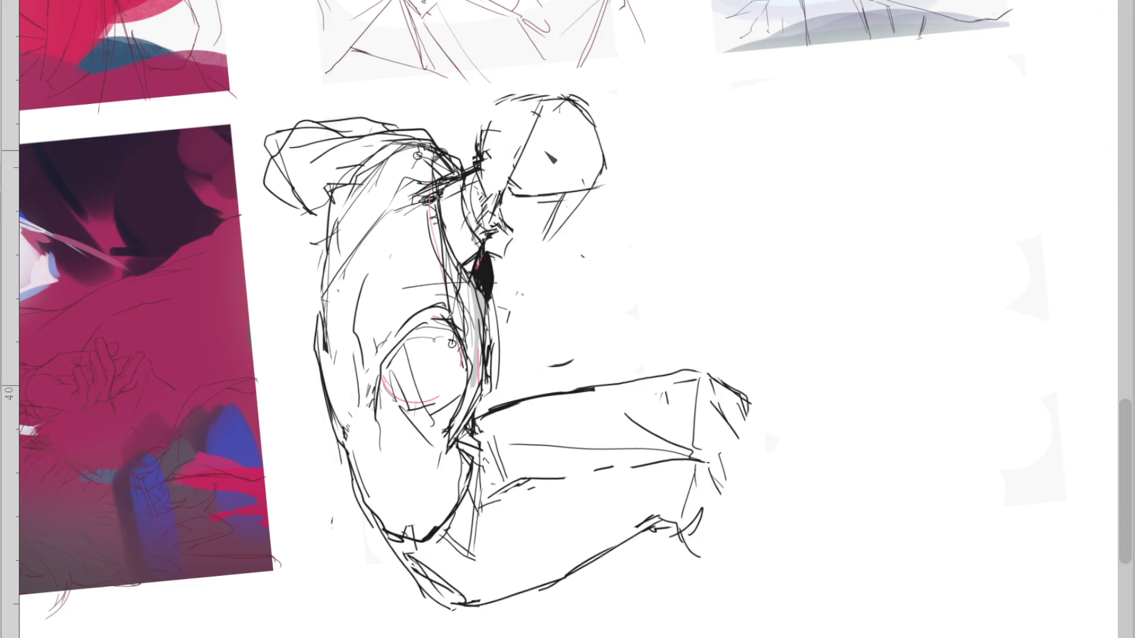
mouse_move(529, 113)
left_mouse_down()
mouse_move(508, 186)
mouse_move(588, 157)
left_mouse_up()
key("ctrl+z")
Mirror and zoom the view, then sketch face strokes and curve the lower face line
key("h")
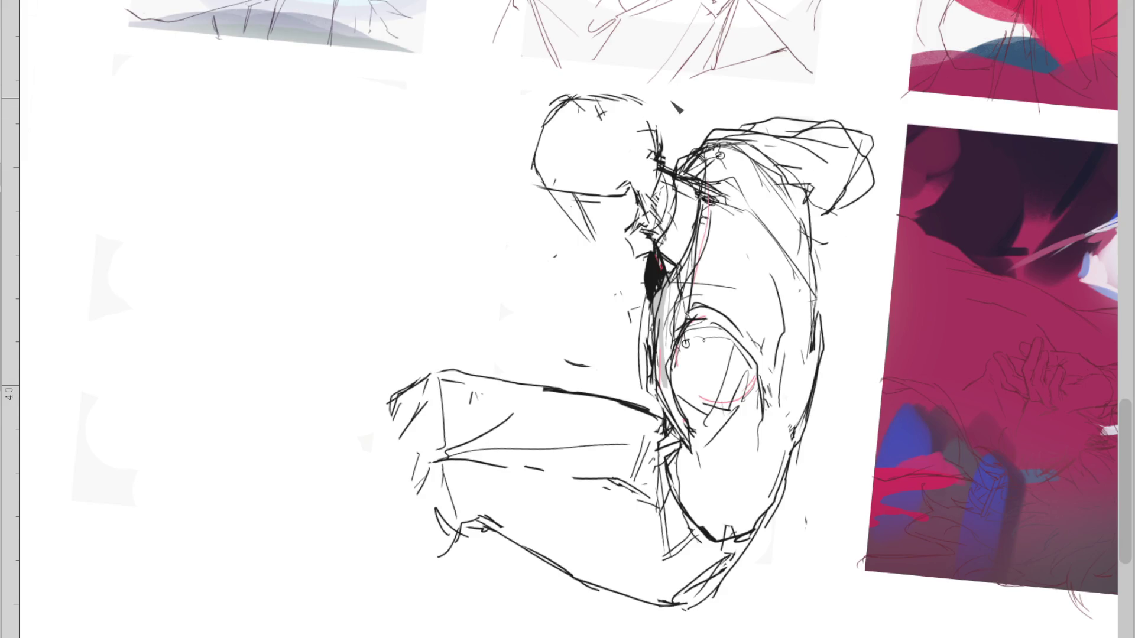
scroll(676, 105, "up", 1)
left_click_drag(582, 125, 621, 201)
left_click_drag(523, 214, 591, 217)
mouse_move(583, 285)
left_mouse_down()
mouse_move(614, 278)
mouse_move(632, 257)
left_mouse_up()
key("ctrl+z")
Unflip the view, redraw nose, mouth and chin, erase finger strokes, and mark under the glasses
key("m")
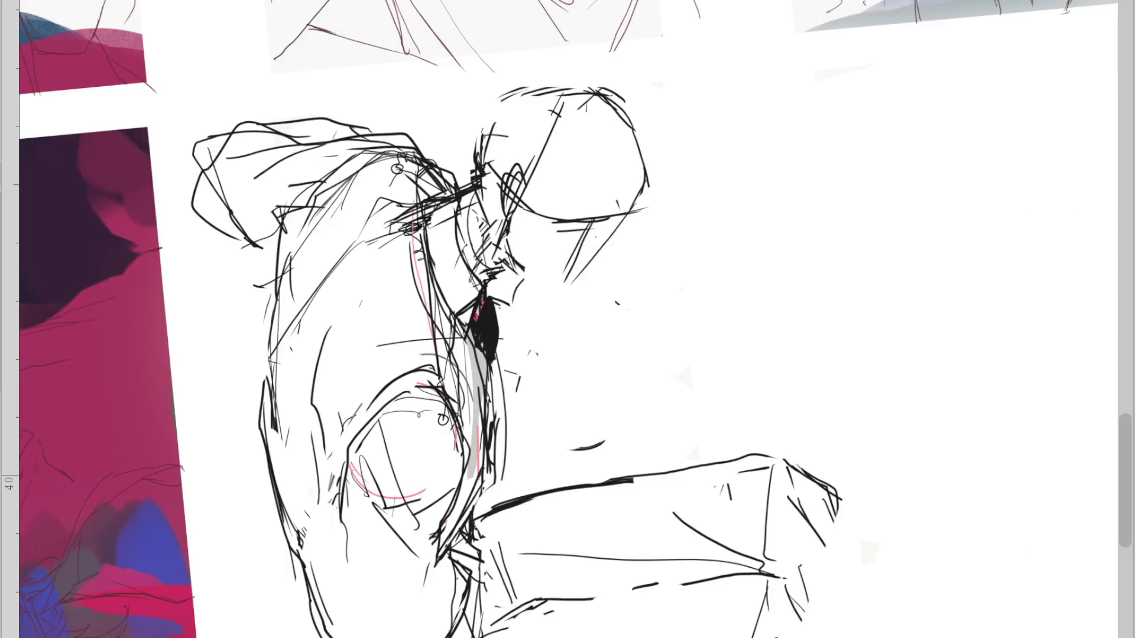
left_click_drag(498, 216, 501, 177)
left_click_drag(501, 241, 516, 258)
left_click_drag(494, 214, 470, 287)
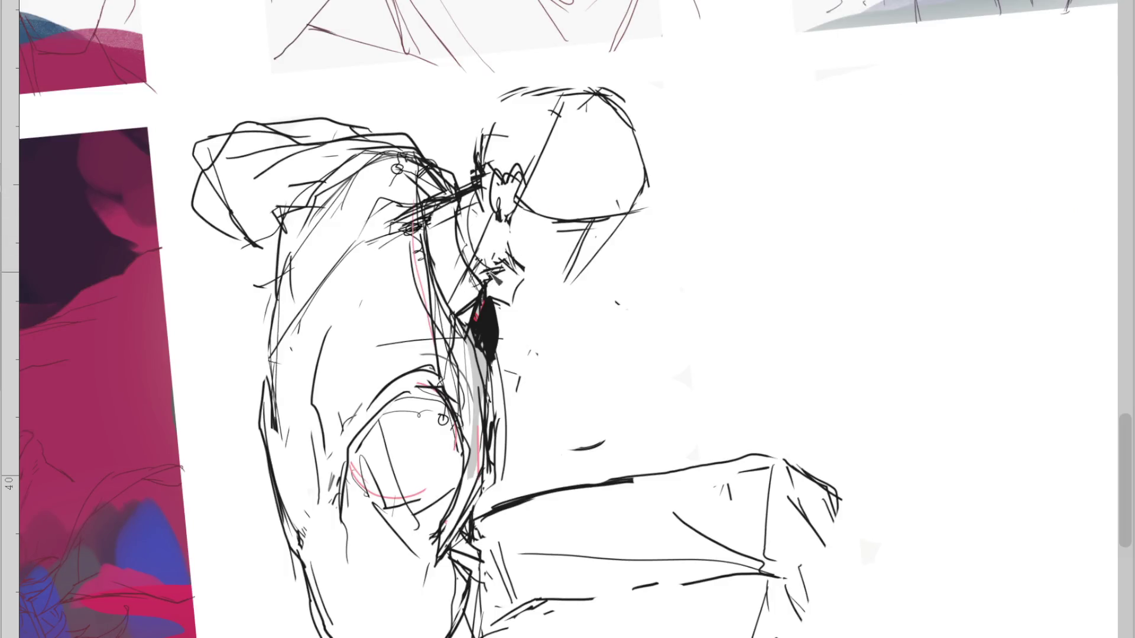
left_click_drag(507, 216, 499, 177)
mouse_move(556, 112)
left_mouse_down()
mouse_move(520, 195)
mouse_move(507, 165)
mouse_move(496, 188)
mouse_move(503, 214)
mouse_move(532, 213)
left_mouse_up()
mouse_move(604, 228)
left_mouse_down()
mouse_move(538, 223)
mouse_move(547, 289)
left_mouse_up()
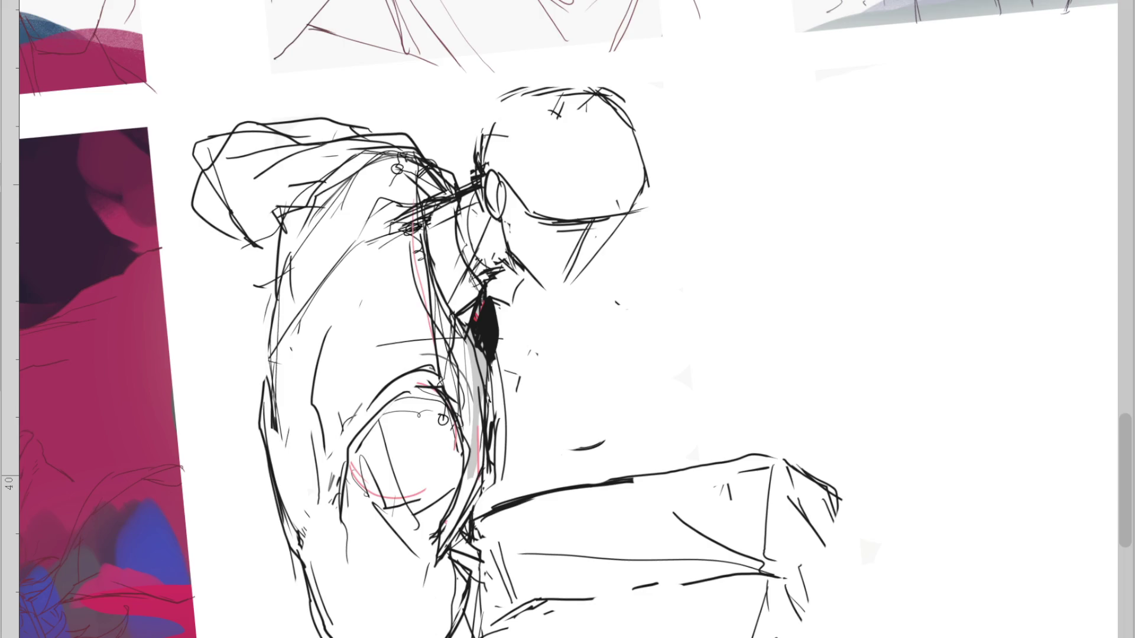
Redraw the figure's back contour and hip lines in pencil, undoing the stray strokes
mouse_move(283, 226)
left_mouse_down()
mouse_move(261, 425)
mouse_move(296, 535)
left_mouse_up()
left_click_drag(304, 568, 338, 624)
mouse_move(484, 484)
left_mouse_down()
mouse_move(652, 413)
mouse_move(606, 525)
left_mouse_up()
key("ctrl+z")
left_click_drag(645, 386, 612, 553)
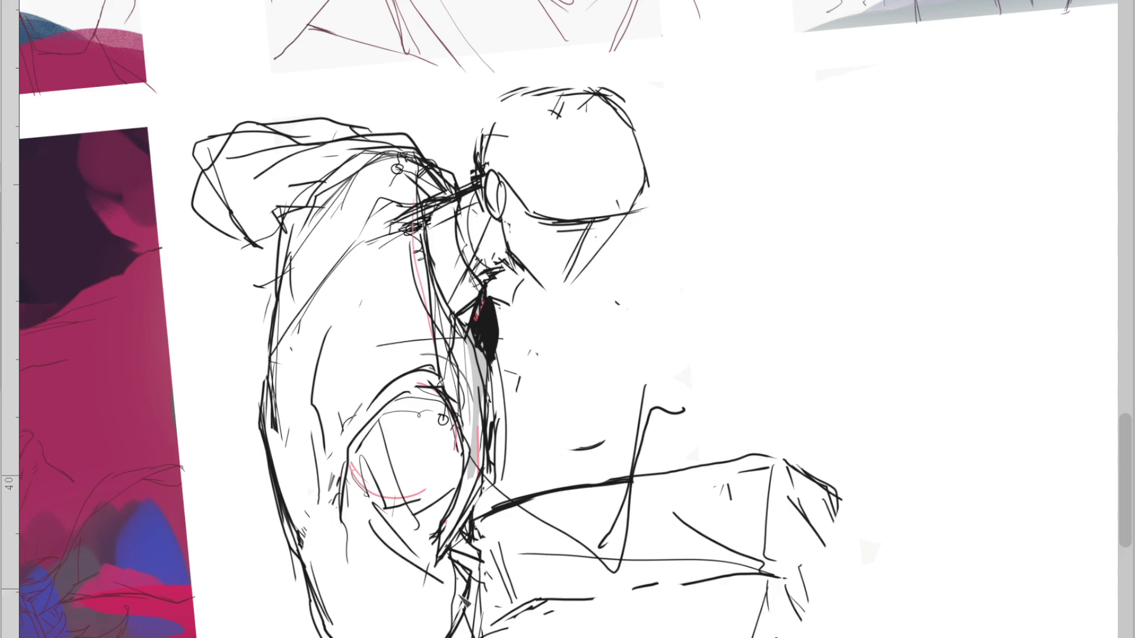
key("ctrl+z")
Sketch the narrow upright forearm box beneath the chin
key("ctrl+z")
mouse_move(425, 378)
left_mouse_down()
mouse_move(473, 437)
mouse_move(502, 443)
mouse_move(520, 491)
left_mouse_up()
mouse_move(361, 482)
left_mouse_down()
mouse_move(559, 606)
mouse_move(626, 402)
mouse_move(559, 552)
left_mouse_up()
mouse_move(629, 390)
left_mouse_down()
mouse_move(588, 352)
mouse_move(567, 407)
left_mouse_up()
key("ctrl+z")
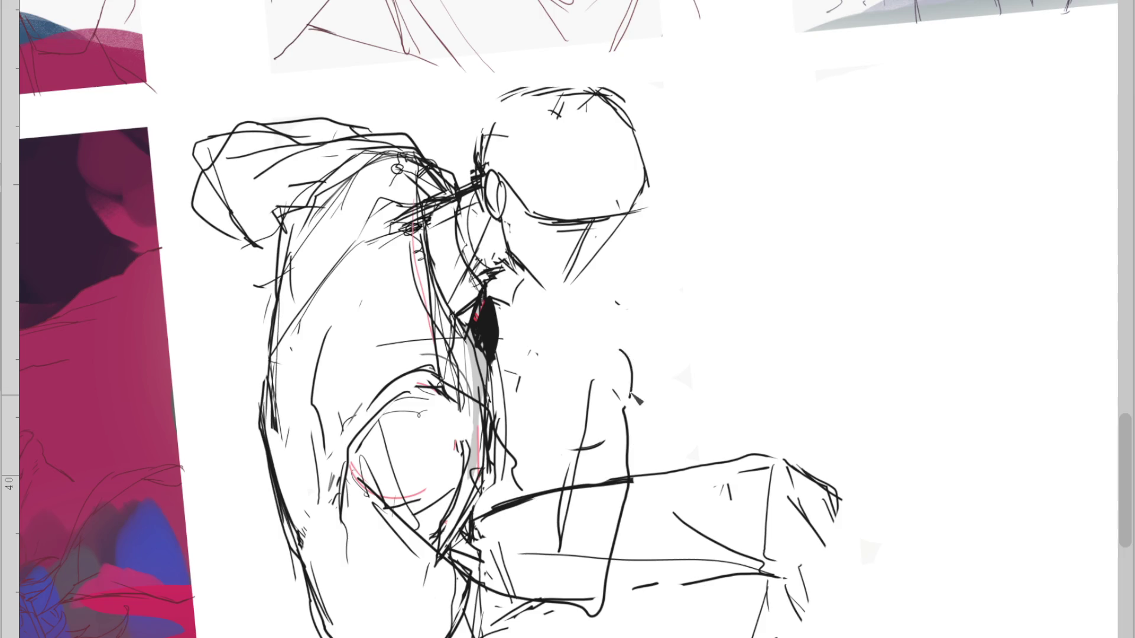
key("ctrl+z")
mouse_move(580, 350)
left_mouse_down()
mouse_move(627, 357)
mouse_move(629, 464)
mouse_move(559, 489)
left_mouse_up()
left_click_drag(586, 362, 596, 372)
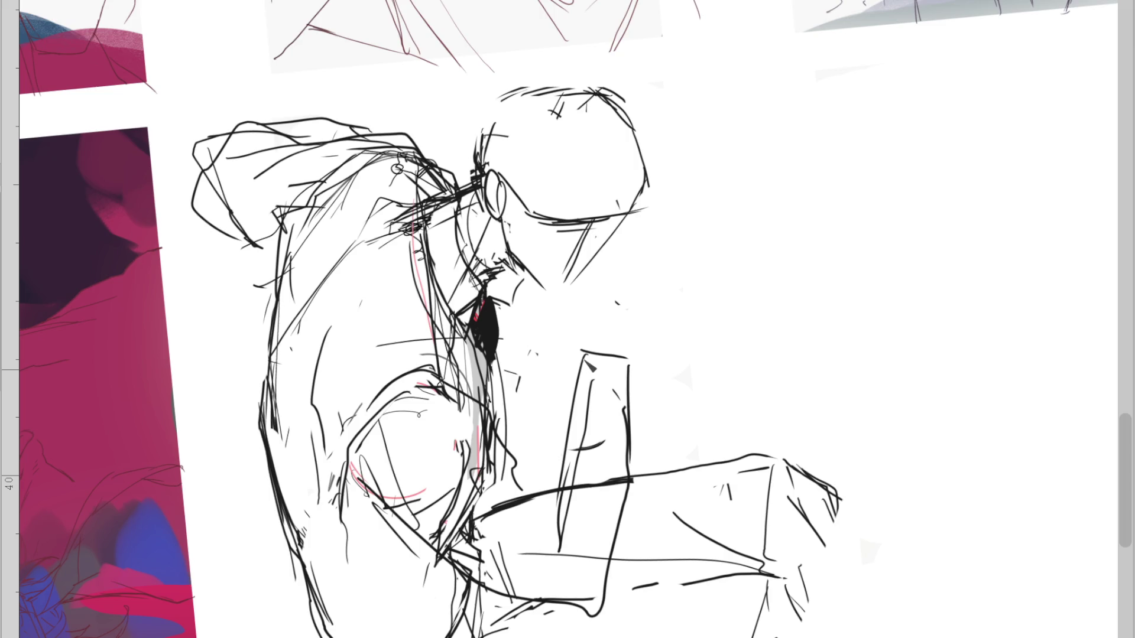
scroll(595, 216, "up", 3)
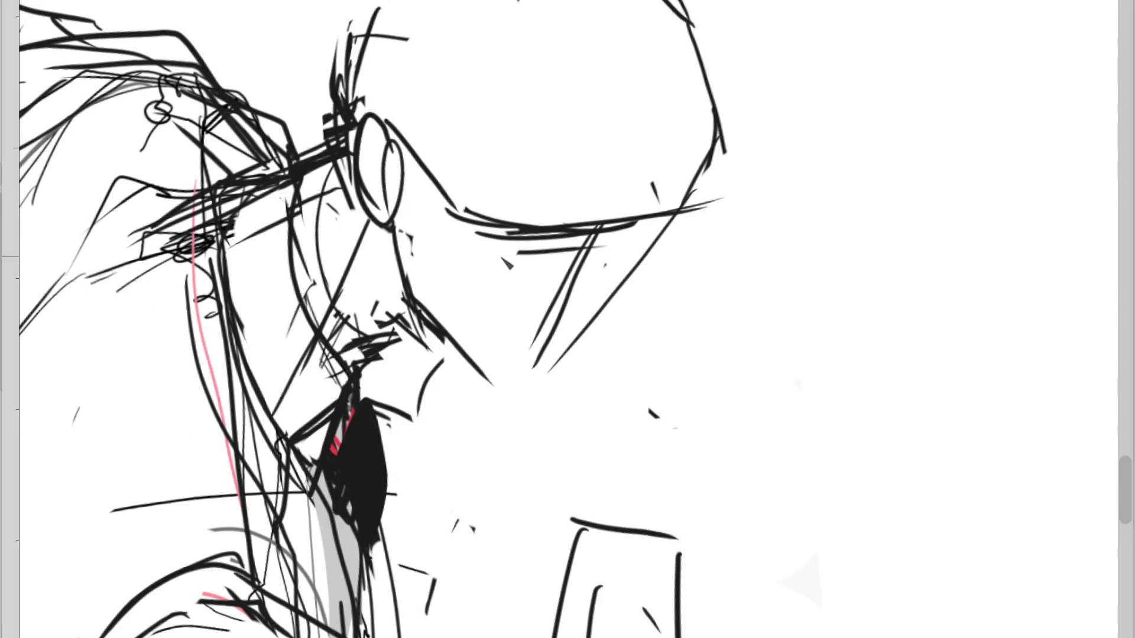
Draw the eye under the glasses with short strokes and an extended upper eyelid
left_click_drag(449, 214, 660, 217)
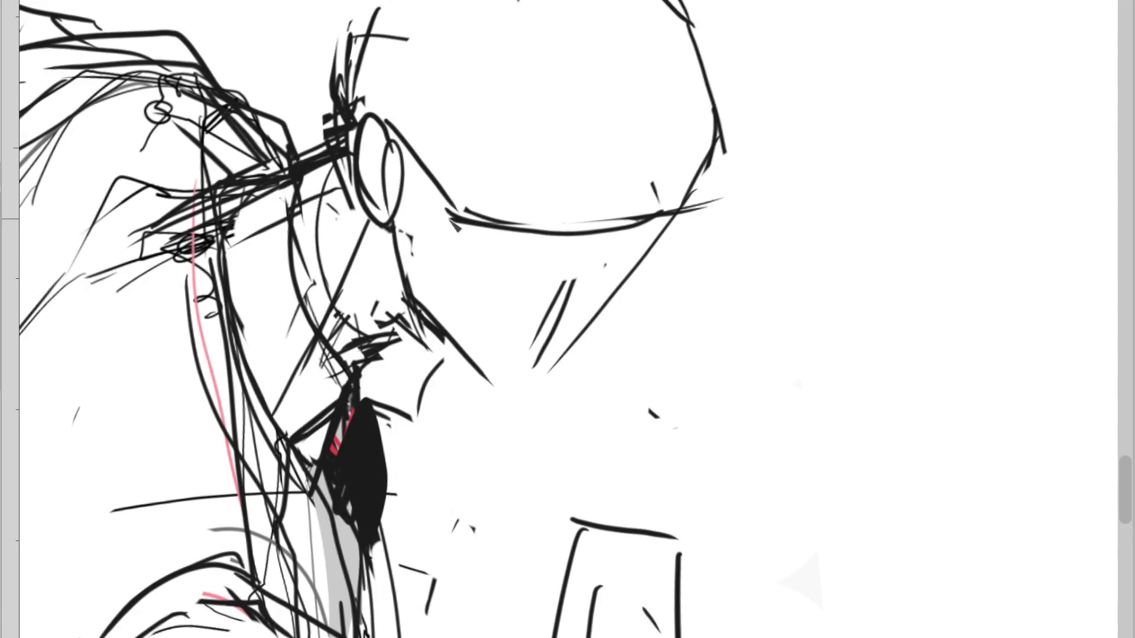
mouse_move(695, 83)
left_mouse_down()
mouse_move(683, 201)
mouse_move(642, 253)
left_mouse_up()
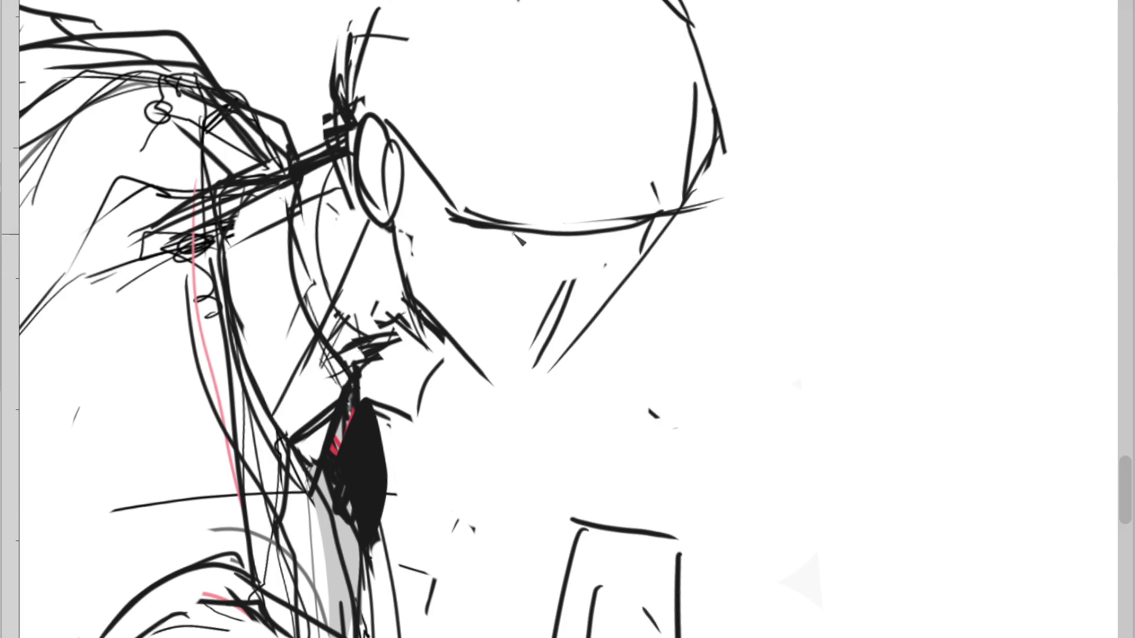
key("ctrl+z")
left_click_drag(452, 228, 509, 241)
left_click_drag(502, 247, 512, 256)
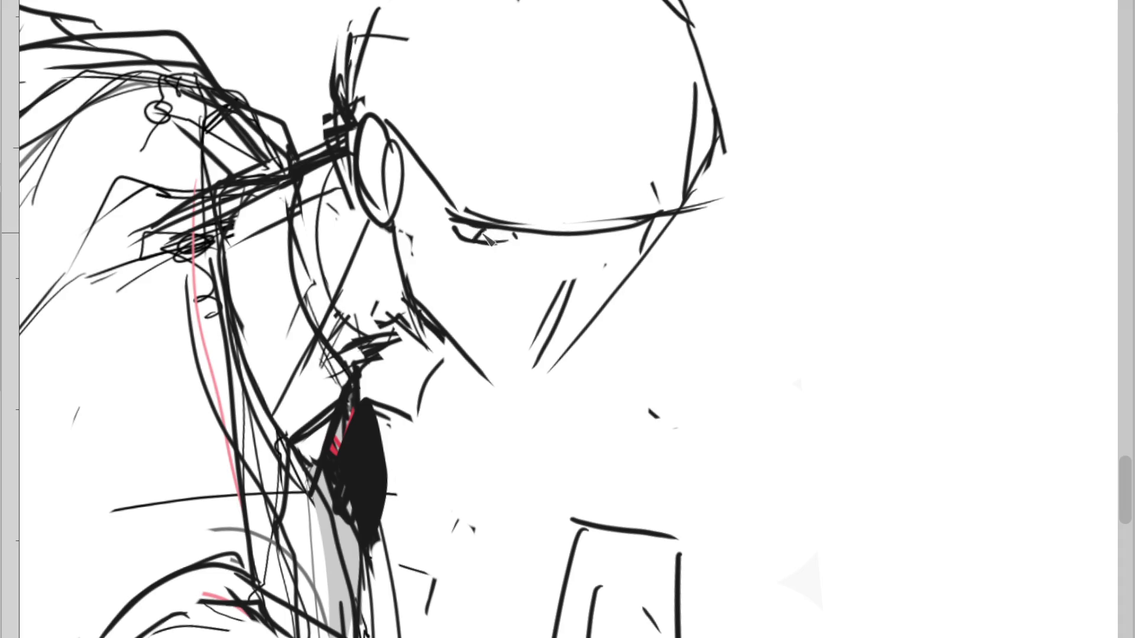
left_click_drag(435, 212, 455, 220)
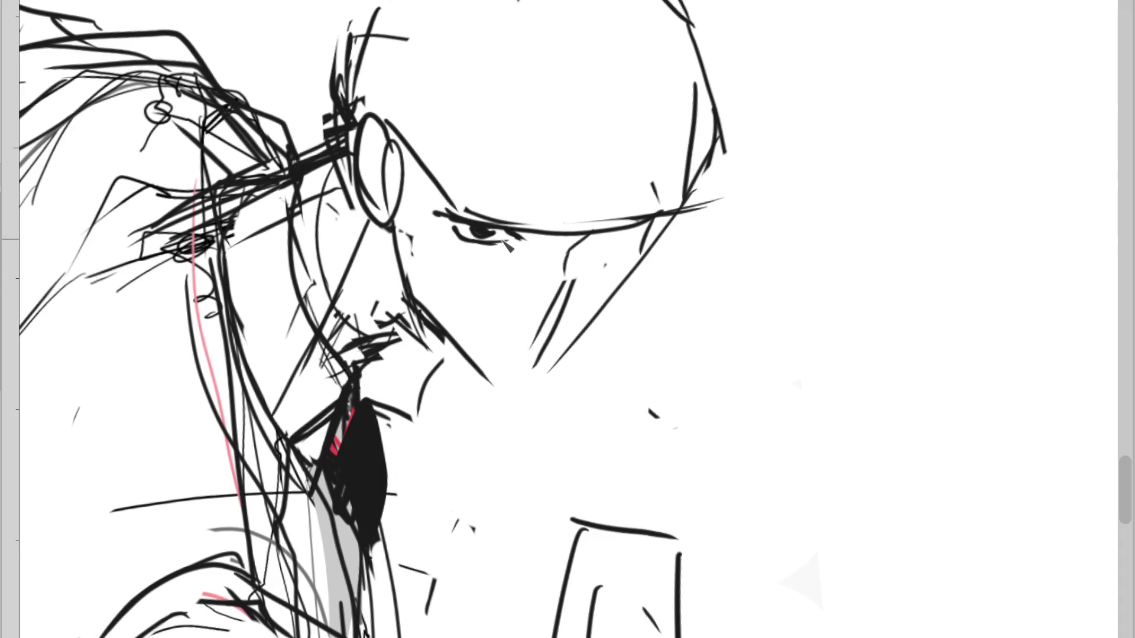
Clear the strokes under the eye and extend the brow with a tapered stroke
left_click_drag(414, 322, 352, 275)
key("ctrl+z")
left_click_drag(606, 247, 554, 308)
left_click_drag(568, 253, 551, 338)
left_click_drag(532, 228, 421, 201)
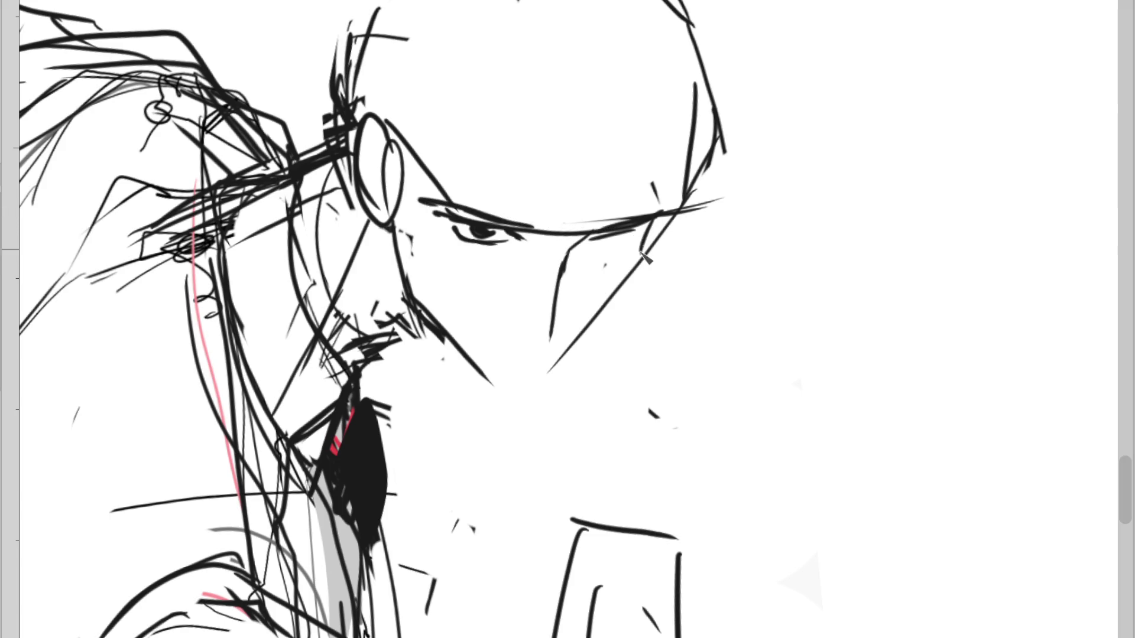
Erase the vertical stroke under the brow and thin the small mustache strokes
key("e")
left_click_drag(562, 261, 558, 332)
scroll(559, 334, "up", 2)
left_click_drag(378, 311, 337, 296)
scroll(370, 324, "down", 2)
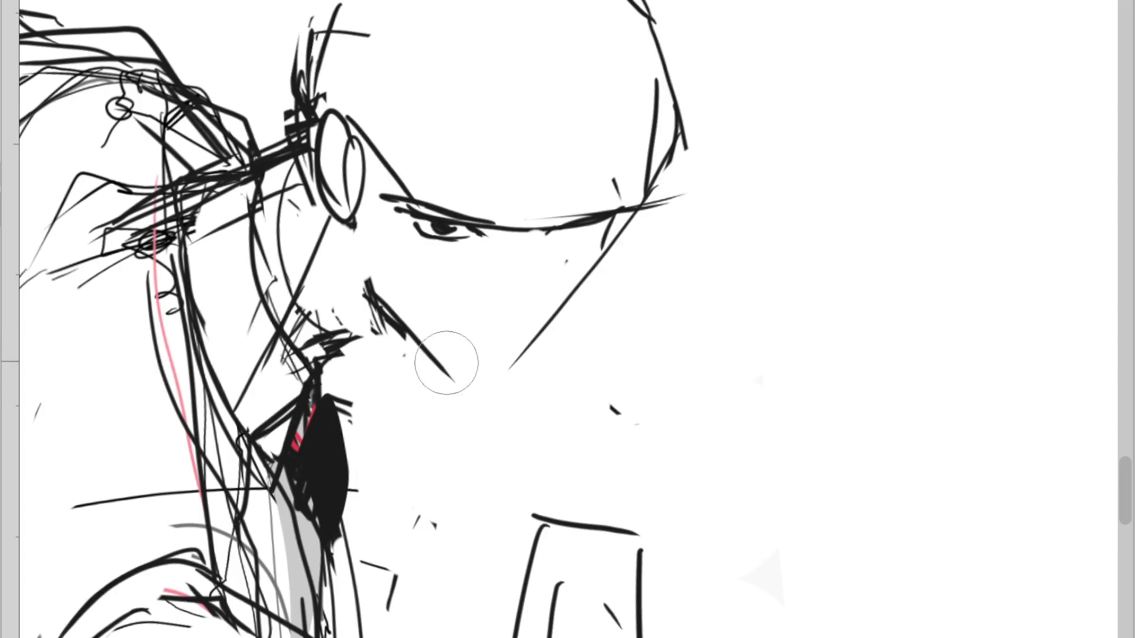
left_click_drag(380, 273, 425, 360)
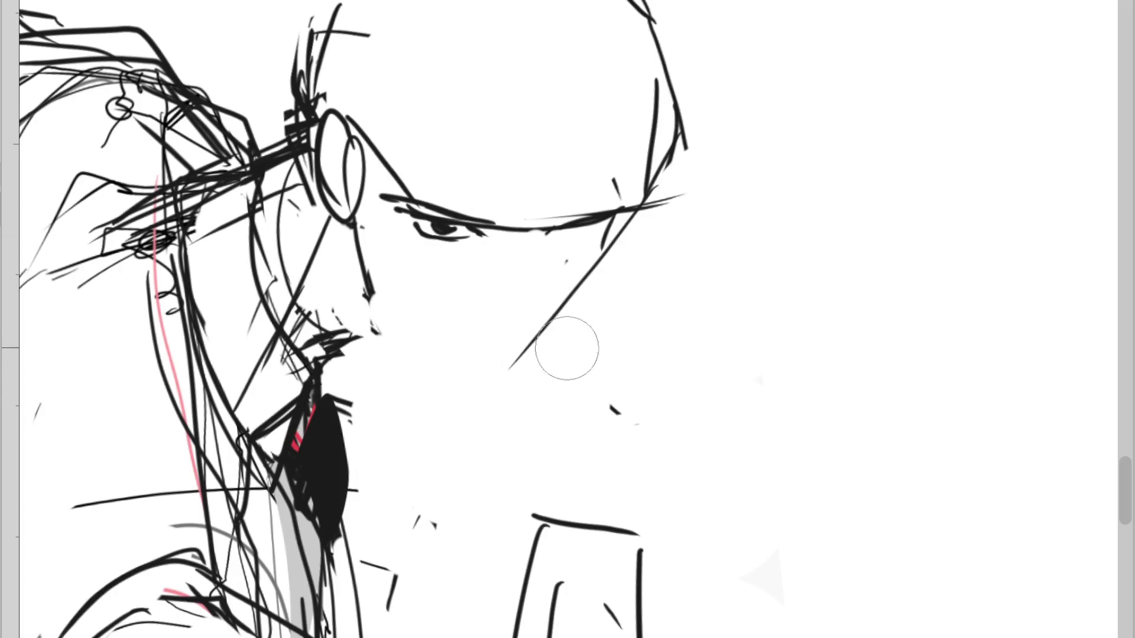
key("ctrl+z")
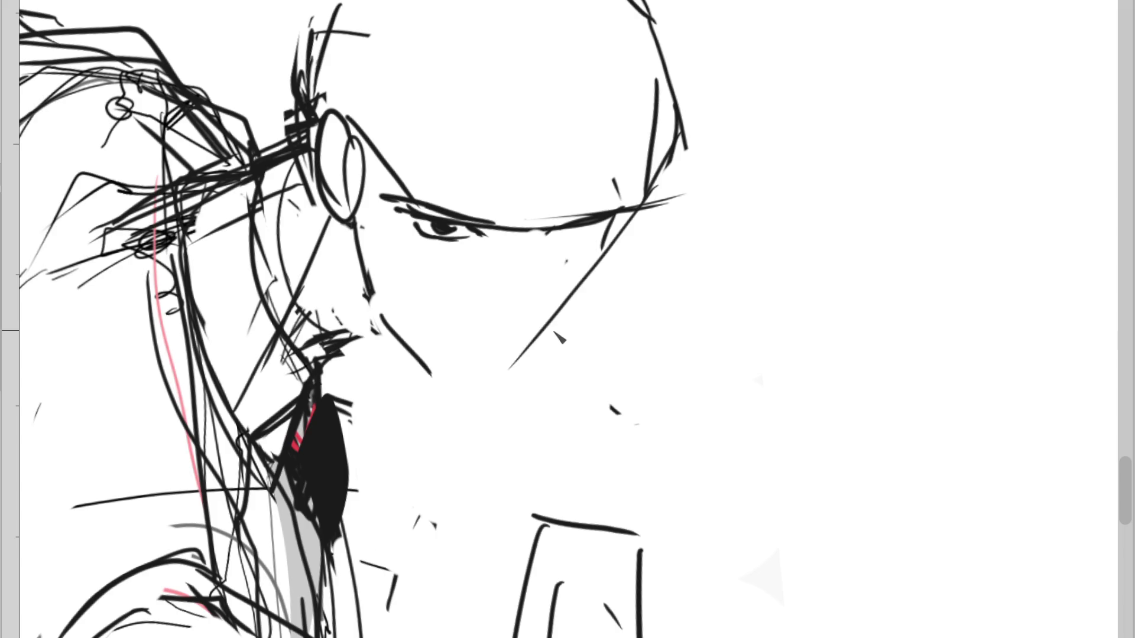
Draw a new jaw line and two cheek strokes, thicken the brow end, and outline the cheek
left_click_drag(597, 276, 477, 387)
left_click_drag(527, 242, 521, 328)
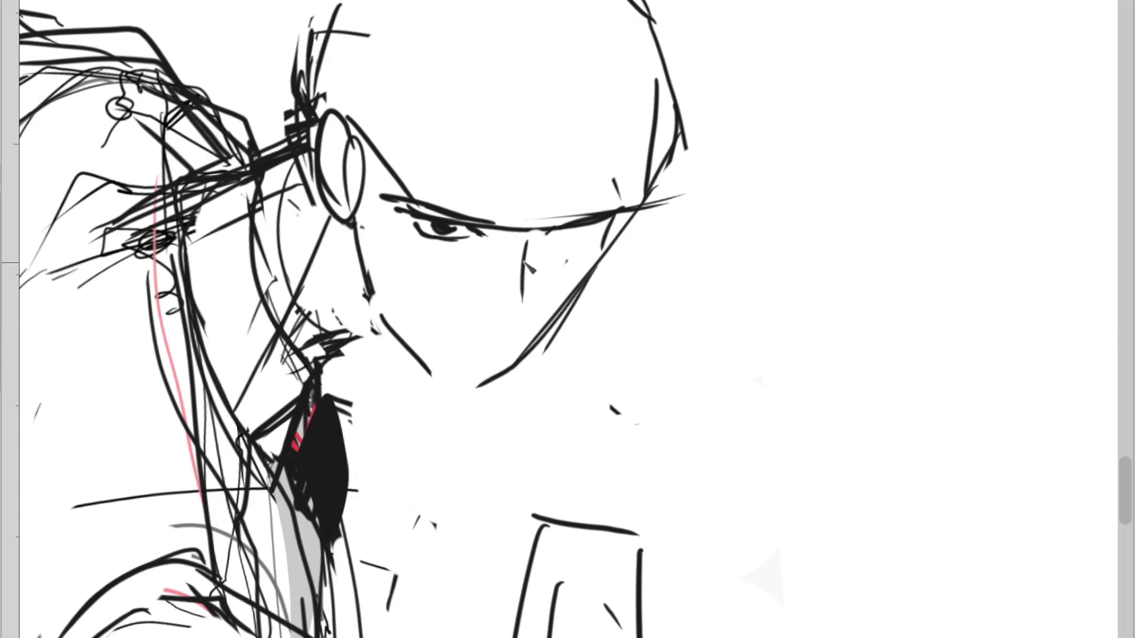
key("ctrl+z")
mouse_move(528, 263)
left_mouse_down()
mouse_move(519, 330)
mouse_move(513, 320)
left_mouse_up()
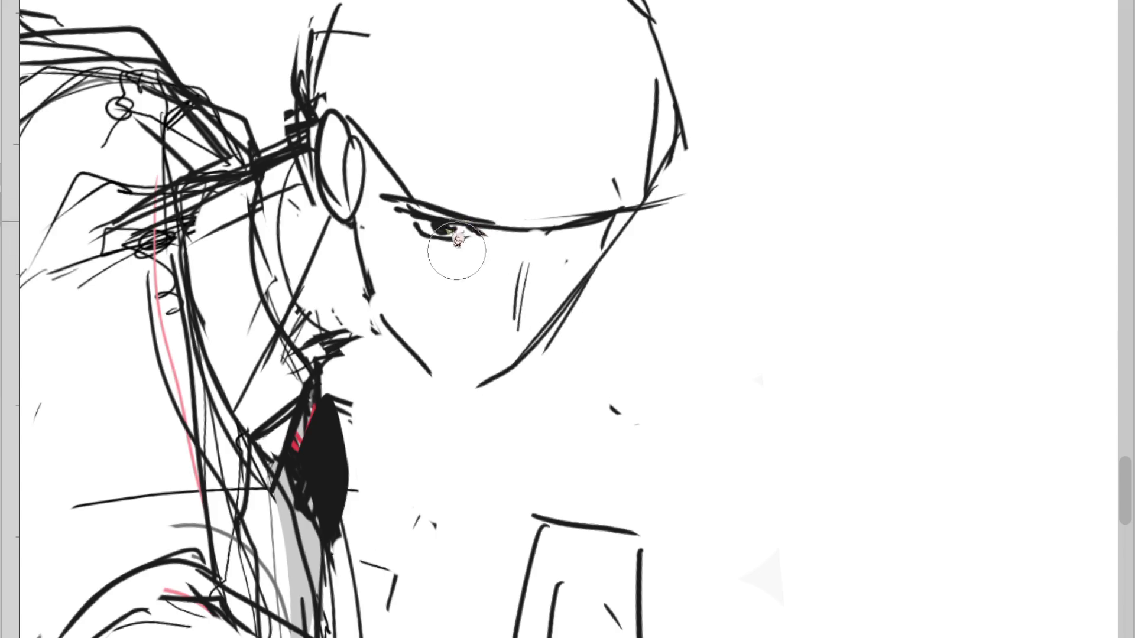
left_click_drag(497, 222, 469, 215)
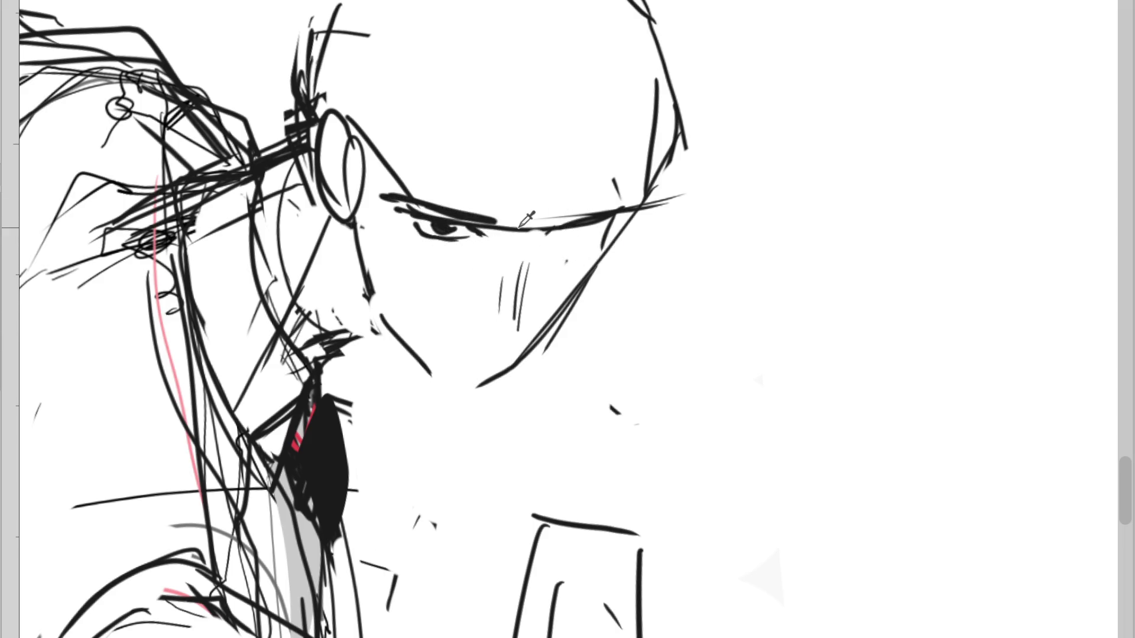
left_click_drag(485, 244, 515, 272)
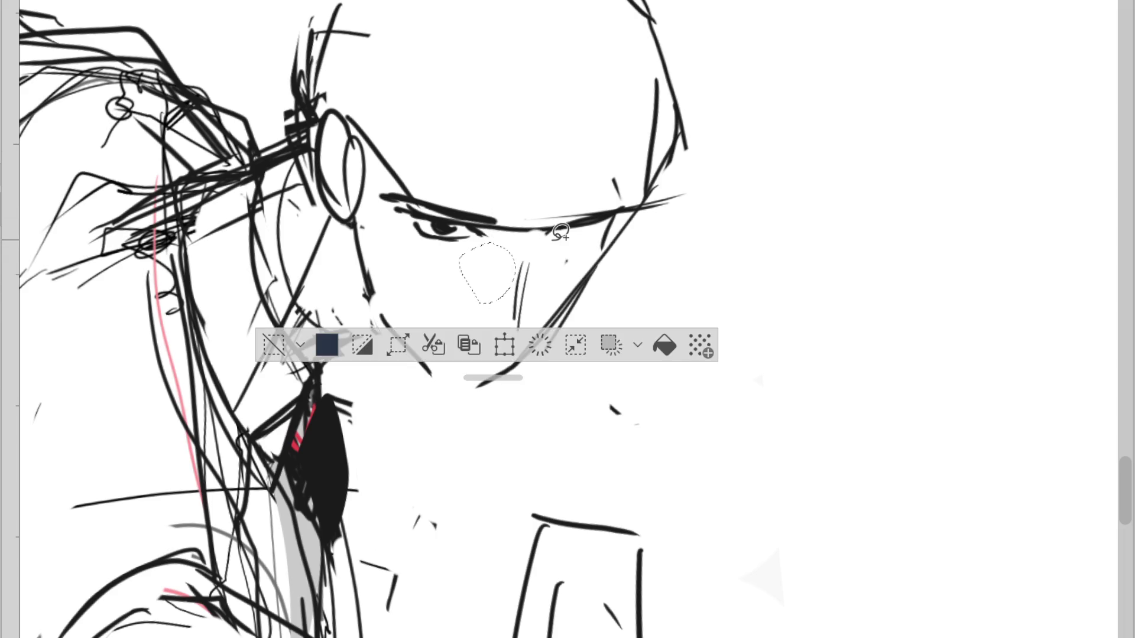
Shade the cheek and the area left of the nose light grey, discarding the lasso fill
left_click(664, 345)
key("ctrl+z")
left_click(273, 345)
left_click_drag(500, 228, 494, 322)
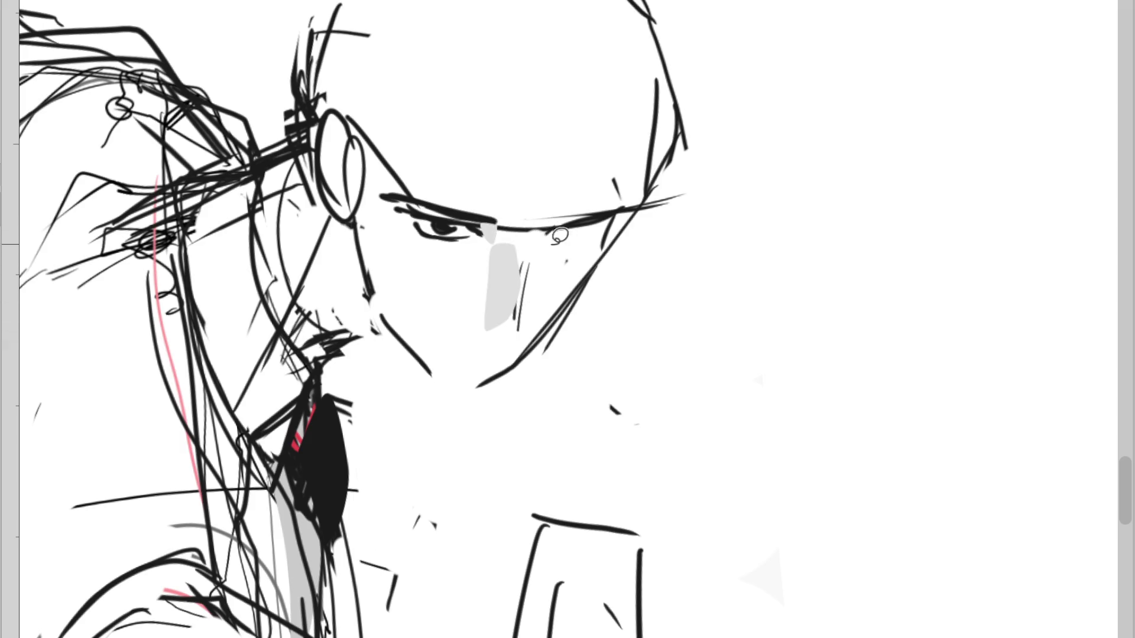
left_click_drag(354, 243, 349, 325)
Redraw the nose bridge, forehead and temple lines, erasing the old ear and cheek strokes
left_click_drag(366, 219, 384, 177)
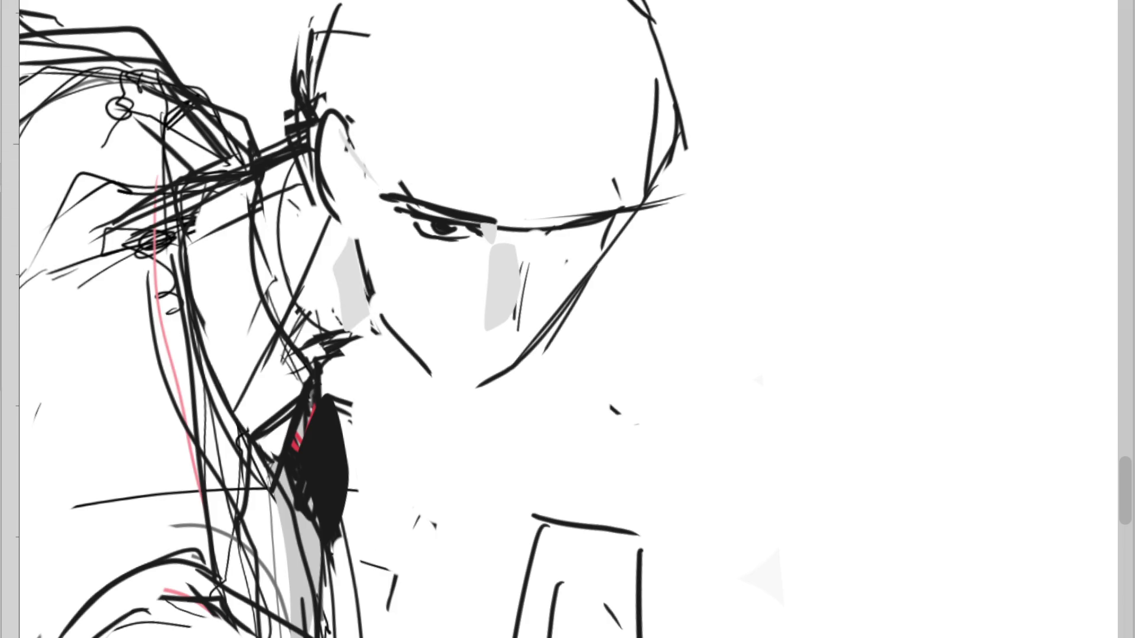
mouse_move(346, 134)
left_mouse_down()
mouse_move(379, 184)
mouse_move(497, 232)
left_mouse_up()
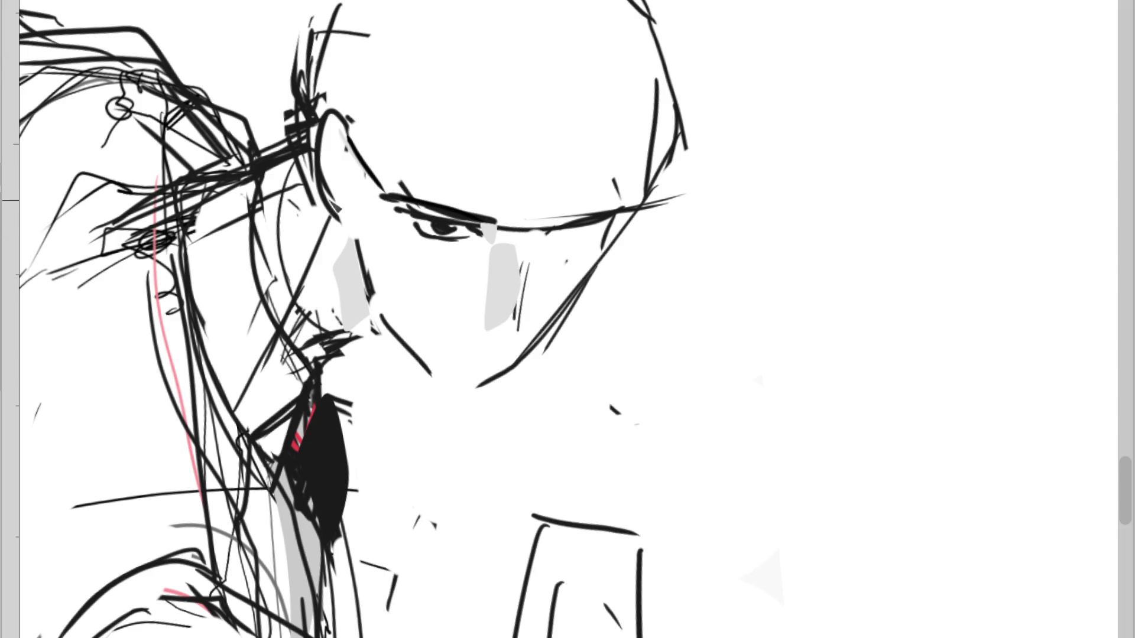
left_click_drag(326, 208, 348, 224)
left_click_drag(304, 121, 343, 209)
mouse_move(330, 158)
left_mouse_down()
mouse_move(340, 195)
mouse_move(308, 337)
left_mouse_up()
mouse_move(266, 189)
left_mouse_down()
mouse_move(296, 331)
mouse_move(323, 328)
left_mouse_up()
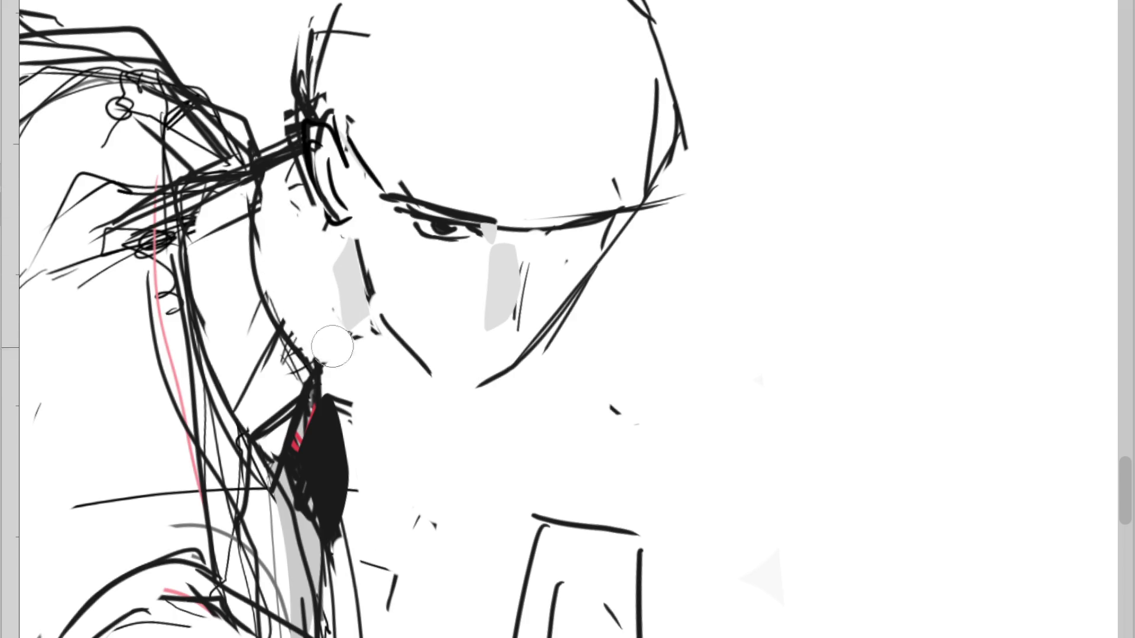
Draw a thick mouth stroke, replace the old jaw line, and thicken the brow
left_click_drag(397, 347, 326, 360)
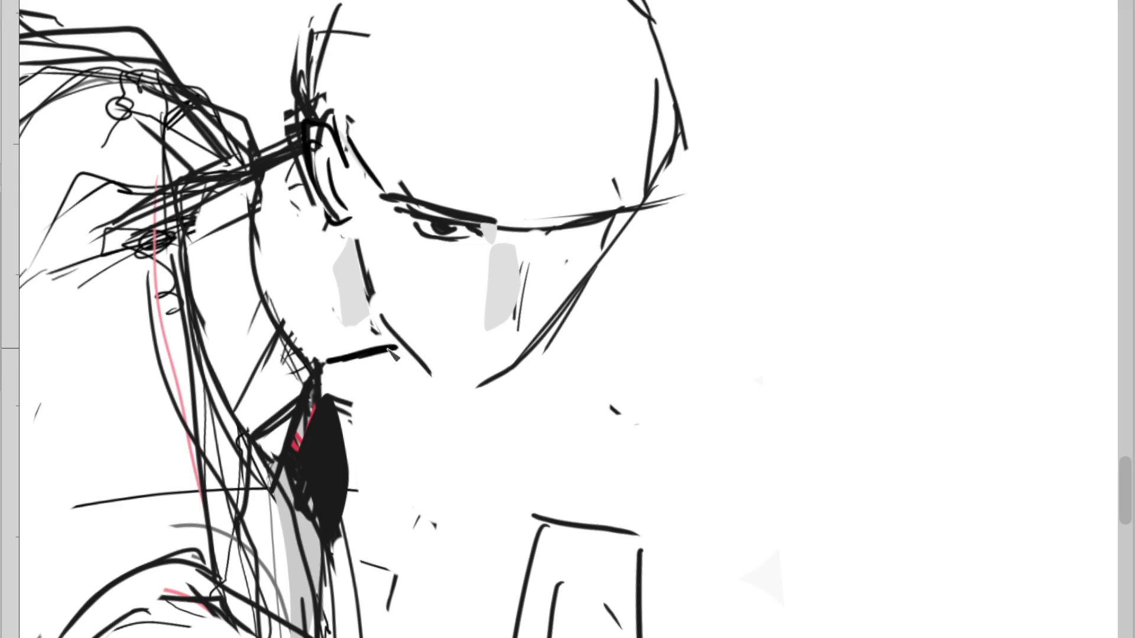
mouse_move(476, 383)
left_mouse_down()
mouse_move(519, 357)
mouse_move(580, 277)
left_mouse_up()
mouse_move(600, 230)
left_mouse_down()
mouse_move(573, 305)
mouse_move(470, 399)
left_mouse_up()
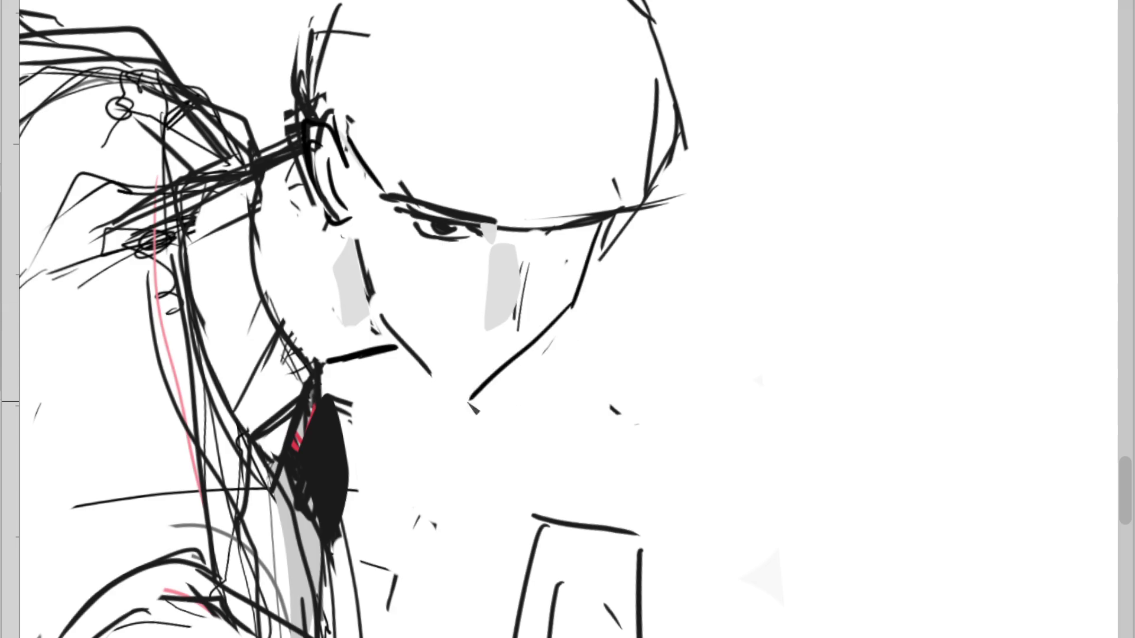
left_click_drag(596, 236, 543, 328)
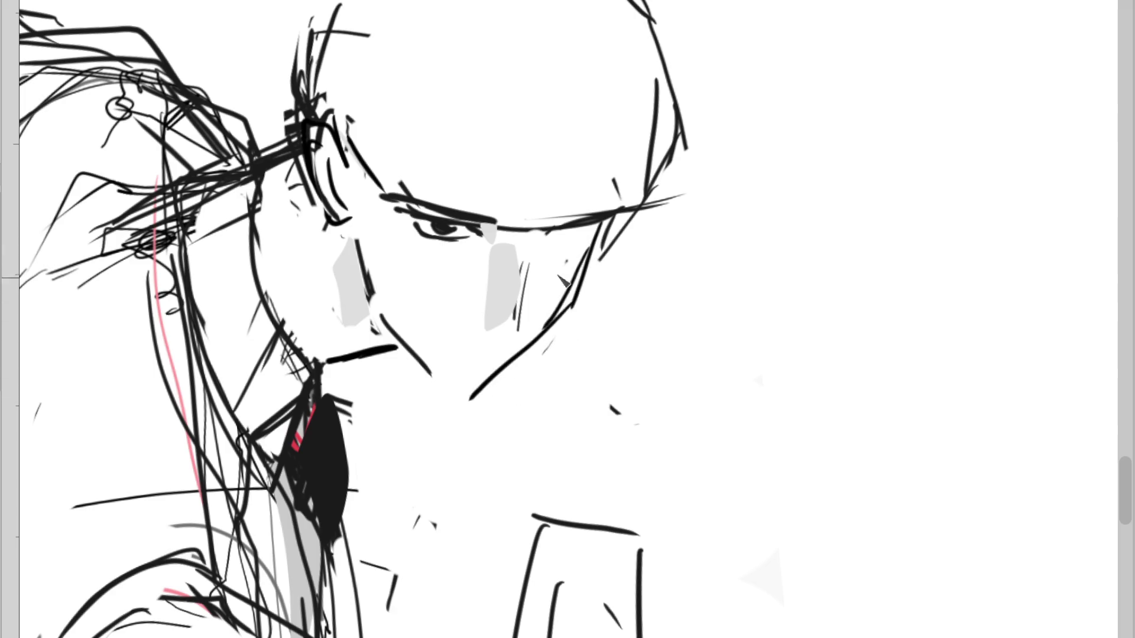
mouse_move(549, 230)
left_mouse_down()
mouse_move(589, 215)
mouse_move(578, 248)
mouse_move(501, 337)
left_mouse_up()
key("ctrl+z")
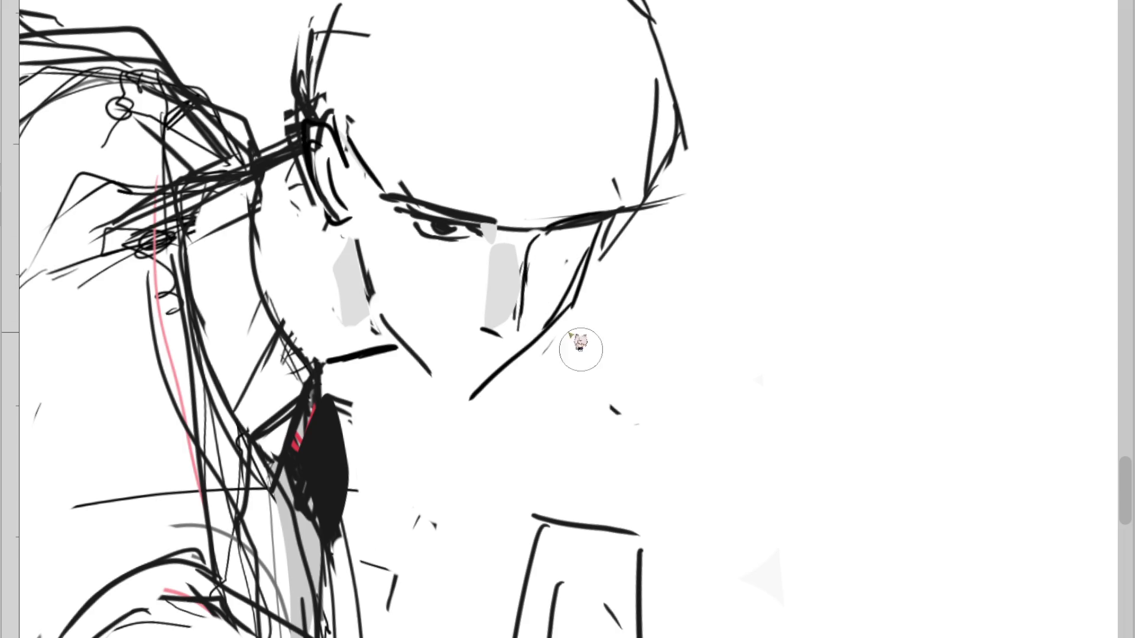
Add a lower lid to the left eye, a mouth line, and a darker curved brow with an eyelid line
left_click_drag(433, 234, 470, 237)
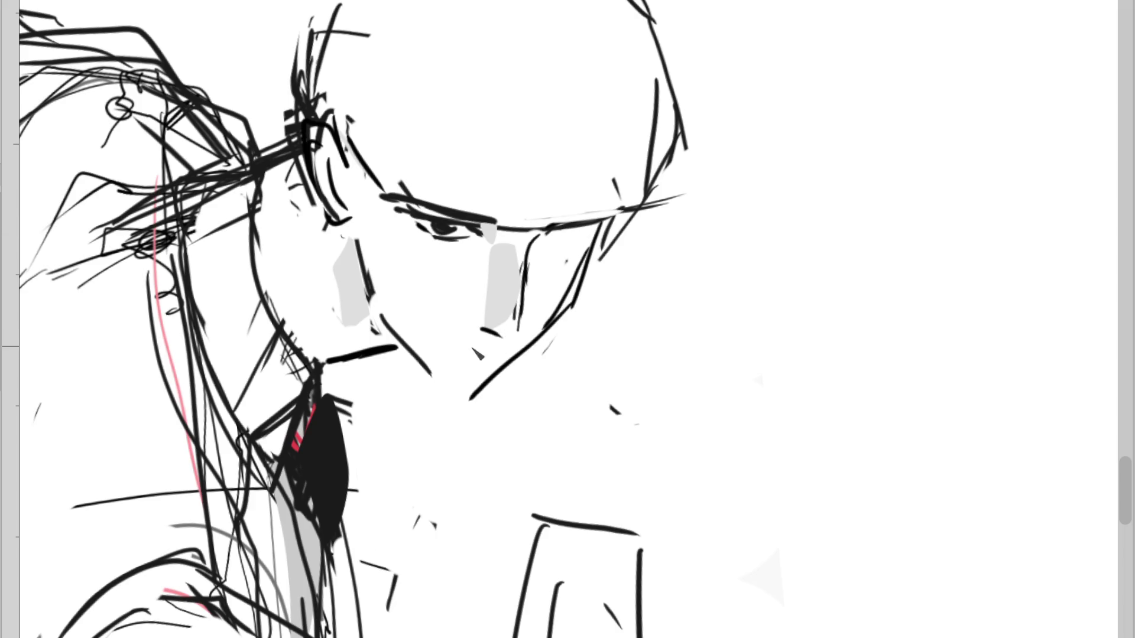
left_click_drag(493, 352, 455, 354)
left_click_drag(381, 195, 501, 212)
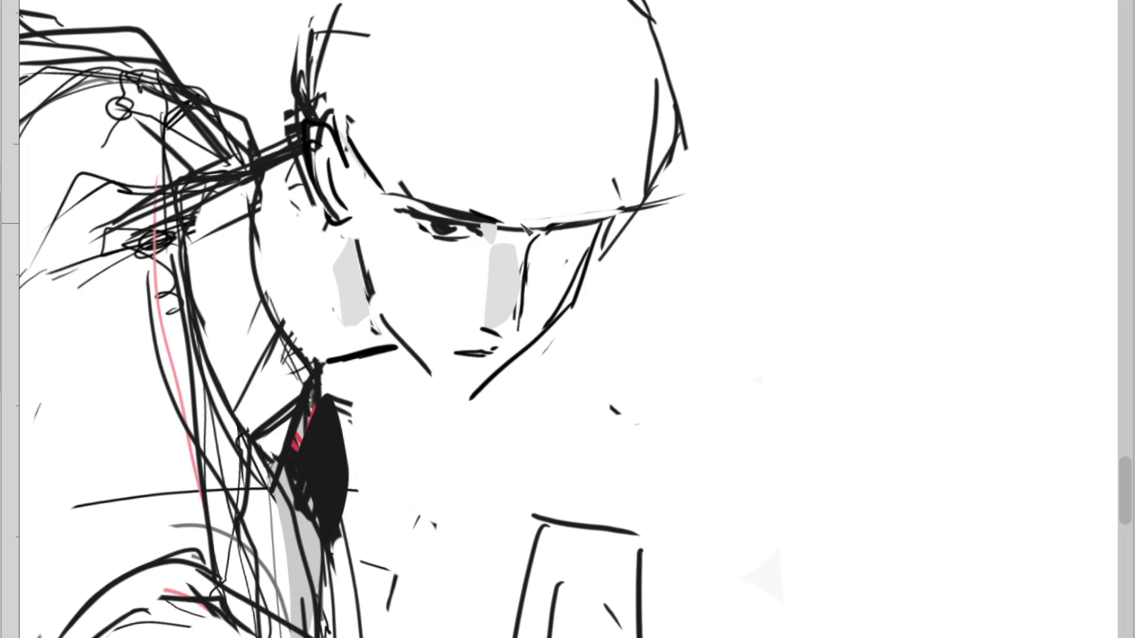
key("ctrl+z")
left_click_drag(391, 197, 498, 227)
left_click_drag(395, 212, 482, 232)
Erase the mouth and inner temple strokes, then redraw a long line across the ear and cheek
left_click_drag(456, 353, 502, 354)
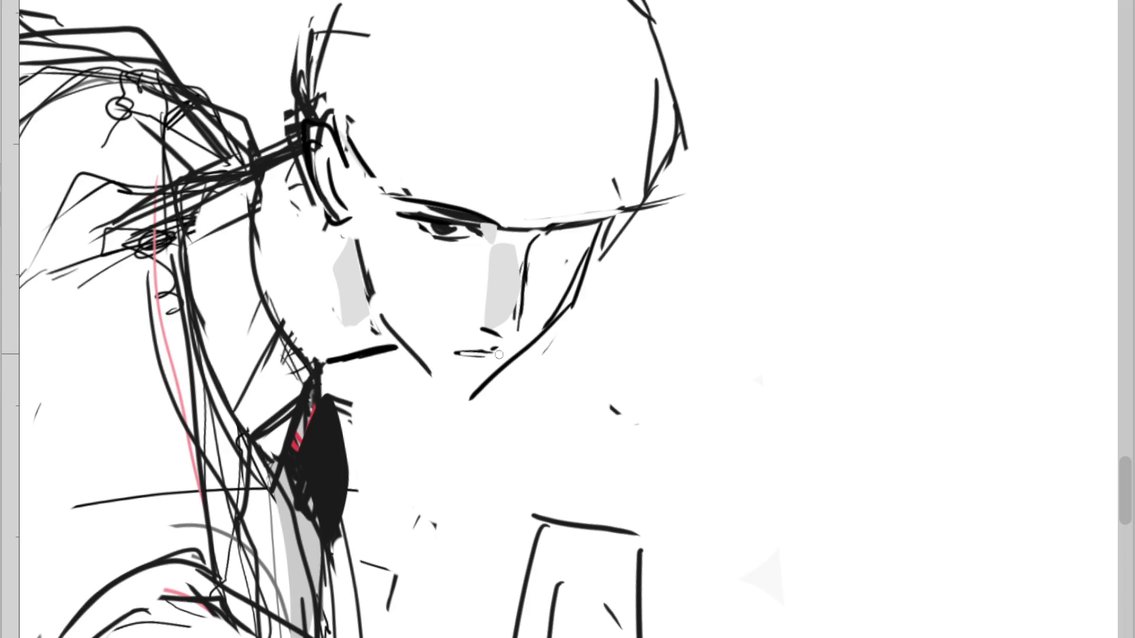
left_click_drag(355, 221, 328, 90)
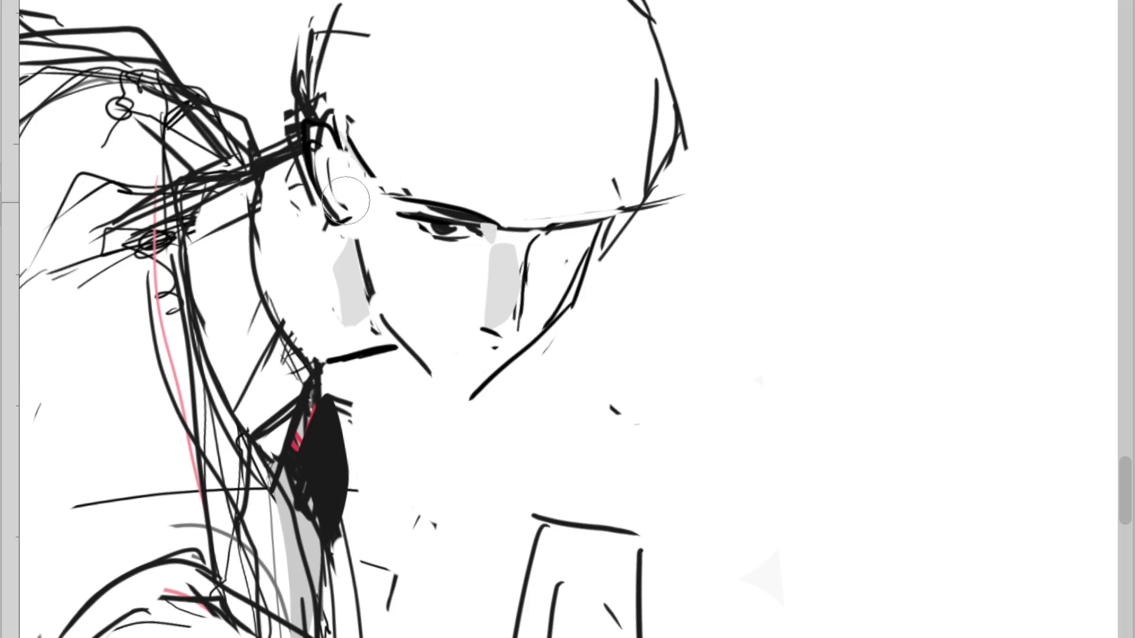
mouse_move(344, 155)
left_mouse_down()
mouse_move(355, 234)
mouse_move(343, 154)
left_mouse_up()
key("ctrl+z")
left_click_drag(347, 109, 390, 363)
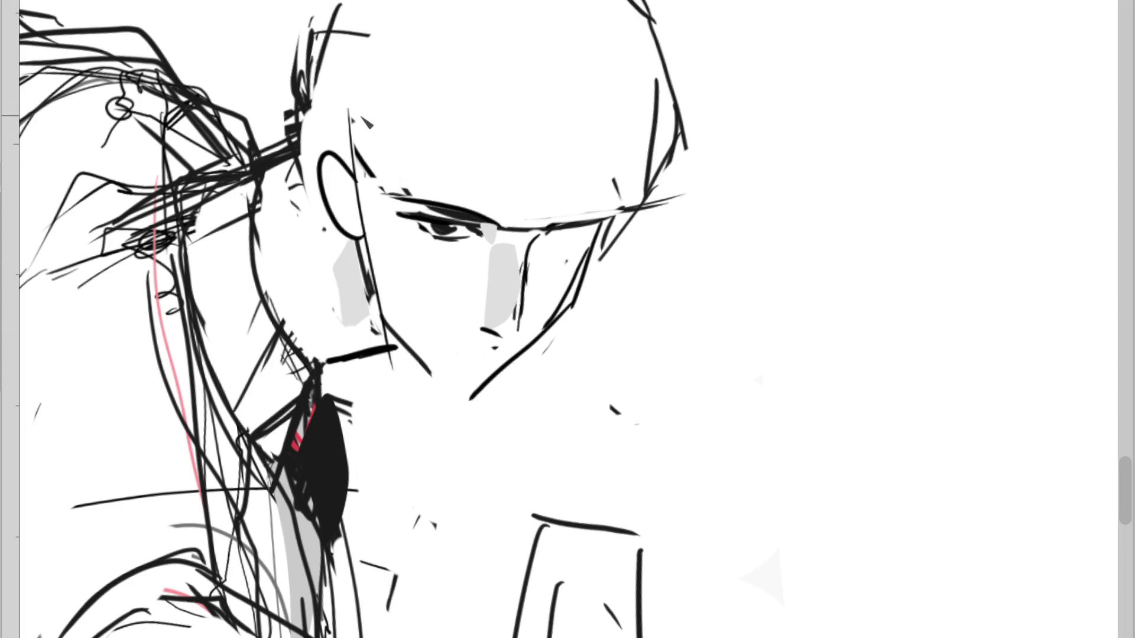
Add a lower eyelid under the right brow and redraw a thicker right eyebrow
mouse_move(578, 237)
left_mouse_down()
mouse_move(557, 244)
mouse_move(569, 245)
left_mouse_up()
left_click_drag(546, 223, 613, 210)
key("ctrl+z")
key("ctrl+z")
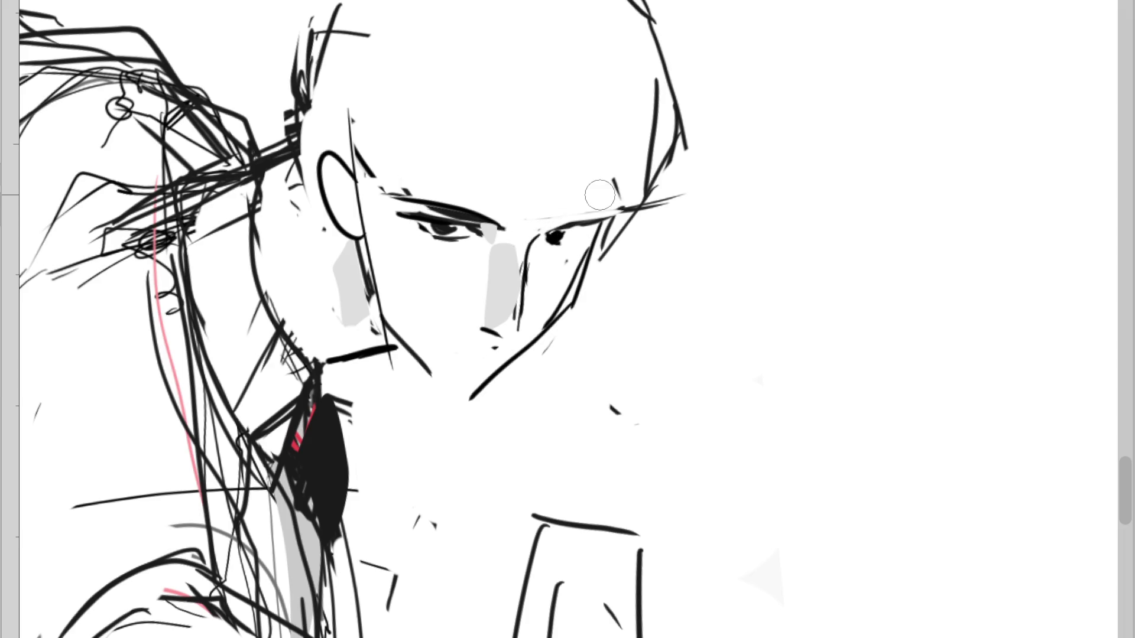
left_click_drag(548, 227, 609, 215)
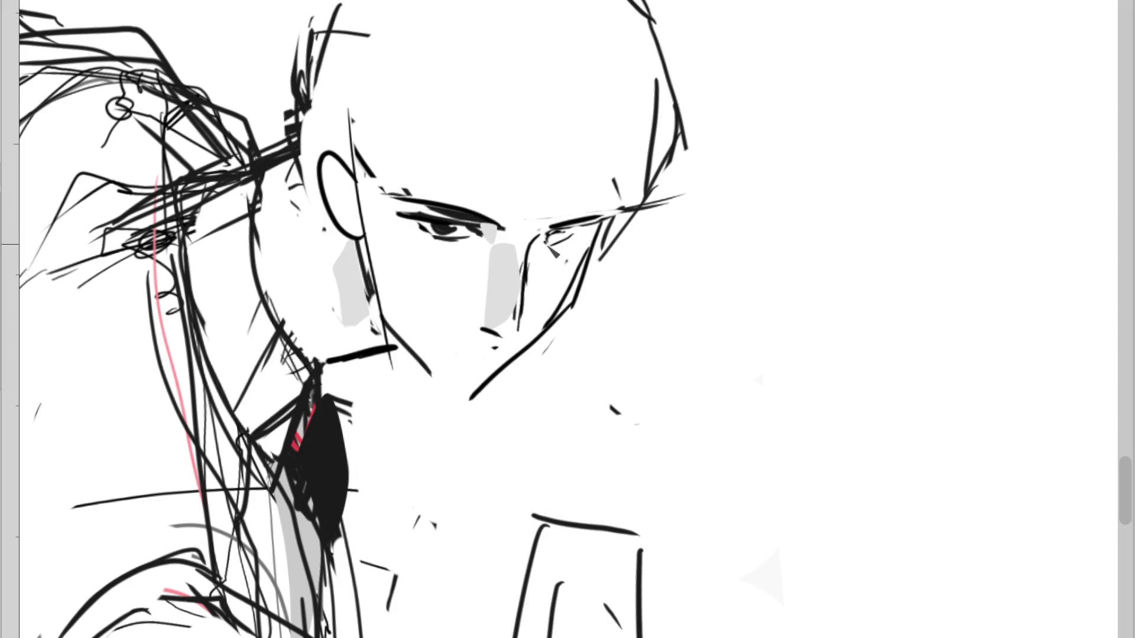
Check the face in a mirrored view, redraw the nose line, and refine the eye corners
key("m")
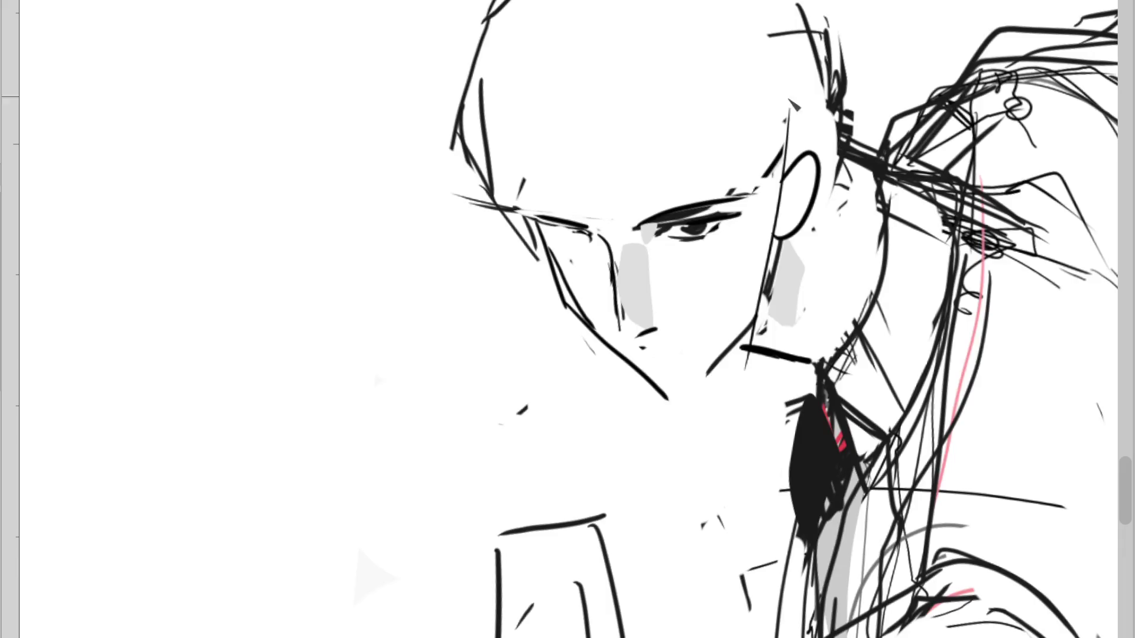
left_click_drag(611, 255, 626, 343)
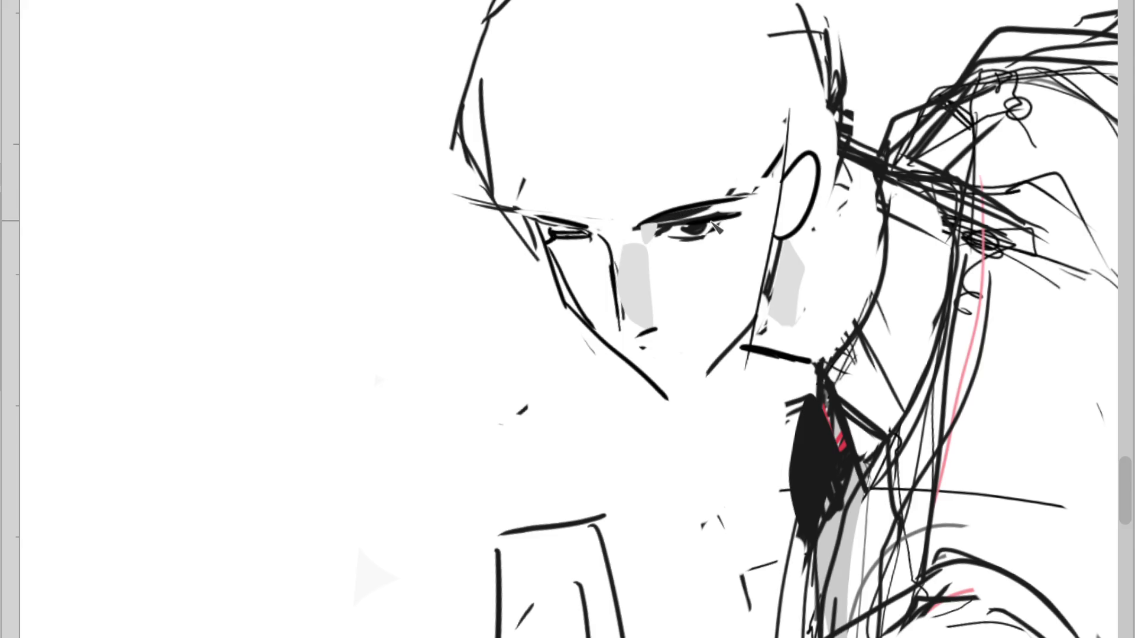
key("m")
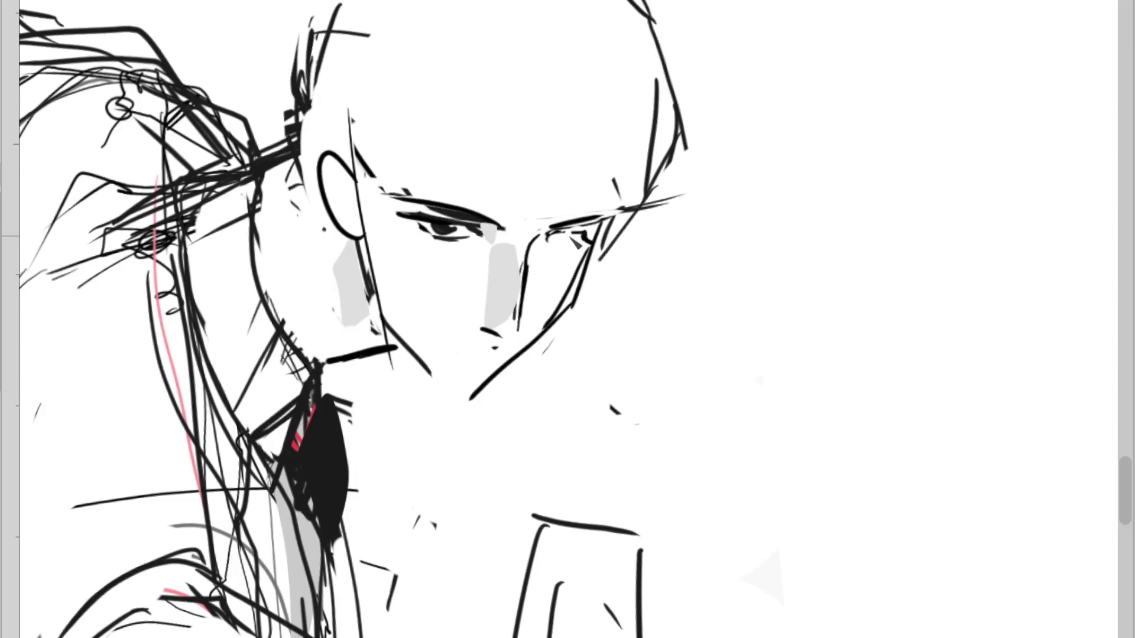
left_click_drag(591, 236, 566, 245)
mouse_move(501, 336)
left_mouse_down()
mouse_move(481, 335)
mouse_move(480, 402)
mouse_move(494, 400)
left_mouse_up()
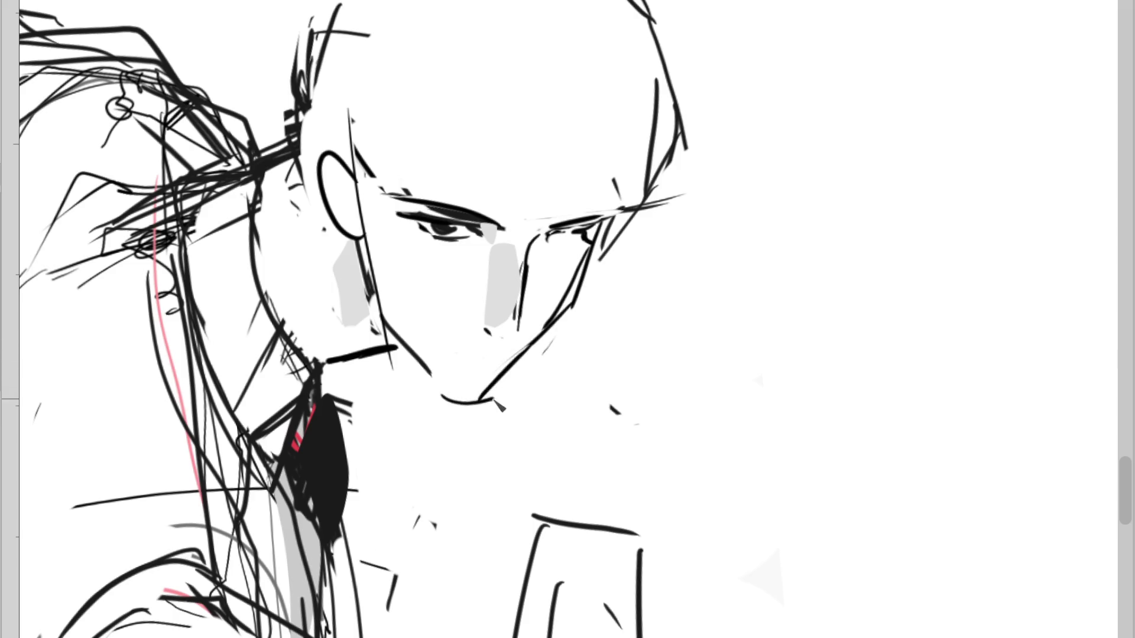
Redraw the jaw line toward the chin, clean the right eye's lower lid, and reshape the ear and nostril
left_click_drag(528, 348, 497, 390)
mouse_move(553, 323)
left_mouse_down()
mouse_move(481, 400)
mouse_move(492, 401)
left_mouse_up()
left_click_drag(524, 353, 487, 392)
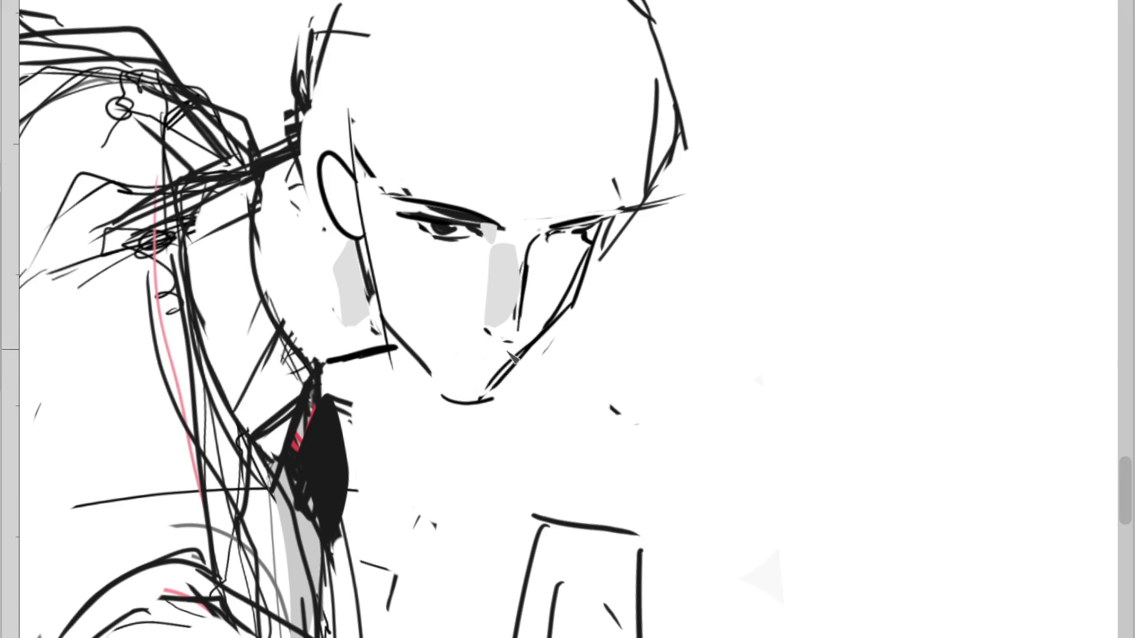
left_click_drag(538, 241, 566, 247)
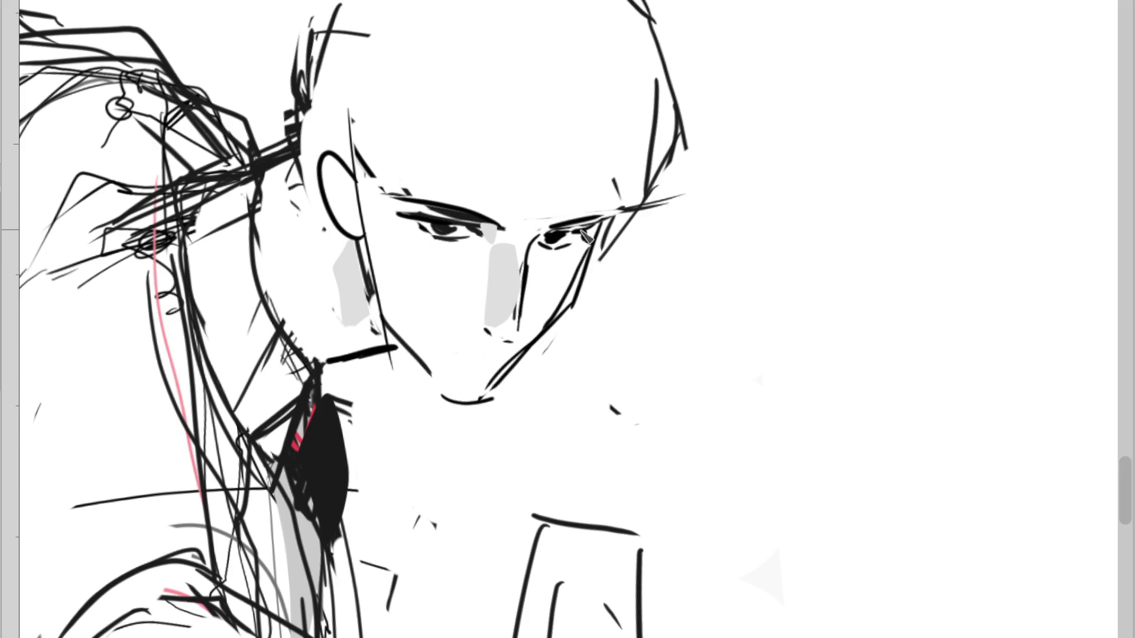
mouse_move(541, 240)
left_mouse_down()
mouse_move(587, 248)
mouse_move(662, 195)
mouse_move(654, 144)
mouse_move(633, 187)
mouse_move(608, 146)
left_mouse_up()
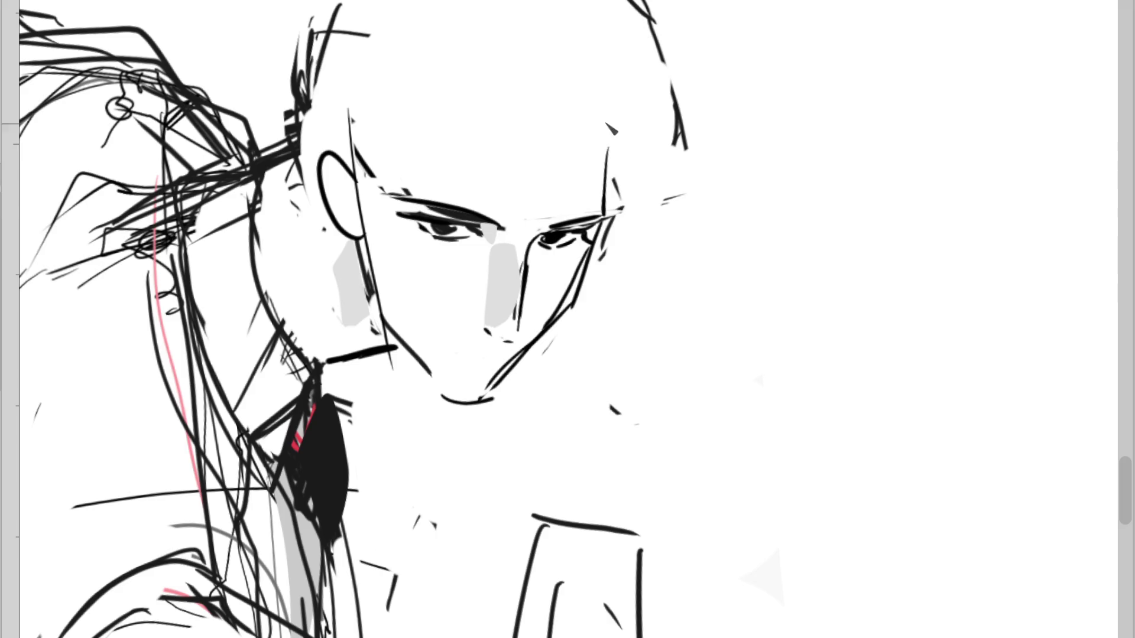
mouse_move(376, 214)
left_mouse_down()
mouse_move(348, 178)
mouse_move(378, 260)
left_mouse_up()
left_click_drag(331, 219, 367, 248)
left_click_drag(508, 337, 486, 333)
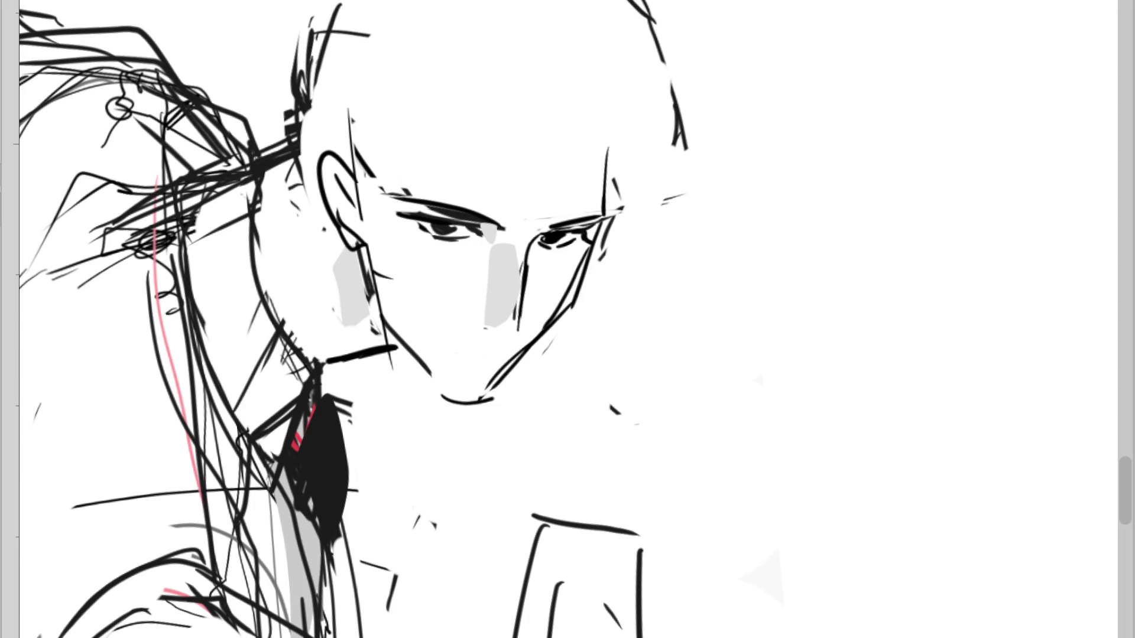
Lasso the face and start enlarging and slightly rotating it with Ctrl+T
left_click_drag(353, 132, 338, 90)
key("ctrl+t")
mouse_move(680, 246)
left_mouse_down()
mouse_move(678, 328)
mouse_move(651, 379)
left_mouse_up()
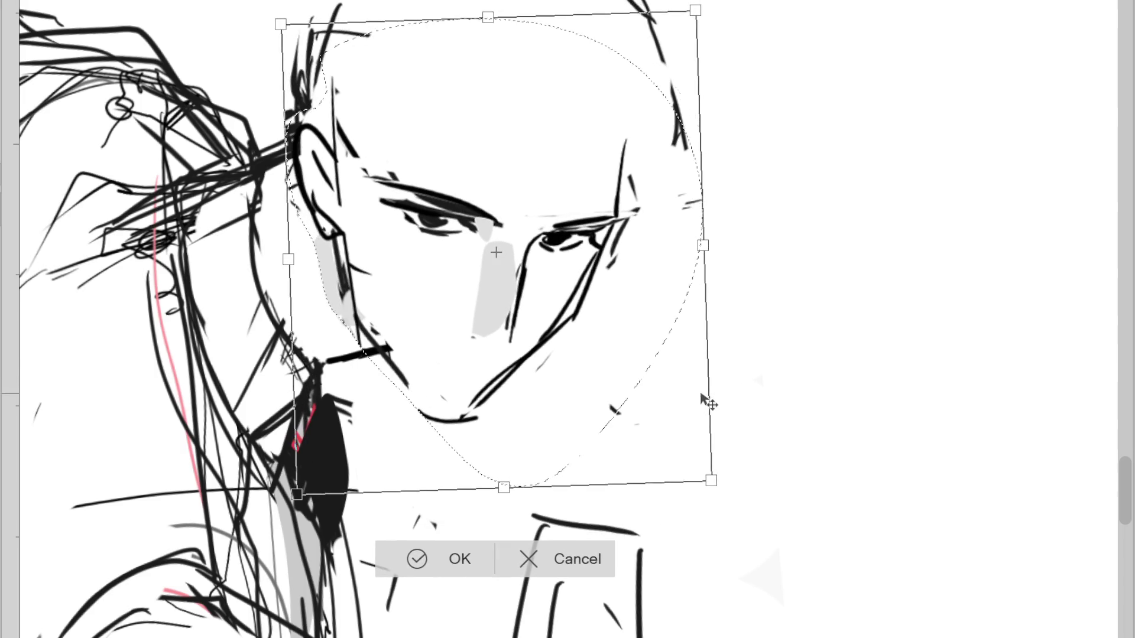
Rotate and rescale the face slightly further, then commit the transformation with OK
mouse_move(651, 378)
left_mouse_down()
mouse_move(678, 398)
mouse_move(658, 369)
left_mouse_up()
scroll(718, 355, "down", 2)
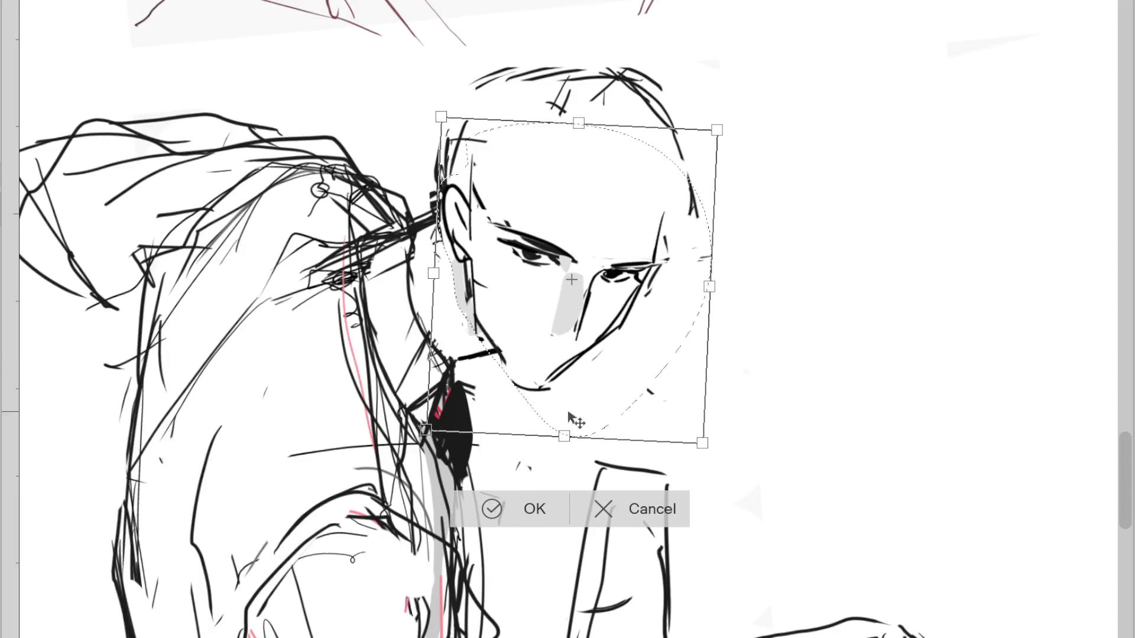
left_click(495, 507)
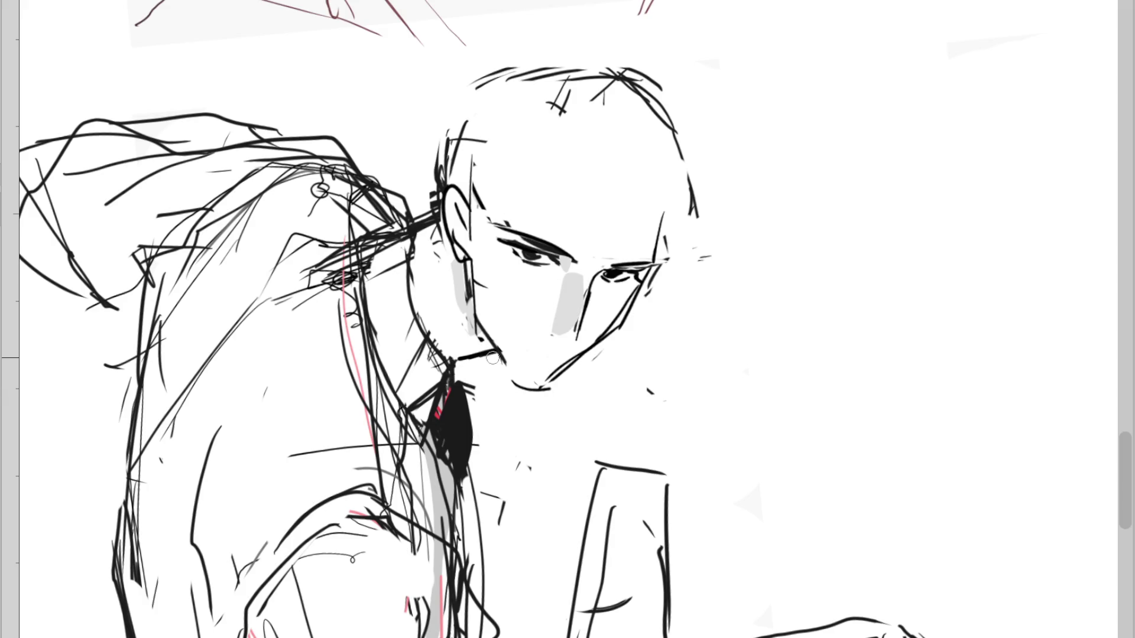
Add hatch strokes above the lip and under the cheek, and darken the brow end and inner eye corner
mouse_move(483, 322)
left_mouse_down()
mouse_move(437, 362)
mouse_move(470, 296)
mouse_move(436, 347)
left_mouse_up()
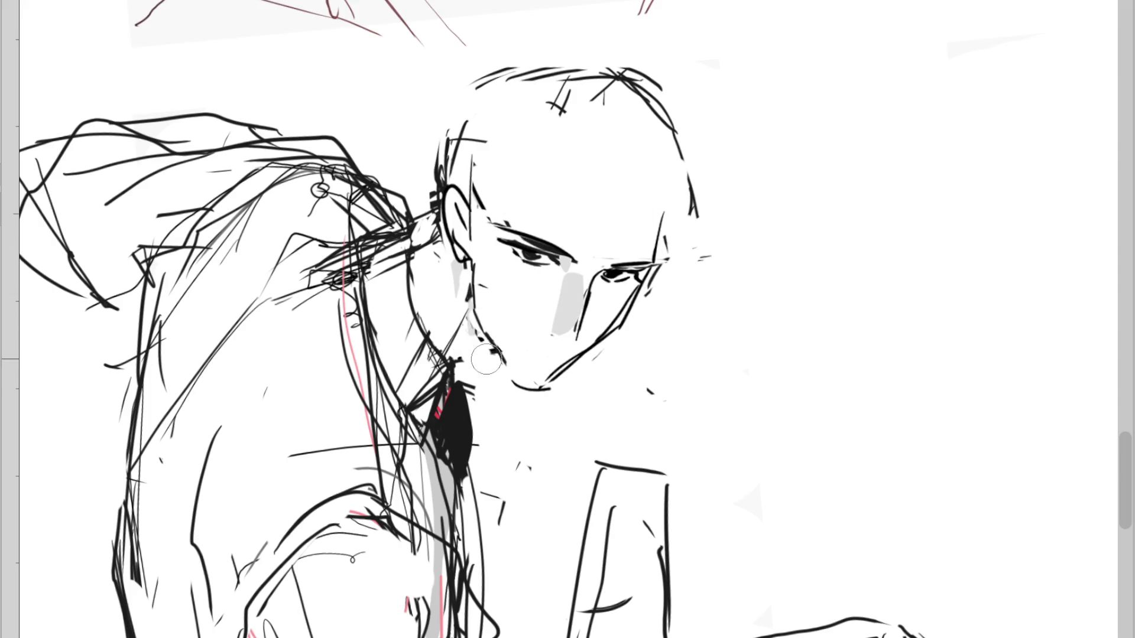
left_click_drag(504, 336, 488, 371)
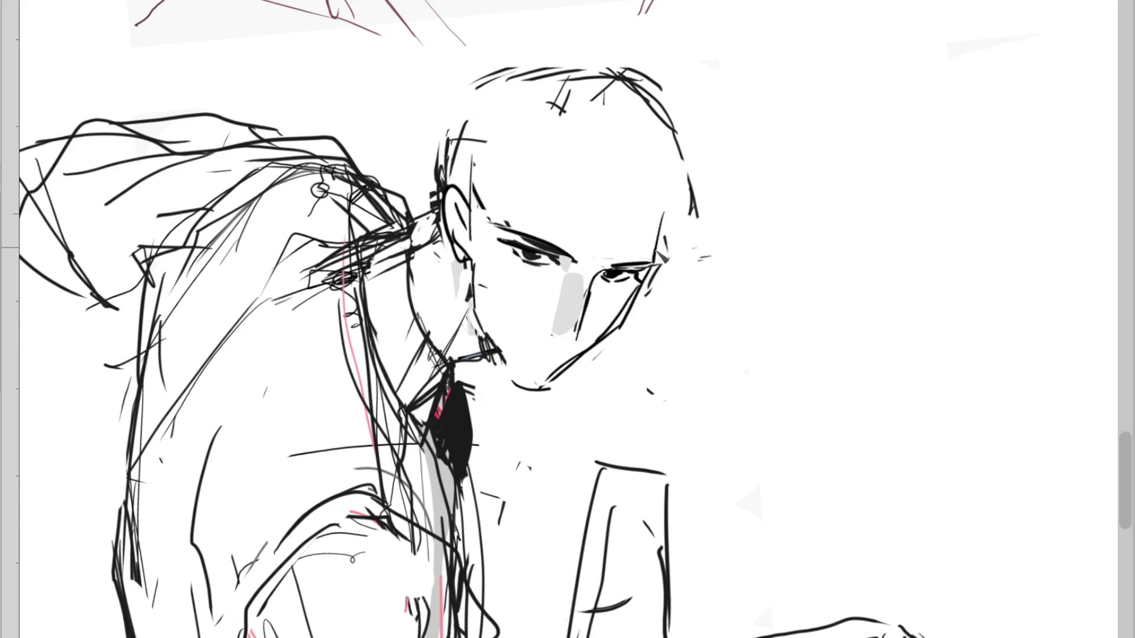
scroll(612, 278, "up", 2)
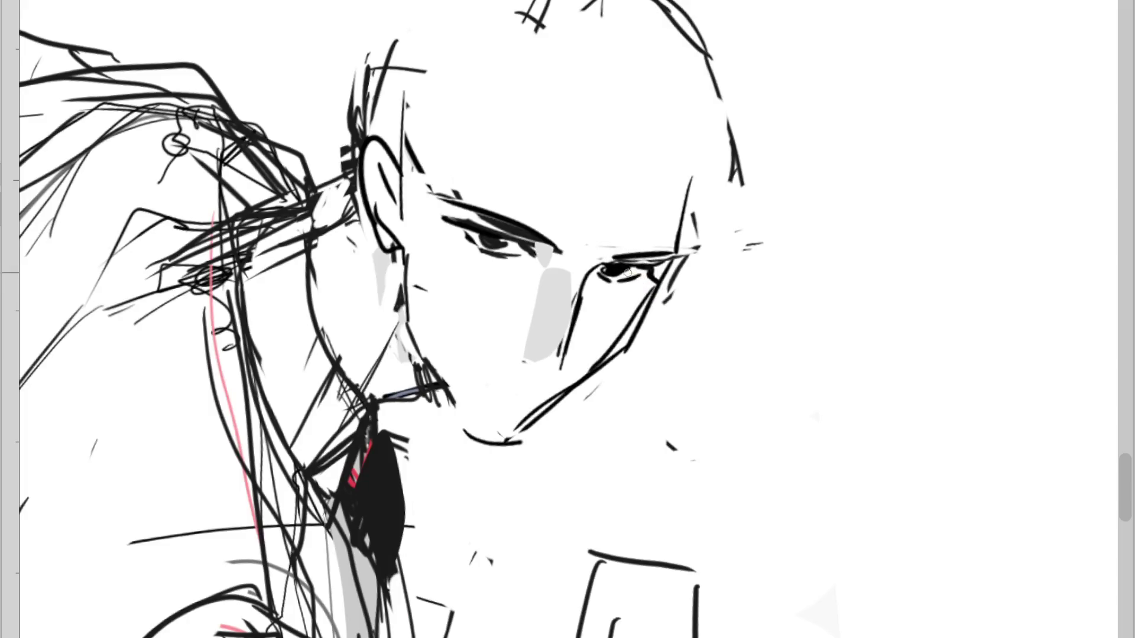
left_click_drag(562, 363, 507, 380)
left_click_drag(566, 251, 535, 241)
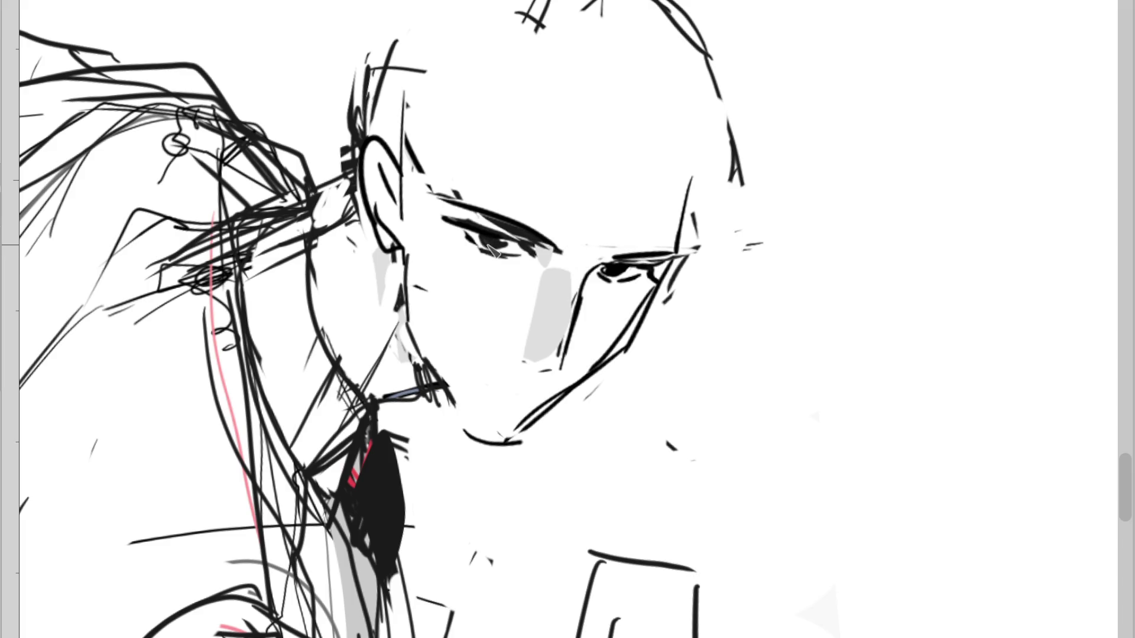
left_click_drag(465, 234, 480, 249)
scroll(393, 140, "down", 2)
Erase the hair and old neck strokes, then draw a new neck curve, jaw underline and under-eye strokes
mouse_move(320, 201)
left_mouse_down()
mouse_move(248, 228)
mouse_move(334, 180)
mouse_move(287, 219)
left_mouse_up()
left_click_drag(352, 201, 340, 231)
mouse_move(413, 307)
left_mouse_down()
mouse_move(387, 313)
mouse_move(343, 280)
left_mouse_up()
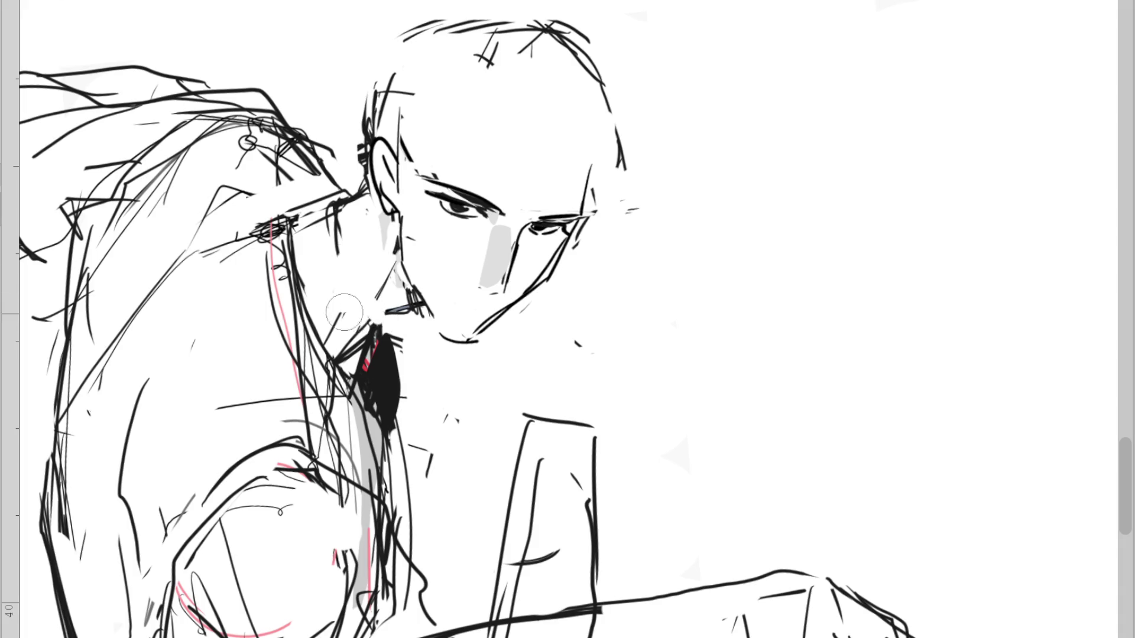
mouse_move(342, 201)
left_mouse_down()
mouse_move(364, 324)
mouse_move(423, 309)
mouse_move(425, 319)
mouse_move(363, 328)
left_mouse_up()
left_click_drag(408, 272, 357, 310)
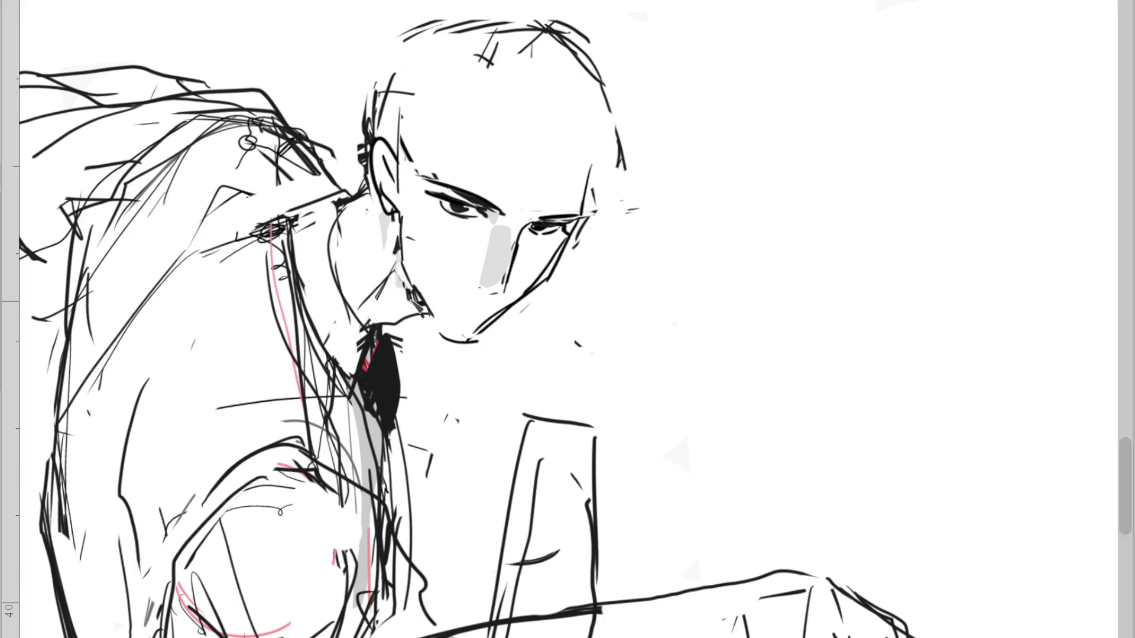
left_click_drag(535, 223, 526, 237)
scroll(556, 221, "up", 2)
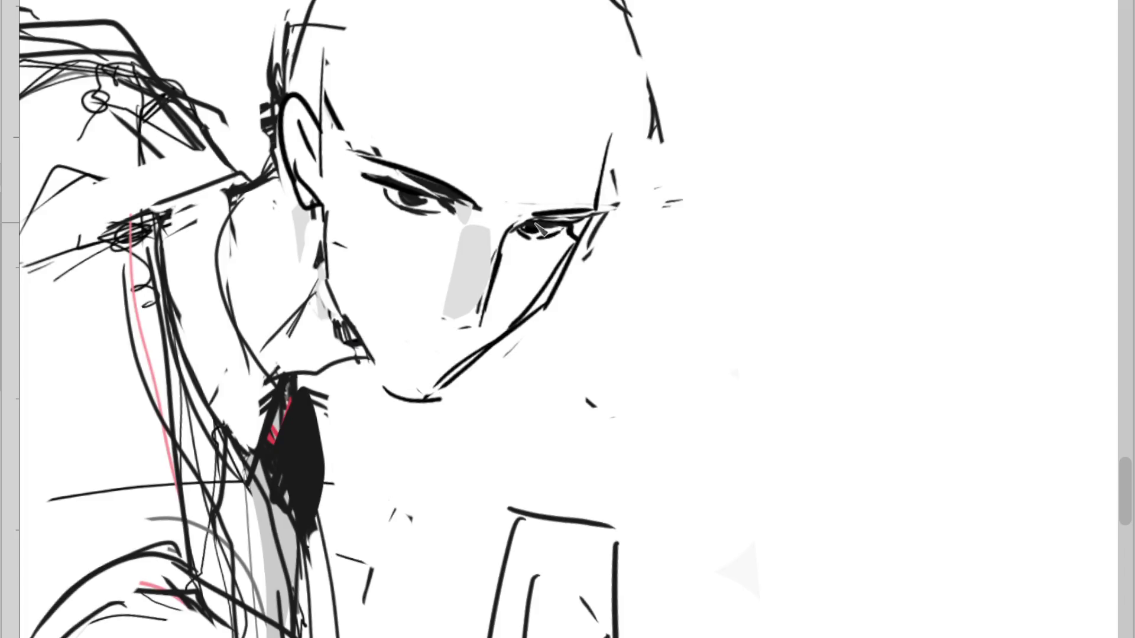
Fill in the right pupil and add marks on the cheek and inside the ear
left_click_drag(530, 232, 541, 231)
left_click_drag(362, 240, 334, 254)
left_click_drag(296, 172, 324, 195)
left_click_drag(304, 141, 313, 157)
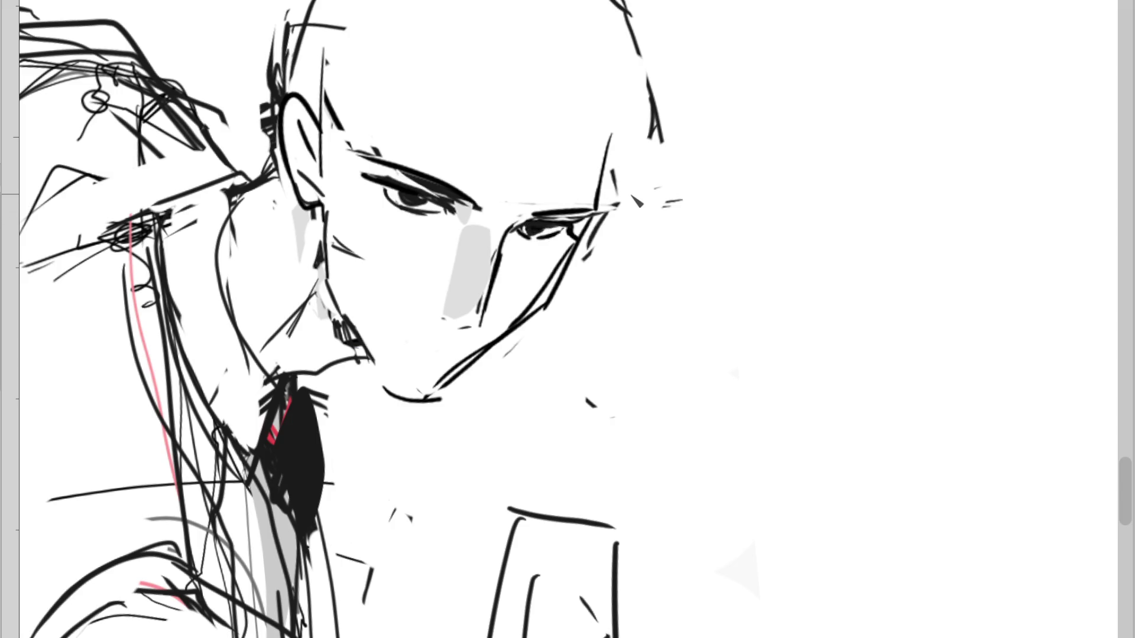
Sample the ink colour and ink the right eye's upper and lower lids and corners heavier
left_click_drag(548, 219, 555, 235)
left_click(554, 228, "ctrl")
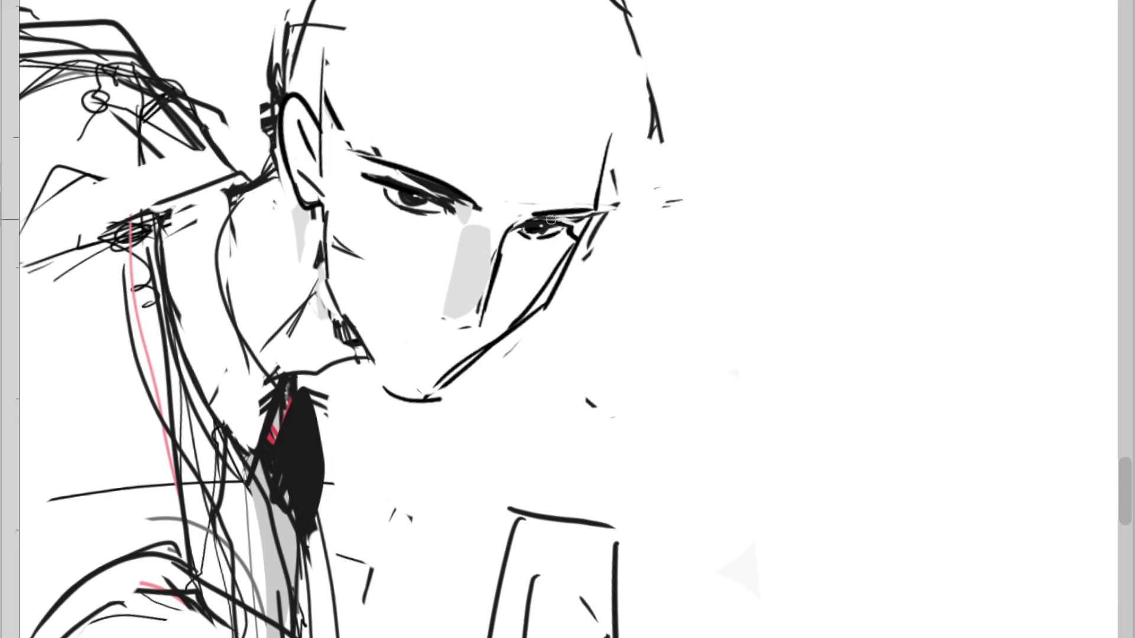
left_click_drag(574, 222, 561, 226)
left_click_drag(535, 212, 519, 234)
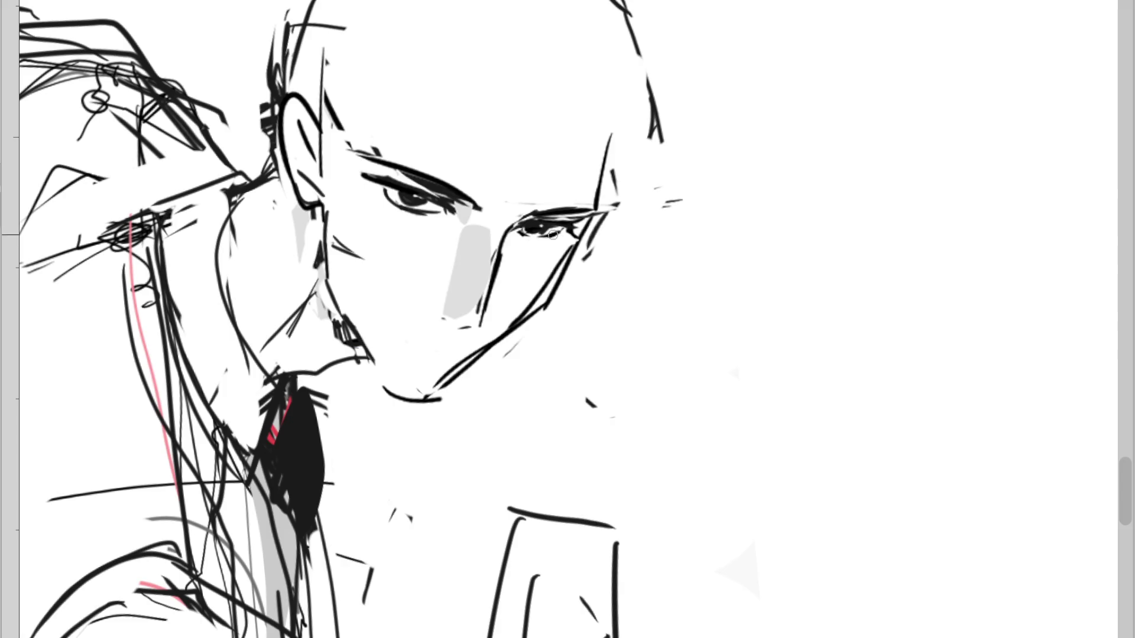
left_click_drag(558, 234, 547, 253)
mouse_move(535, 248)
left_mouse_down()
mouse_move(572, 239)
mouse_move(552, 246)
left_mouse_up()
key("ctrl+z")
Check the face in a mirrored view, sketch forehead lines, and paint the left iris blue
key("m")
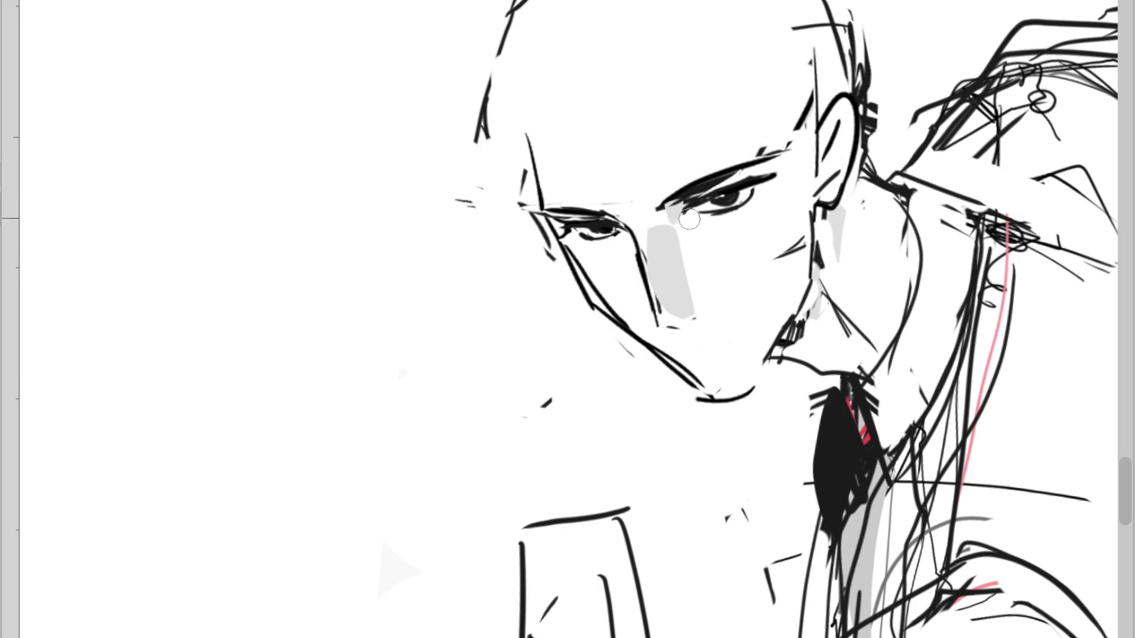
key("m")
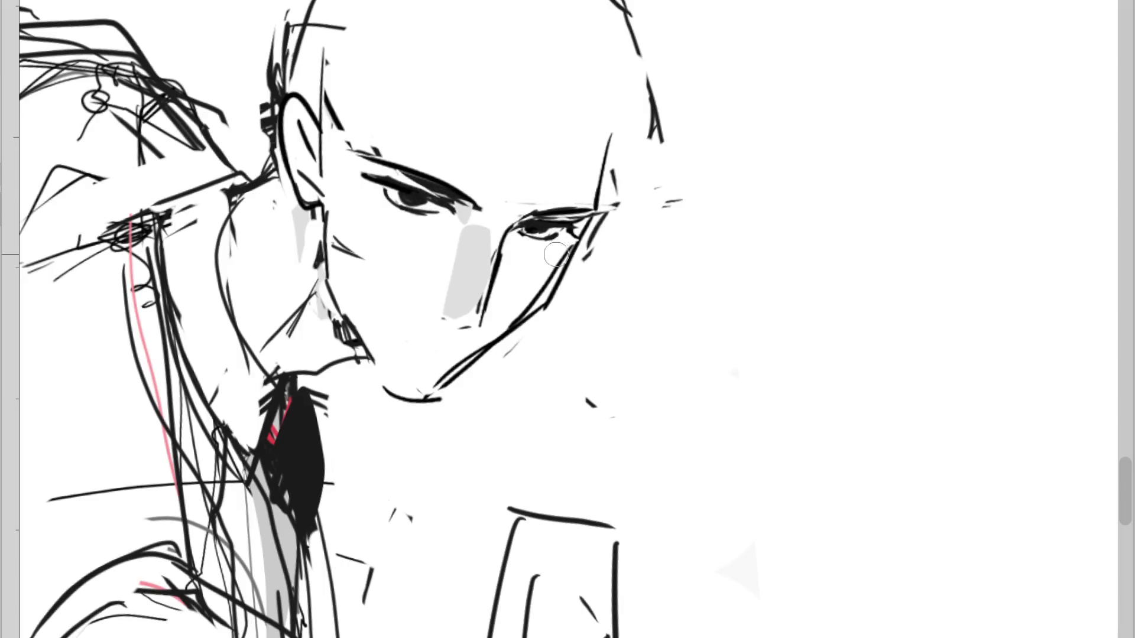
mouse_move(480, 65)
left_mouse_down()
mouse_move(464, 89)
mouse_move(491, 124)
left_mouse_up()
left_click_drag(483, 86, 488, 156)
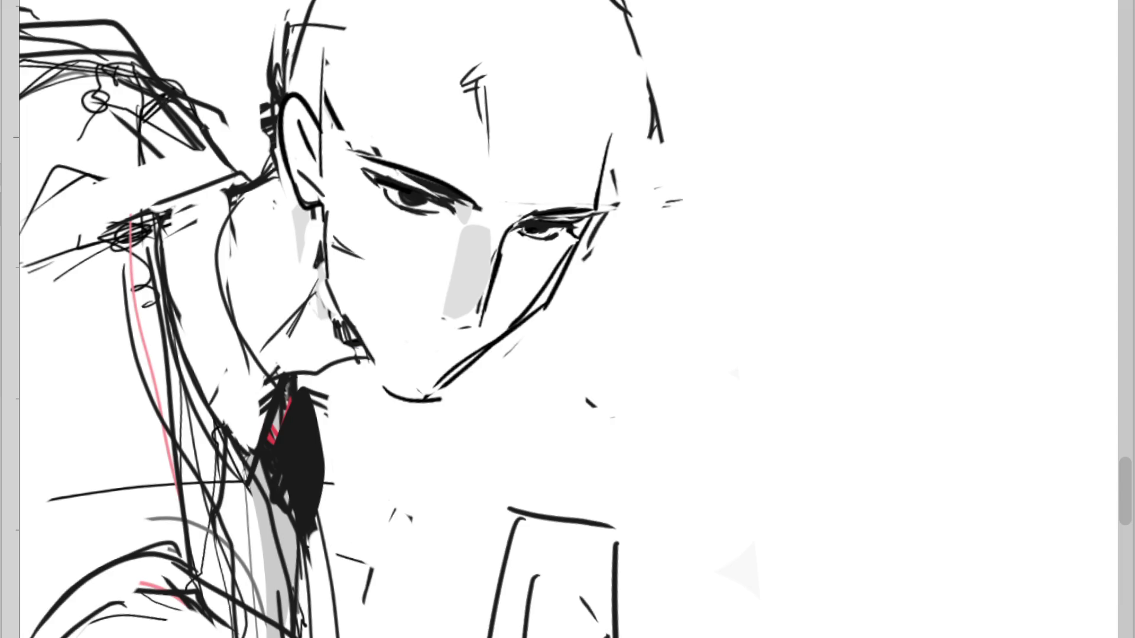
left_click_drag(407, 197, 419, 200)
Sample the blue to paint the right iris, then bolden the lash lines and add a crease above the right eyelid
left_click(424, 192, "alt")
left_click(421, 193, "alt")
left_click_drag(532, 228, 541, 229)
mouse_move(417, 182)
left_mouse_down()
mouse_move(480, 209)
mouse_move(391, 180)
left_mouse_up()
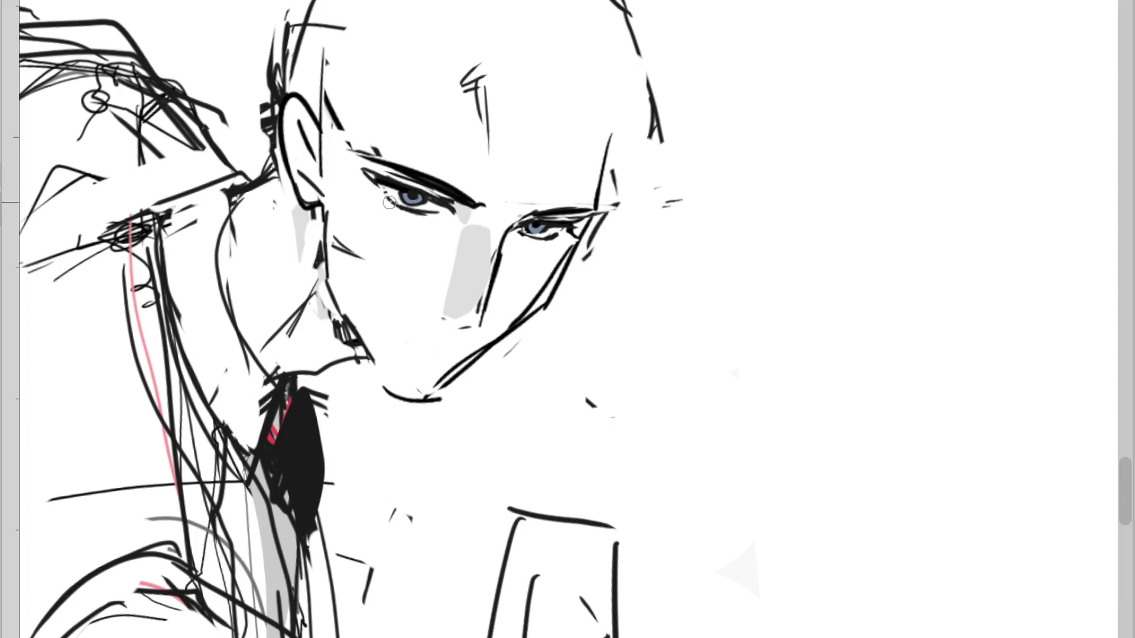
left_click_drag(569, 237, 552, 214)
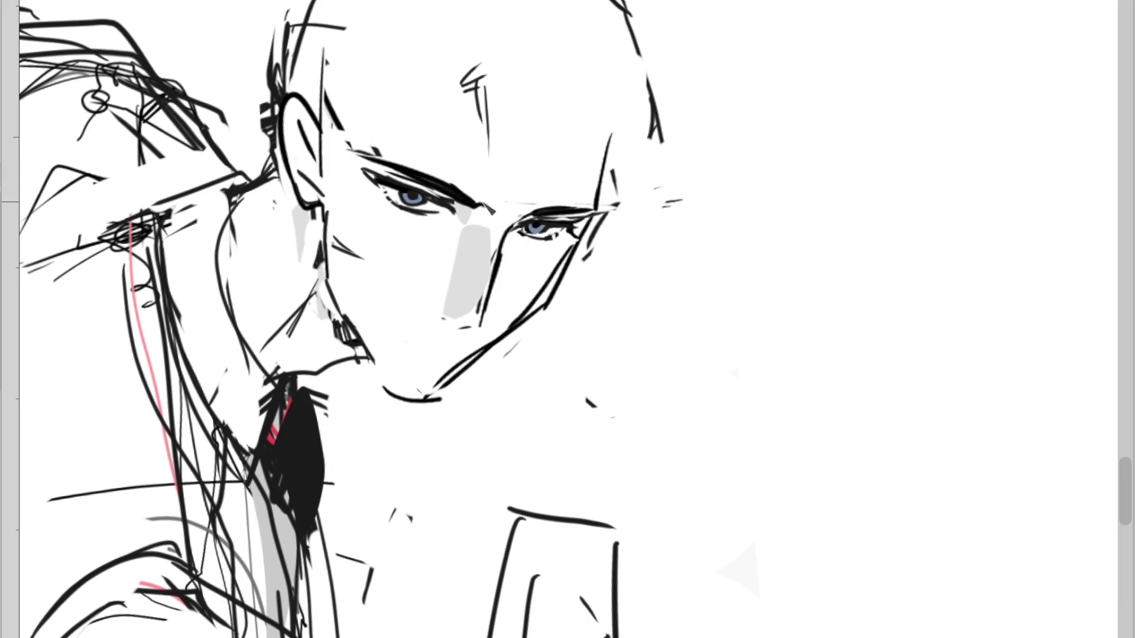
left_click_drag(536, 206, 565, 202)
Draw the mouth line under the nose, reposition the dash beside it, and merge the doubled jaw line into one
mouse_move(444, 346)
left_mouse_down()
mouse_move(408, 344)
mouse_move(387, 318)
mouse_move(461, 342)
left_mouse_up()
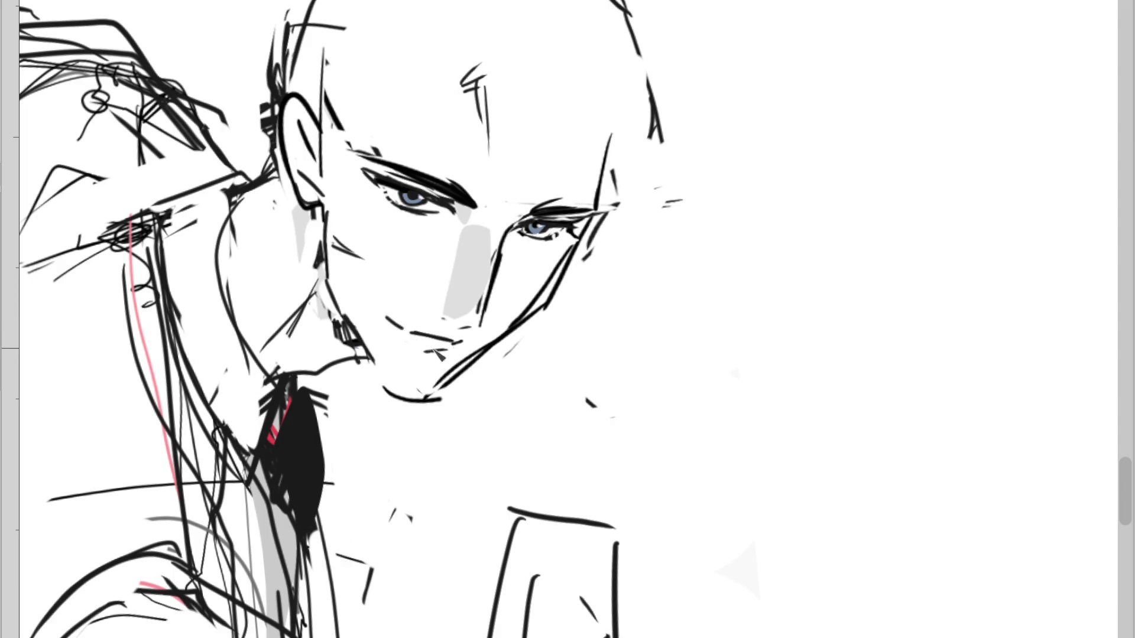
left_click_drag(384, 316, 402, 326)
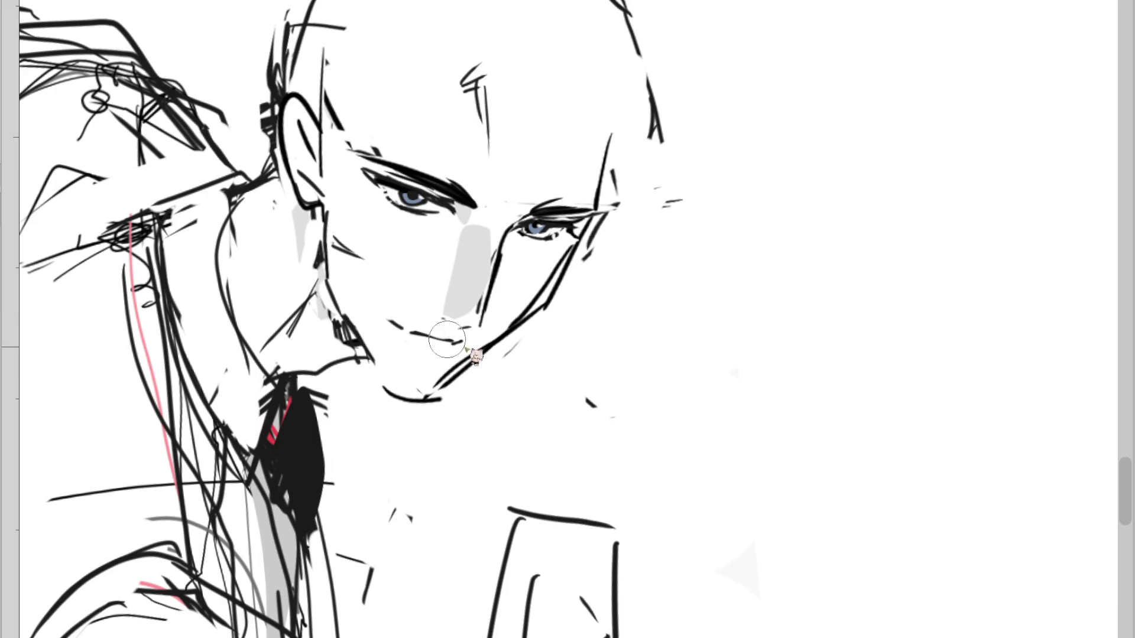
left_click_drag(500, 331, 437, 385)
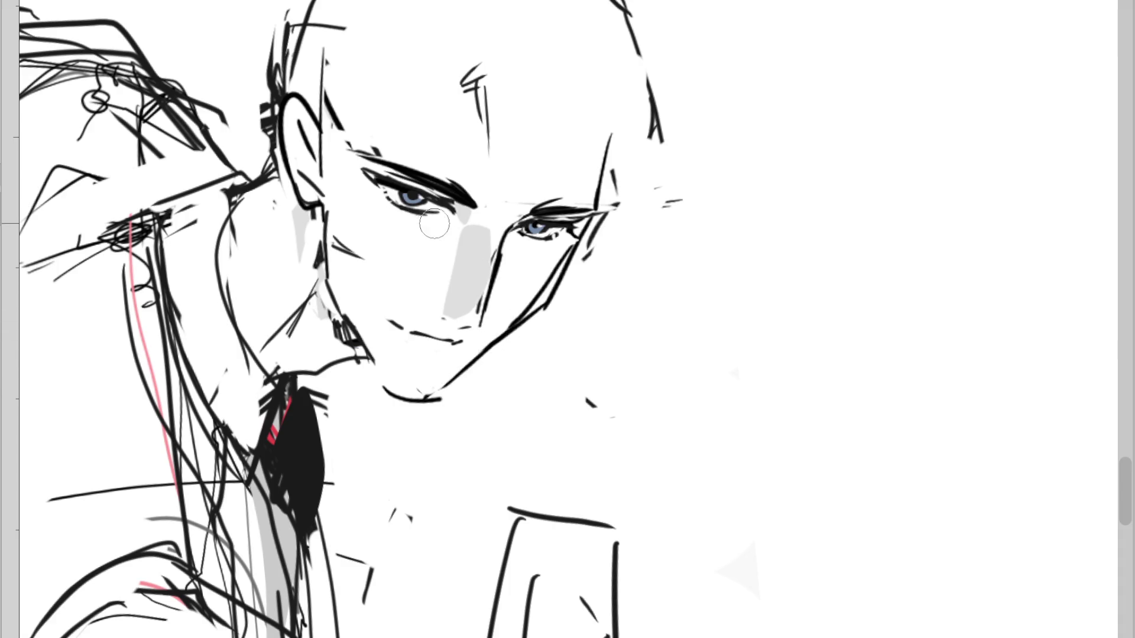
key("ctrl+z")
key("ctrl+y")
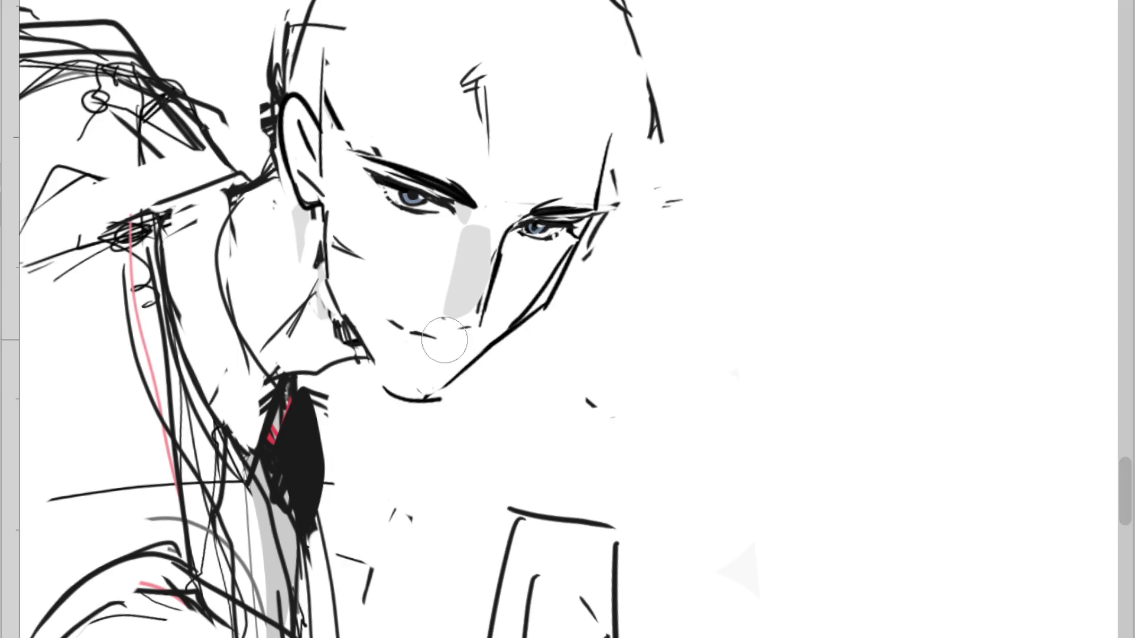
Erase the dashes beside the mouth, then redraw the right cheek, eye corner, jaw, nose and nostril
left_click_drag(392, 322, 401, 326)
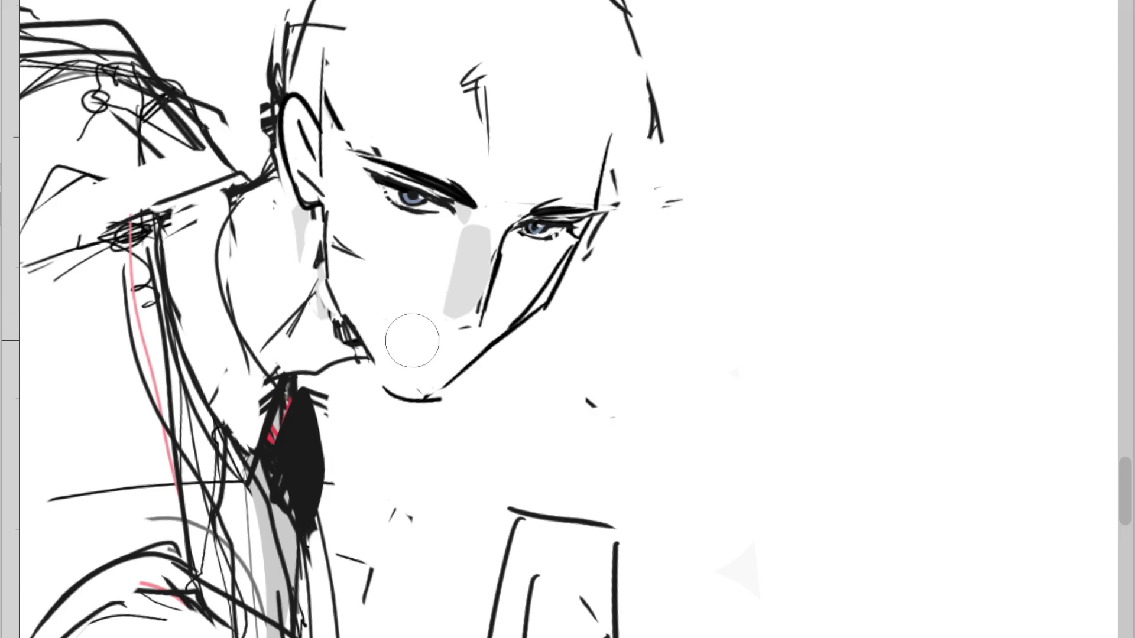
mouse_move(591, 234)
left_mouse_down()
mouse_move(518, 319)
mouse_move(583, 248)
left_mouse_up()
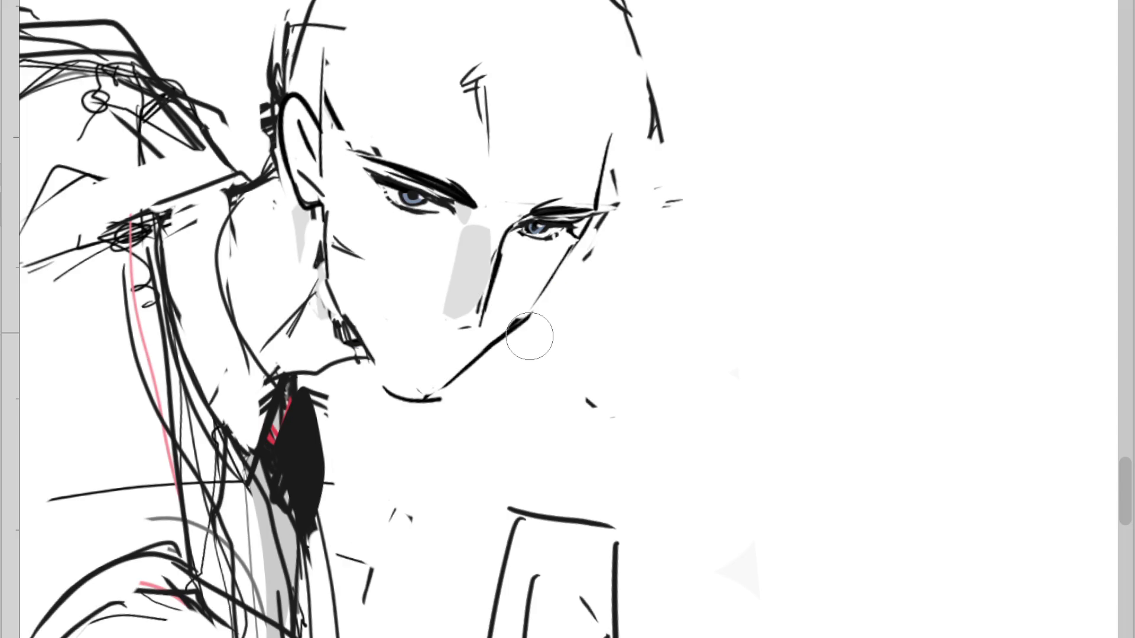
mouse_move(542, 307)
left_mouse_down()
mouse_move(594, 234)
mouse_move(568, 266)
left_mouse_up()
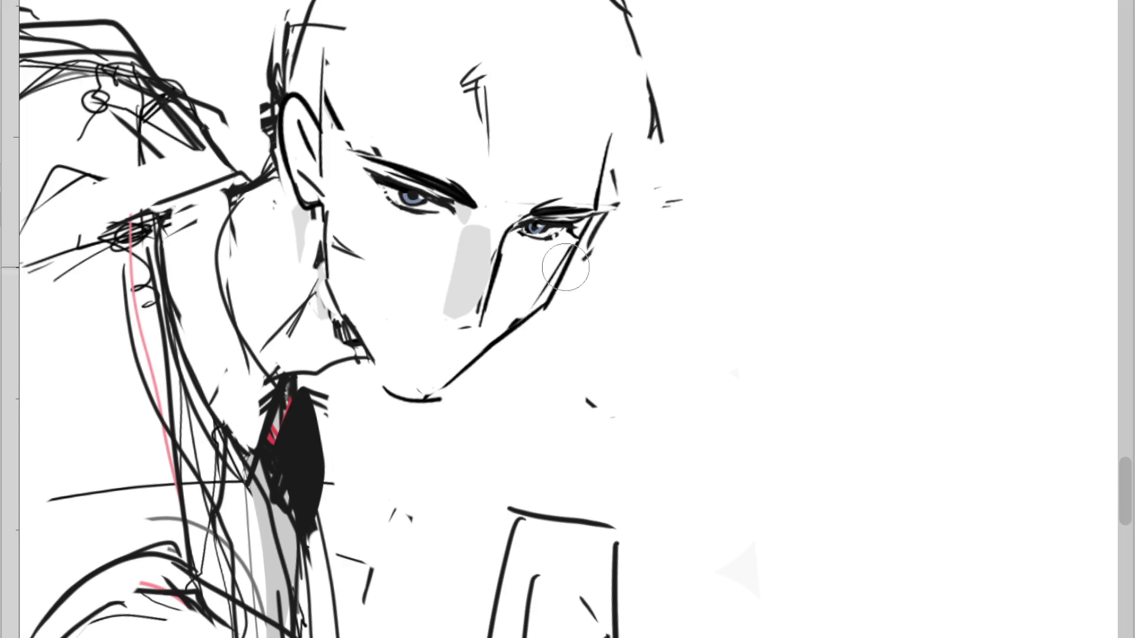
left_click_drag(517, 325, 442, 407)
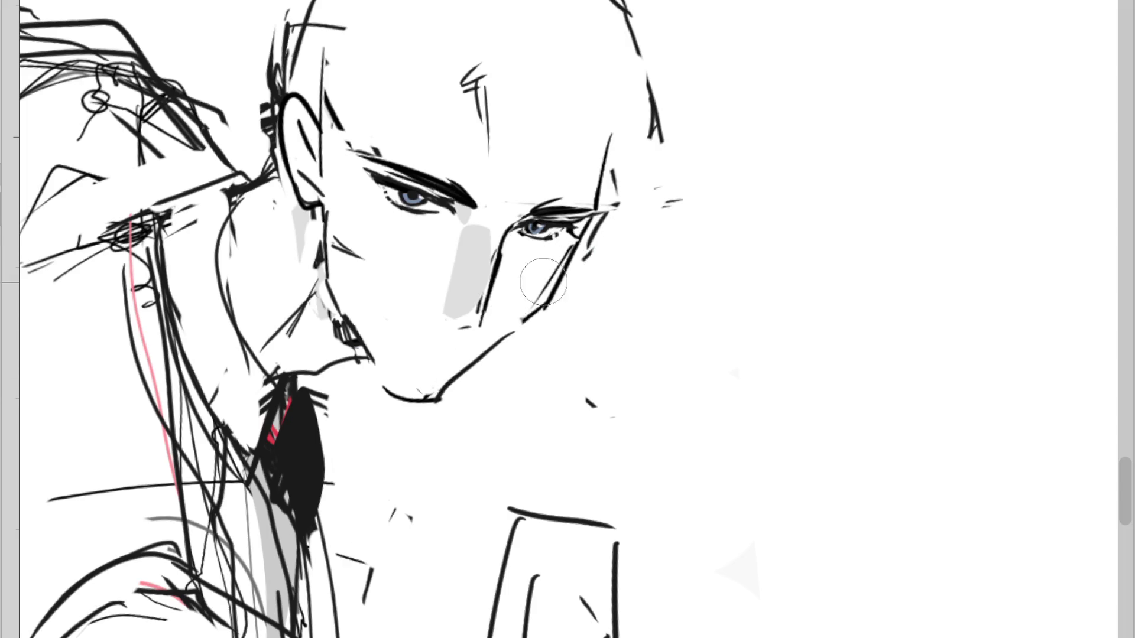
left_click_drag(324, 259, 355, 329)
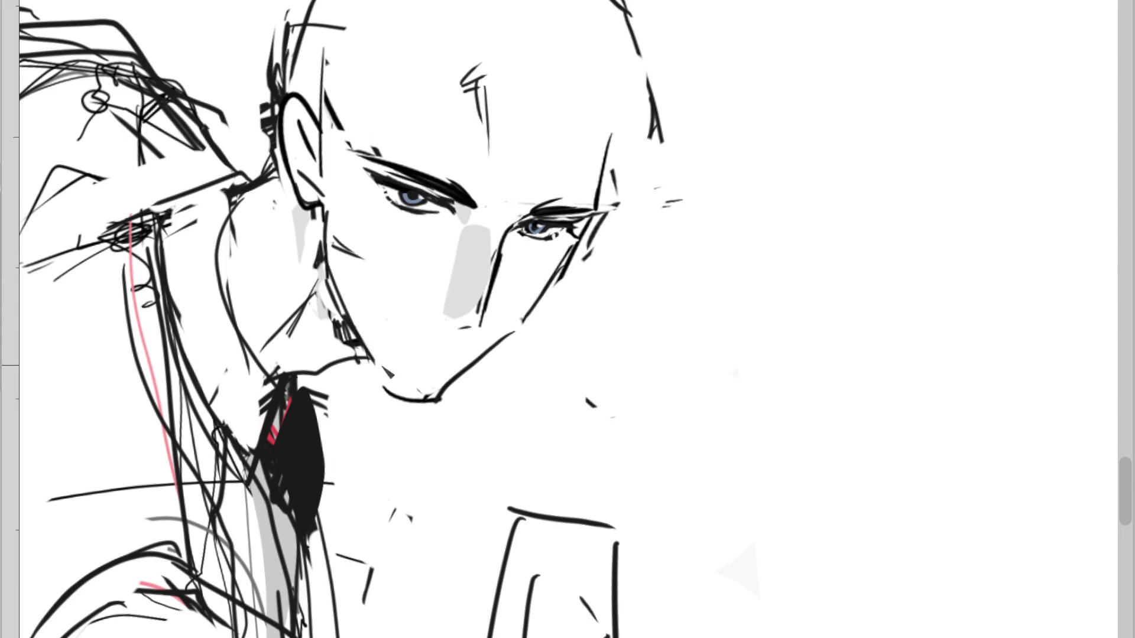
left_click_drag(441, 321, 460, 328)
Rework the temple with angular strokes, sketch thin strands across the brow, and add the mouth line
mouse_move(328, 137)
left_mouse_down()
mouse_move(349, 172)
mouse_move(383, 141)
left_mouse_up()
mouse_move(278, 89)
left_mouse_down()
mouse_move(319, 153)
mouse_move(323, 129)
left_mouse_up()
left_click_drag(374, 59, 322, 207)
left_click_drag(434, 89, 323, 239)
left_click_drag(397, 111, 359, 243)
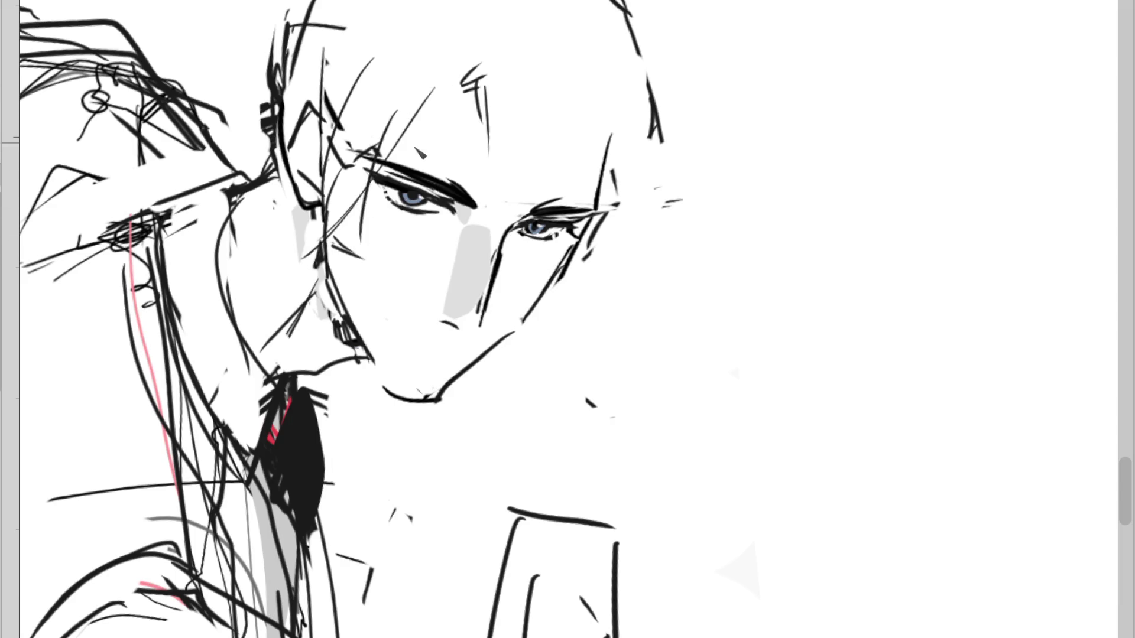
left_click_drag(522, 192, 532, 202)
mouse_move(441, 69)
left_mouse_down()
mouse_move(413, 170)
mouse_move(367, 256)
left_mouse_up()
left_click_drag(413, 212, 365, 263)
left_click_drag(427, 116, 389, 145)
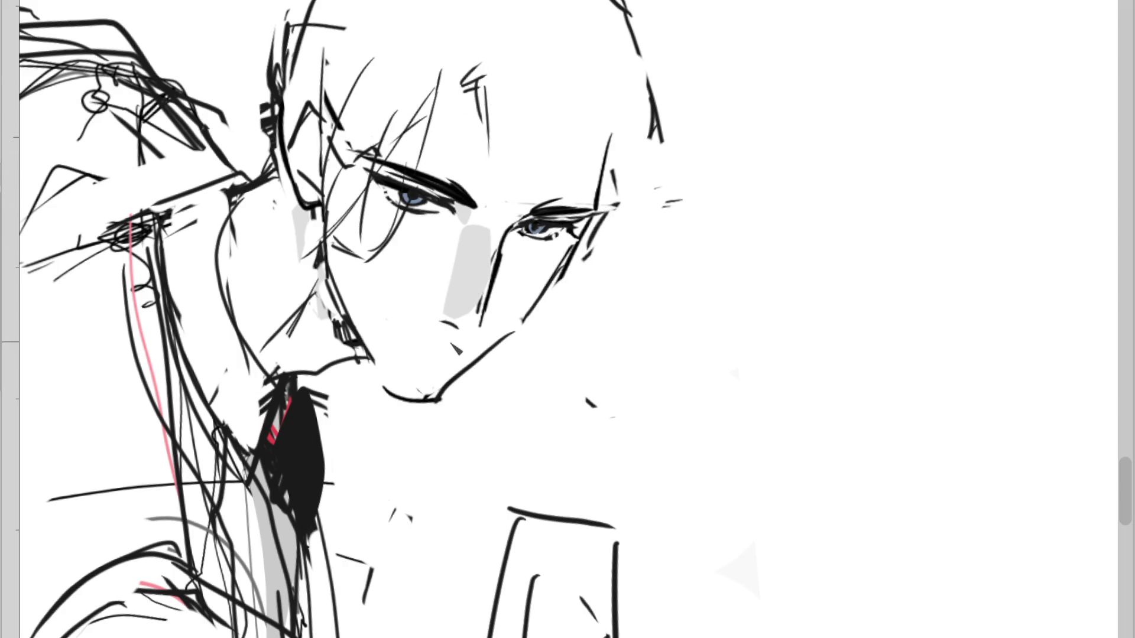
left_click_drag(408, 343, 442, 350)
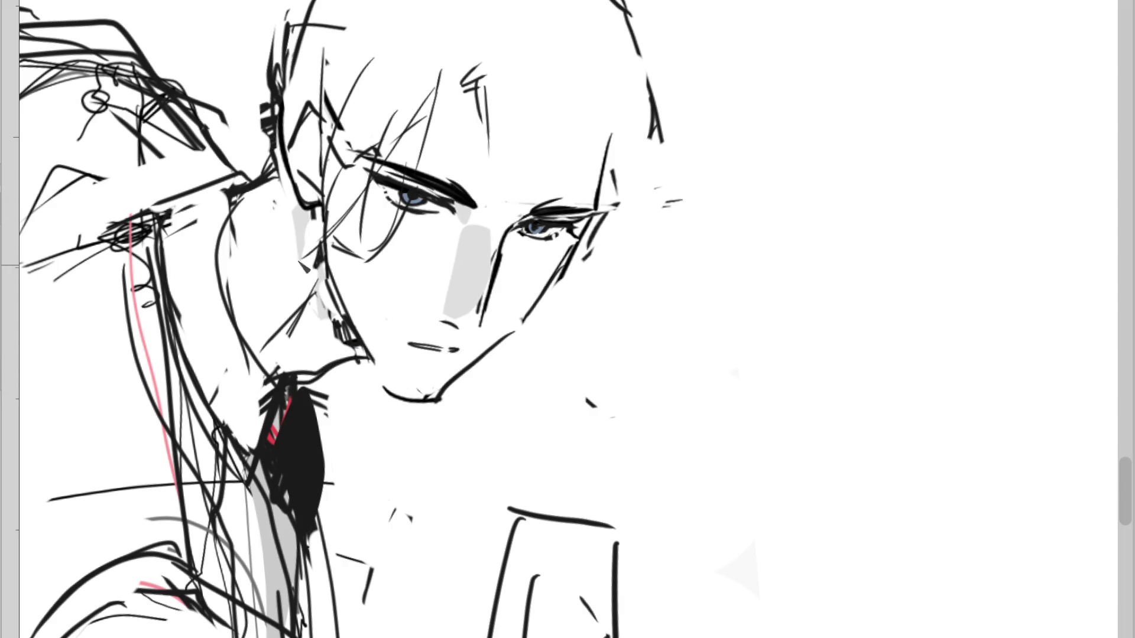
scroll(505, 124, "down", 2)
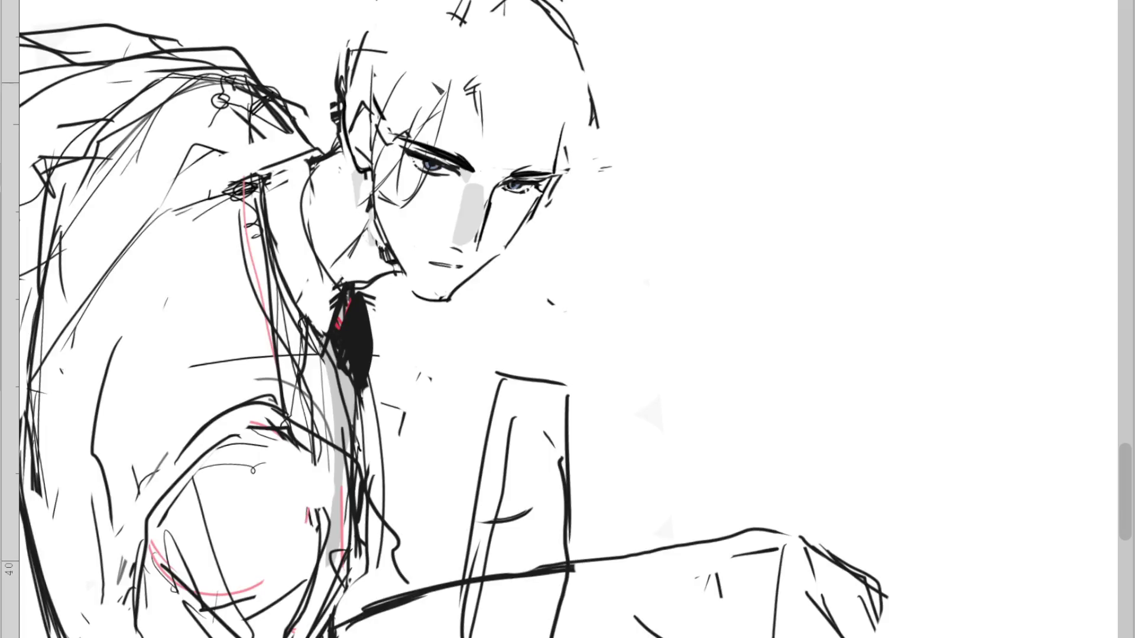
Erase the old jaw curve below the ear, draw collar lines, and add a forehead strand
mouse_move(305, 178)
left_mouse_down()
mouse_move(342, 306)
mouse_move(345, 286)
left_mouse_up()
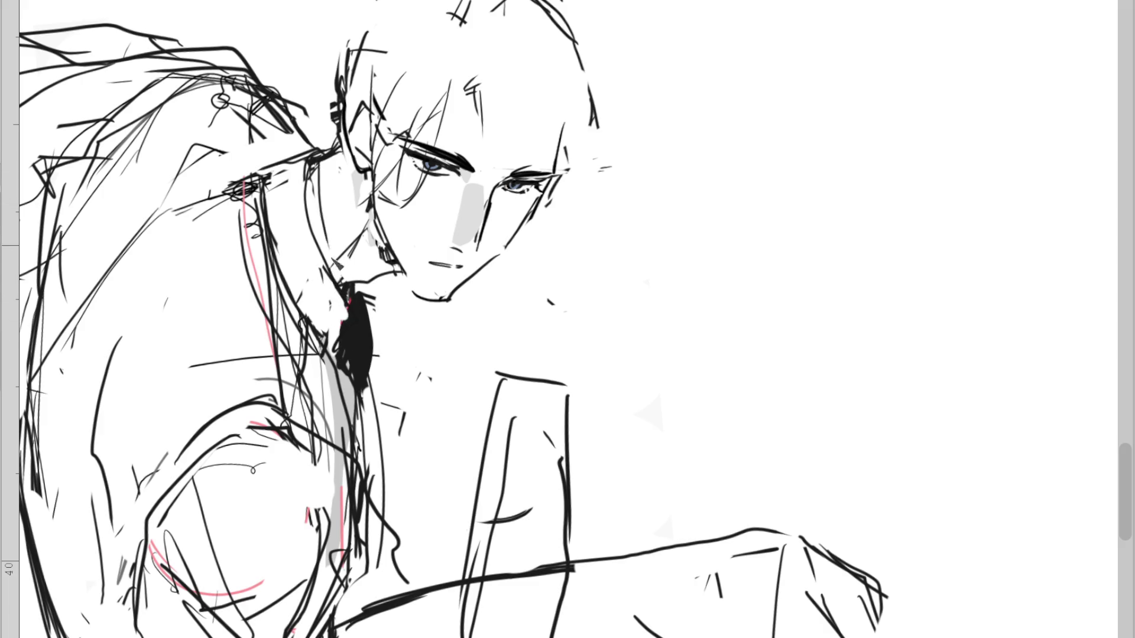
mouse_move(307, 159)
left_mouse_down()
mouse_move(299, 204)
mouse_move(340, 322)
left_mouse_up()
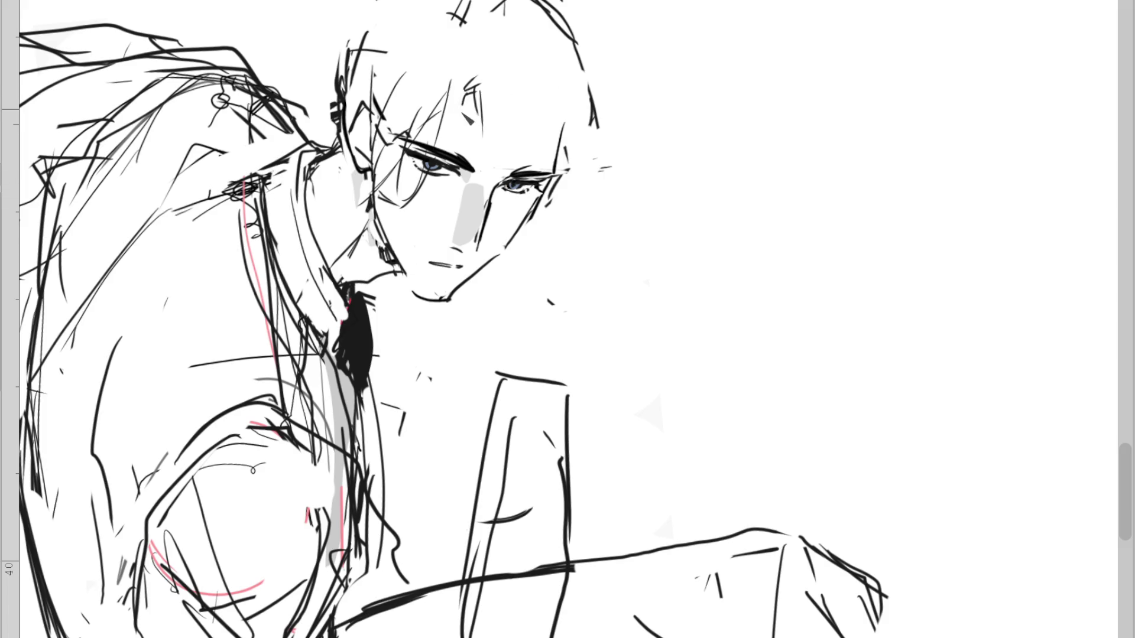
left_click_drag(469, 105, 477, 121)
key("ctrl+z")
mouse_move(484, 77)
left_mouse_down()
mouse_move(502, 121)
mouse_move(492, 161)
left_mouse_up()
Redraw the lip line higher and shorter, add a forehead wedge, and hatch above the left eyebrow
left_click_drag(421, 260, 435, 264)
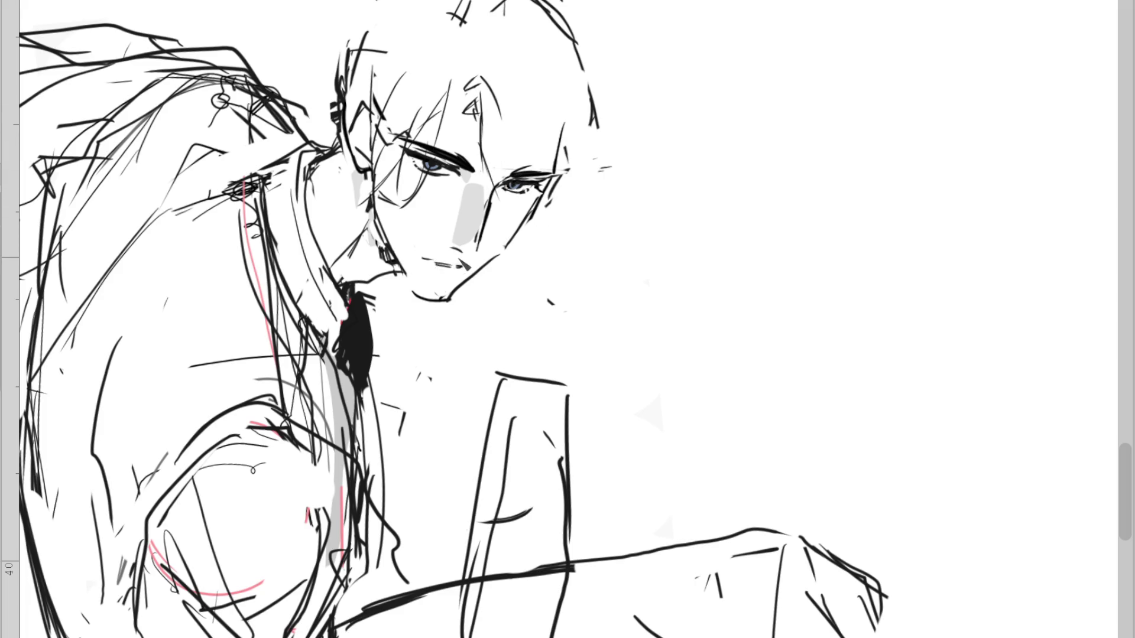
mouse_move(437, 262)
left_mouse_down()
mouse_move(464, 263)
mouse_move(423, 260)
mouse_move(450, 262)
left_mouse_up()
key("e")
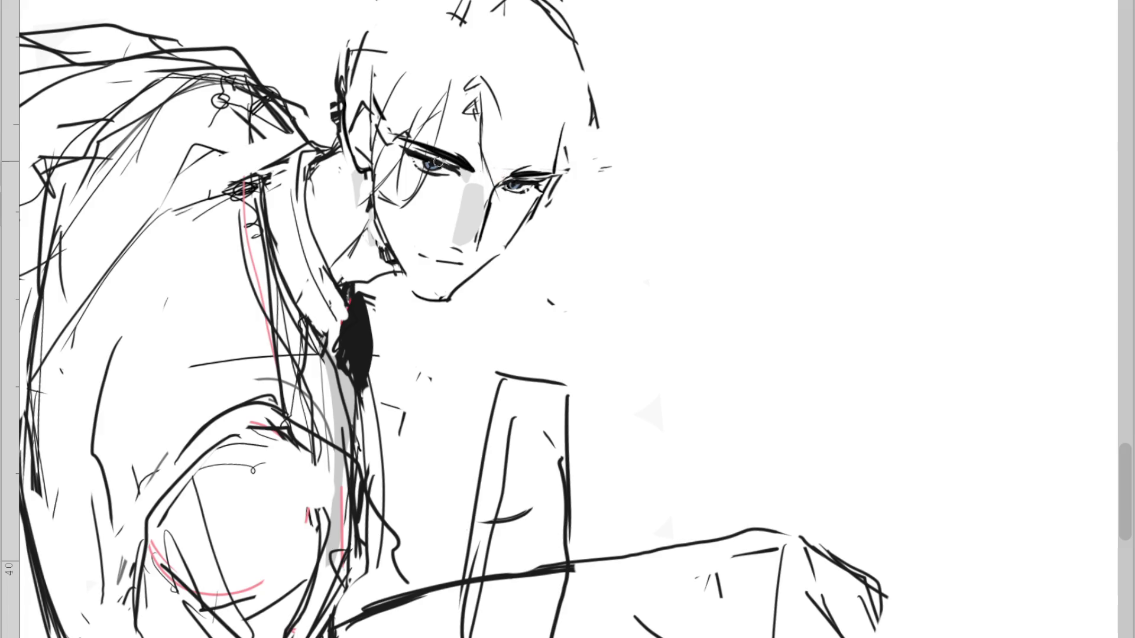
left_click_drag(465, 112, 452, 104)
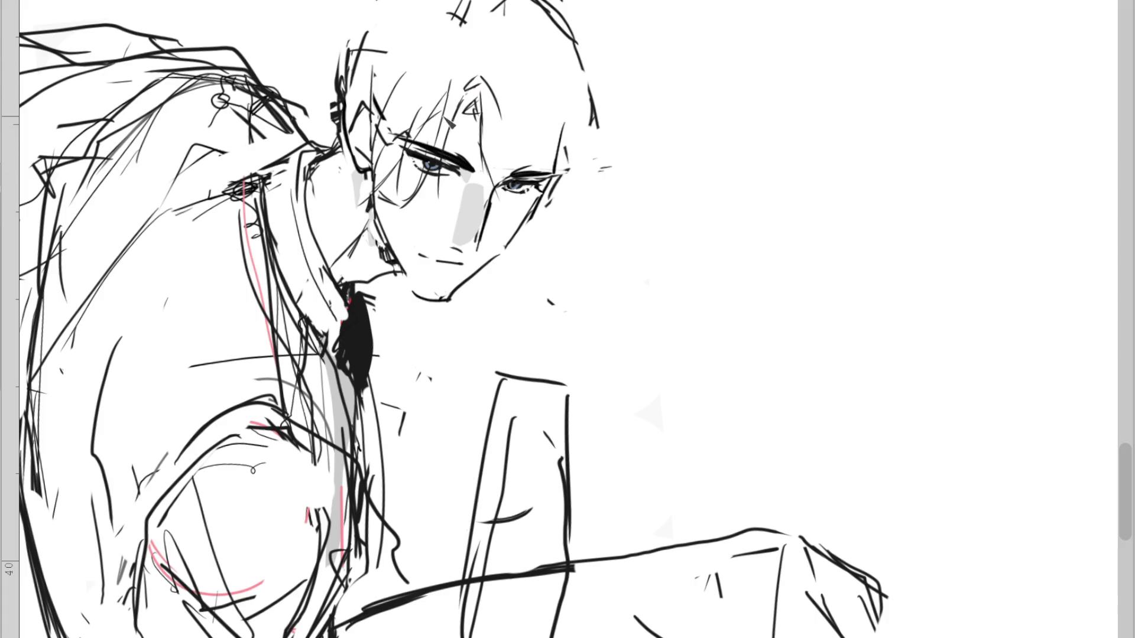
mouse_move(413, 142)
left_mouse_down()
mouse_move(382, 122)
mouse_move(367, 155)
left_mouse_up()
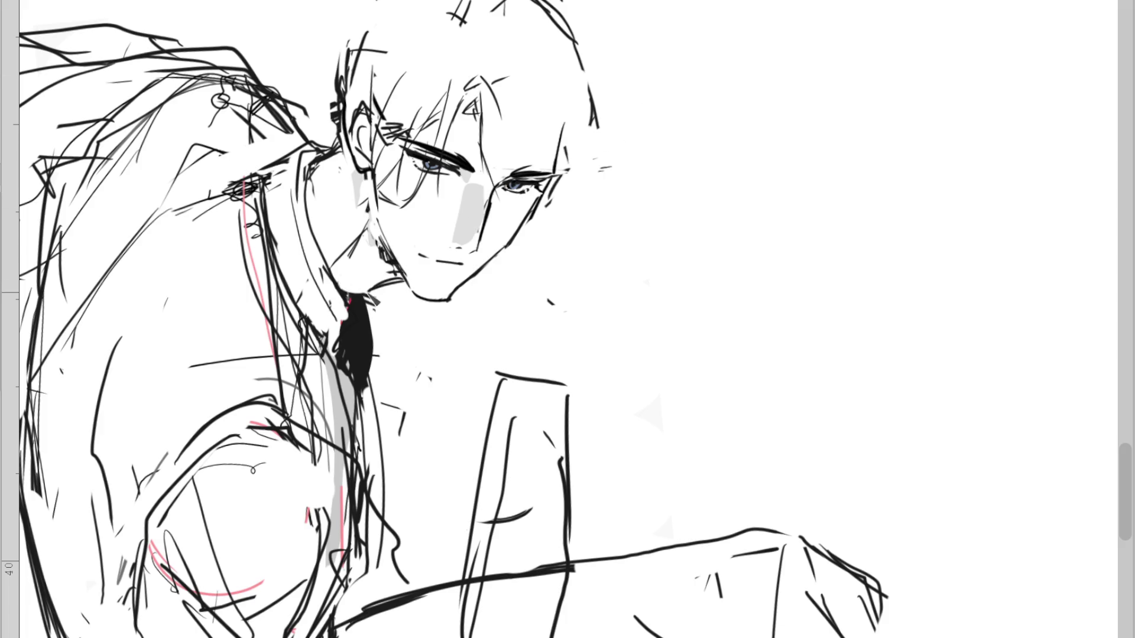
Erase the gray neck shading, add a stroke at the ear's base, and lasso the head
left_click_drag(350, 263, 344, 284)
left_click_drag(357, 155, 372, 171)
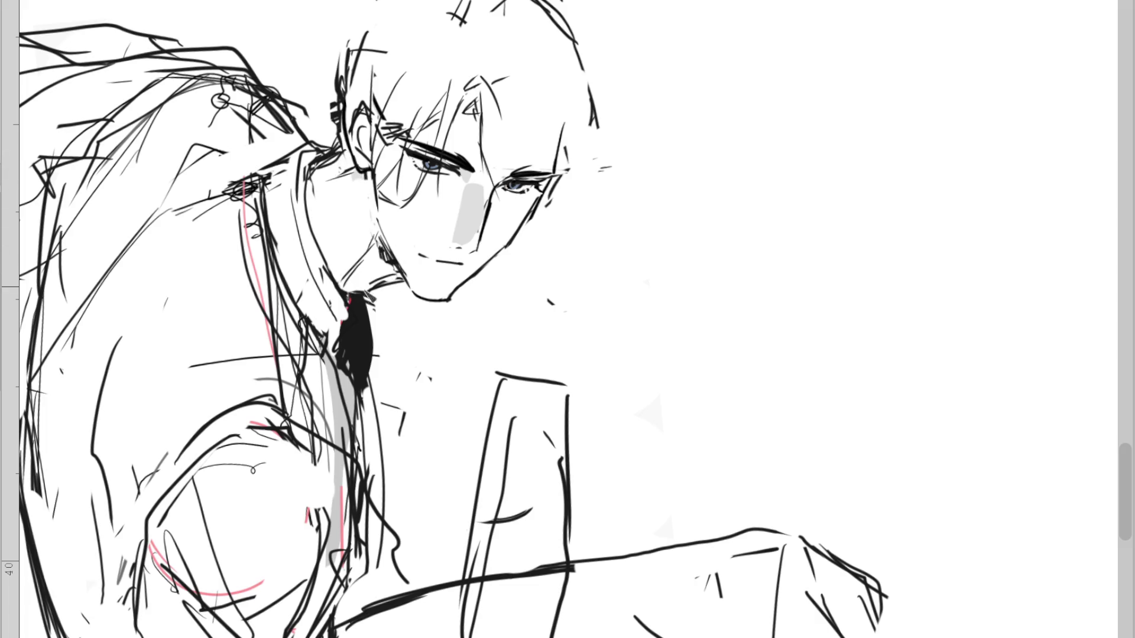
left_click_drag(337, 141, 389, 85)
Transform the selected head slightly up and left, confirm it, and clear the selection
key("ctrl+t")
left_click_drag(506, 186, 502, 178)
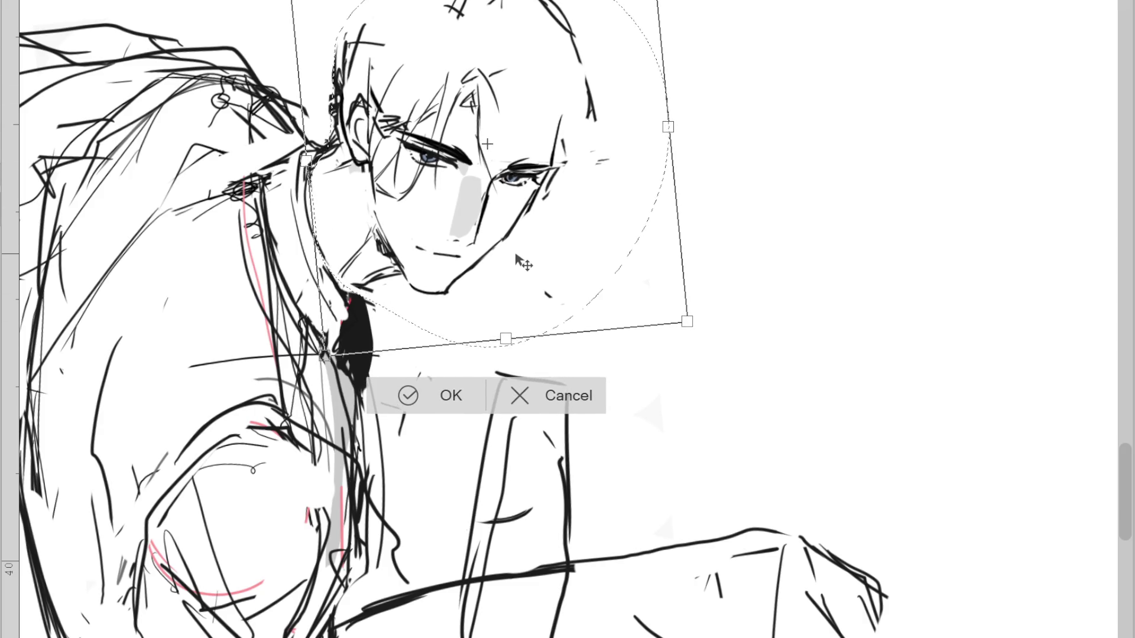
left_click_drag(604, 265, 600, 256)
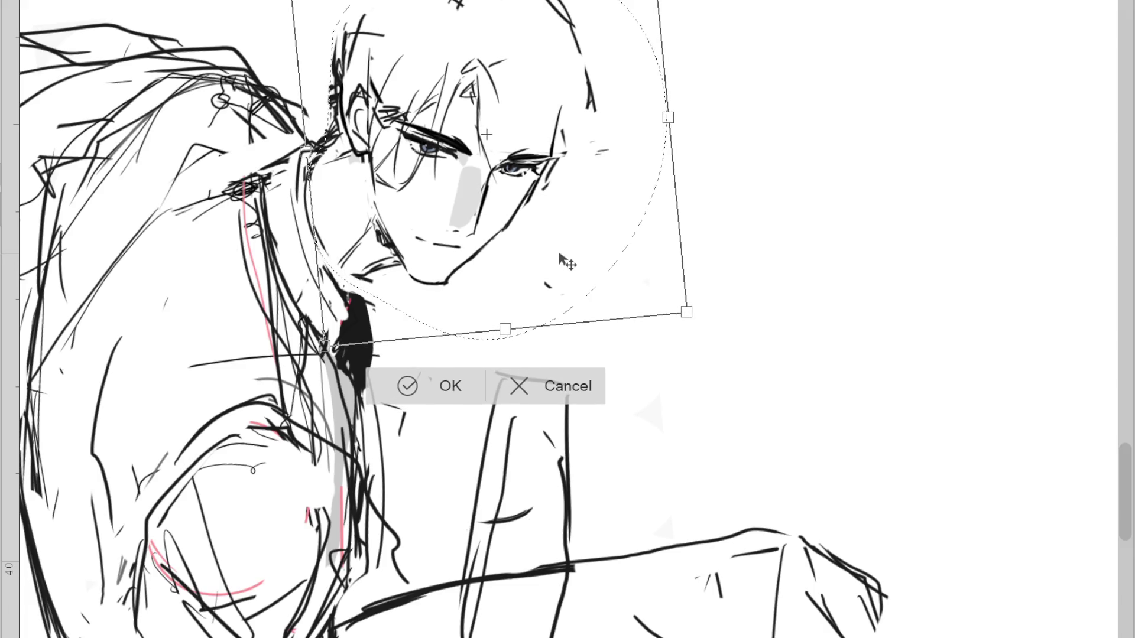
left_click(406, 390)
left_click(269, 387)
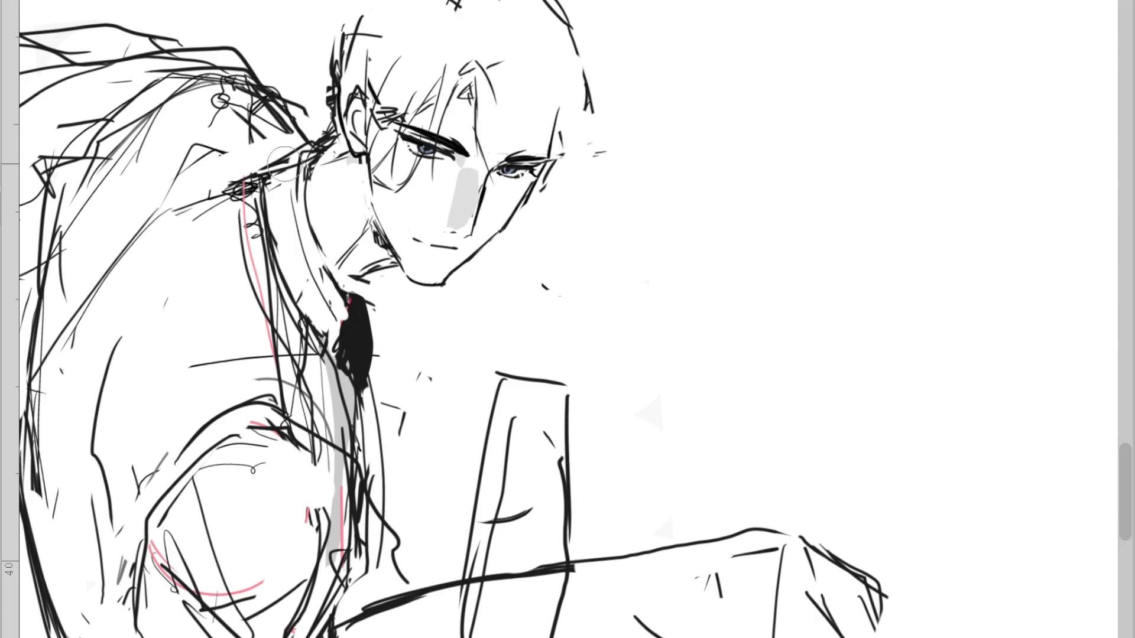
Redraw the neck's left and right contours, erasing scribbles and the collar patch, using undo/redo
left_click_drag(319, 139, 258, 176)
mouse_move(322, 145)
left_mouse_down()
mouse_move(259, 159)
mouse_move(322, 278)
left_mouse_up()
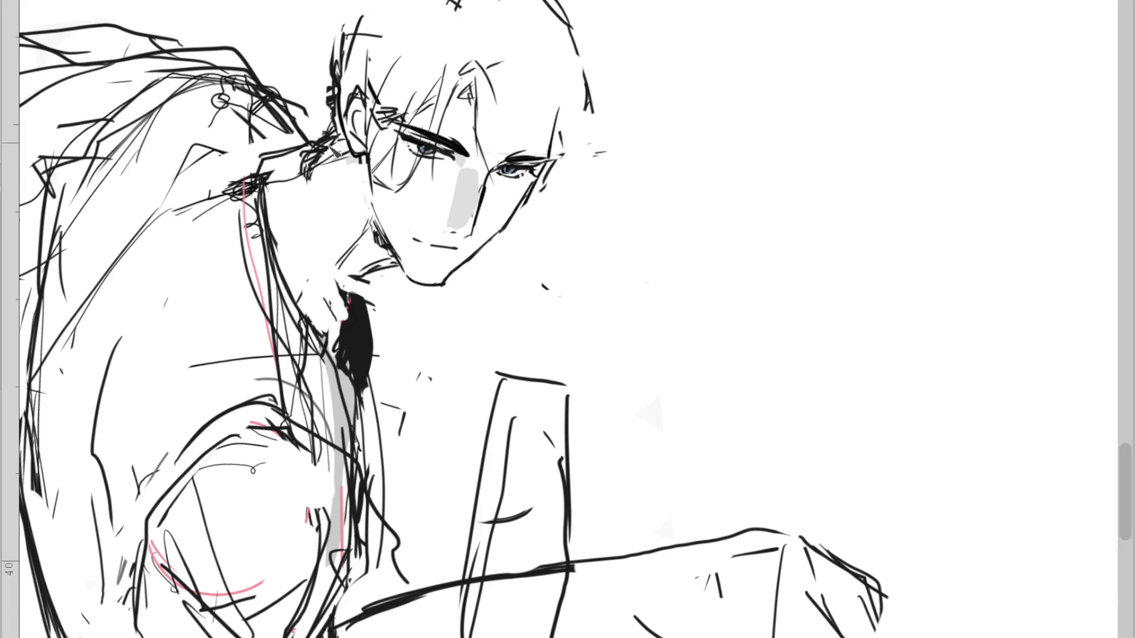
left_click_drag(252, 169, 261, 197)
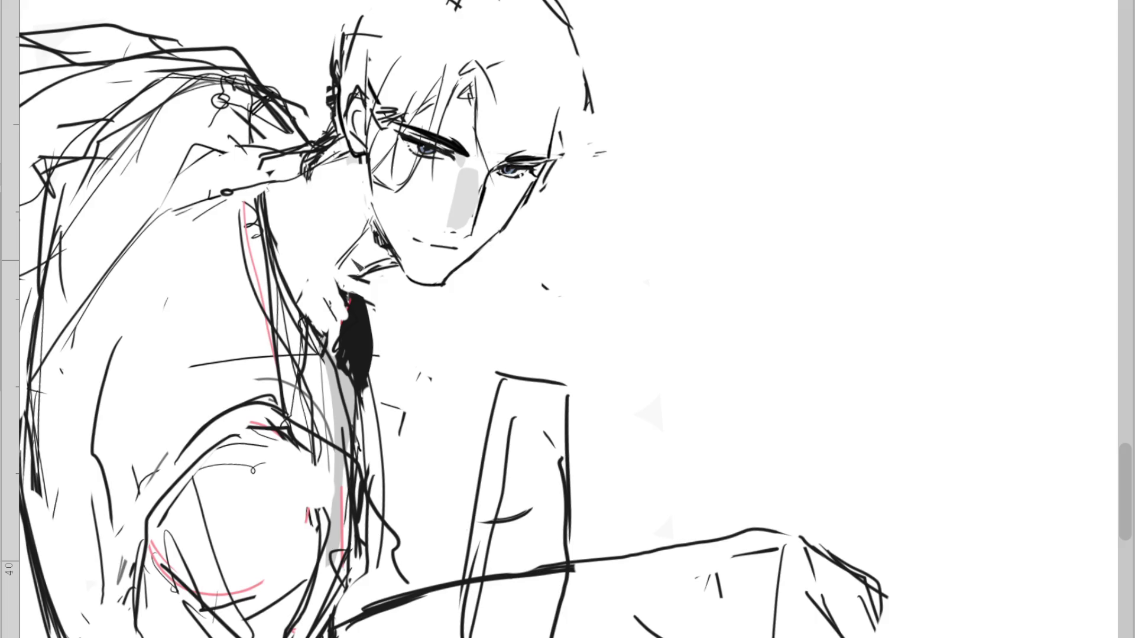
left_click_drag(357, 289, 352, 346)
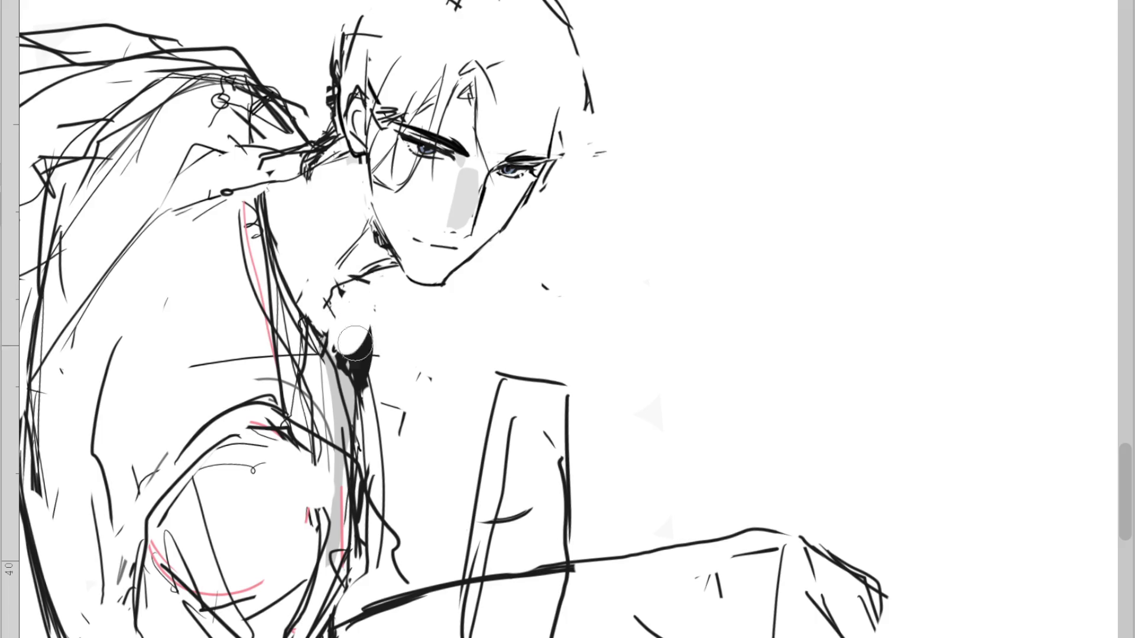
left_click_drag(349, 294, 376, 482)
key("ctrl+z")
left_click_drag(345, 299, 370, 497)
left_click_drag(307, 168, 329, 293)
key("ctrl+z")
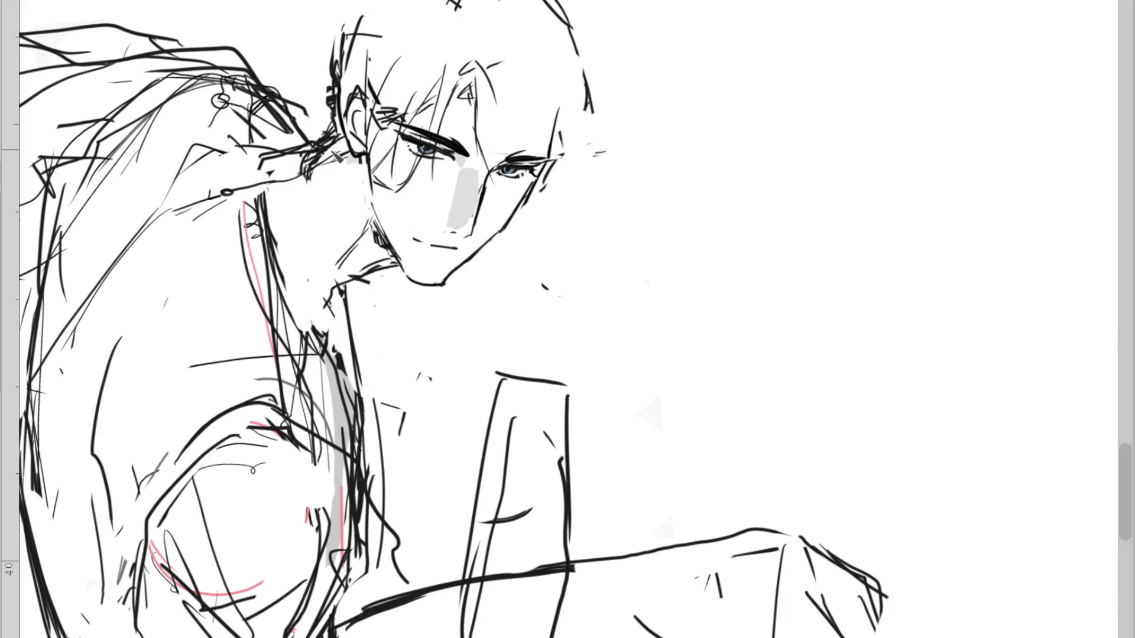
key("ctrl+z")
key("ctrl+z")
key("ctrl+z")
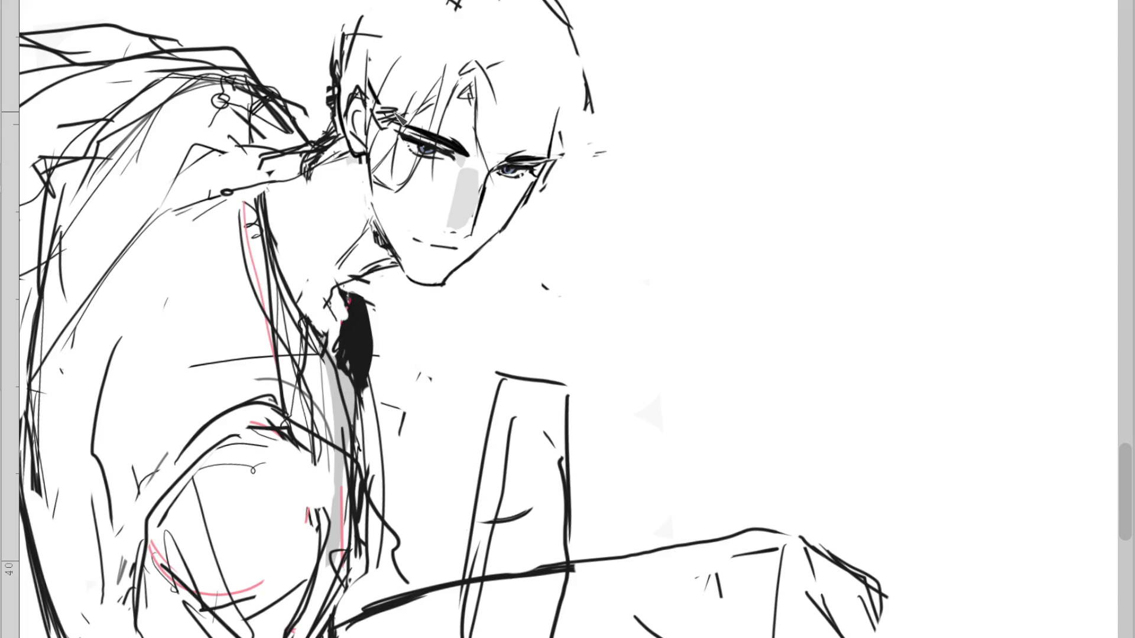
key("ctrl+z")
key("ctrl+y")
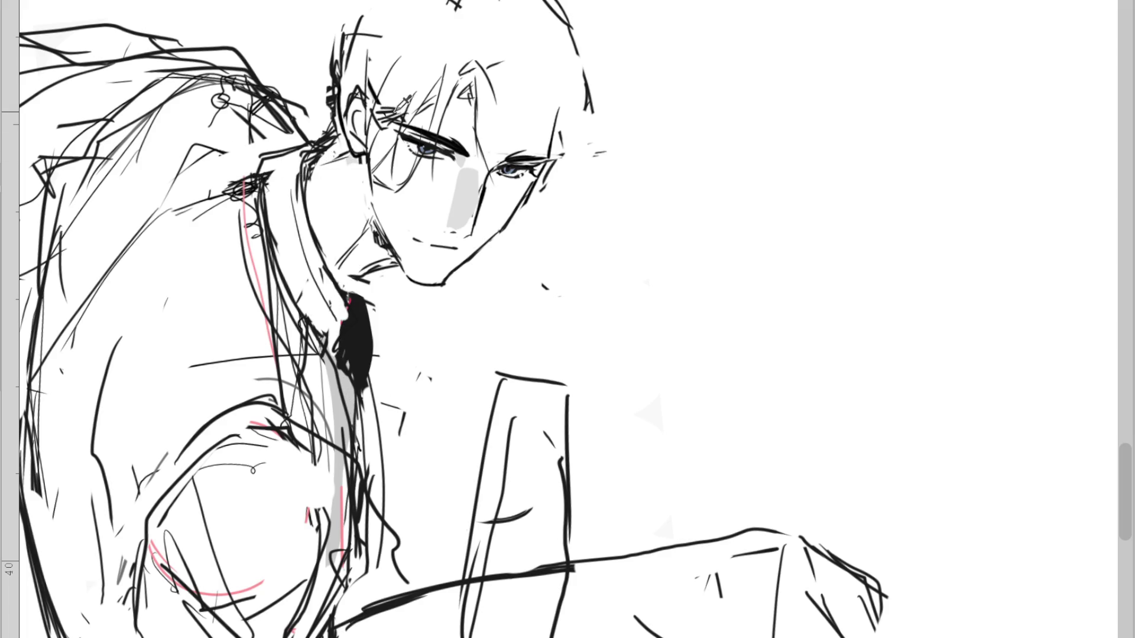
key("ctrl+z")
Redraw the head outline by the ear and skull and sketch hair strands on its right
mouse_move(328, 124)
left_mouse_down()
mouse_move(321, 53)
mouse_move(362, 12)
left_mouse_up()
mouse_move(351, 26)
left_mouse_down()
mouse_move(417, 5)
mouse_move(532, 35)
mouse_move(551, 137)
mouse_move(586, 198)
left_mouse_up()
left_click_drag(532, 59, 591, 112)
mouse_move(559, 81)
left_mouse_down()
mouse_move(598, 132)
mouse_move(565, 109)
left_mouse_up()
left_click_drag(560, 116, 574, 188)
left_click_drag(492, 113, 497, 193)
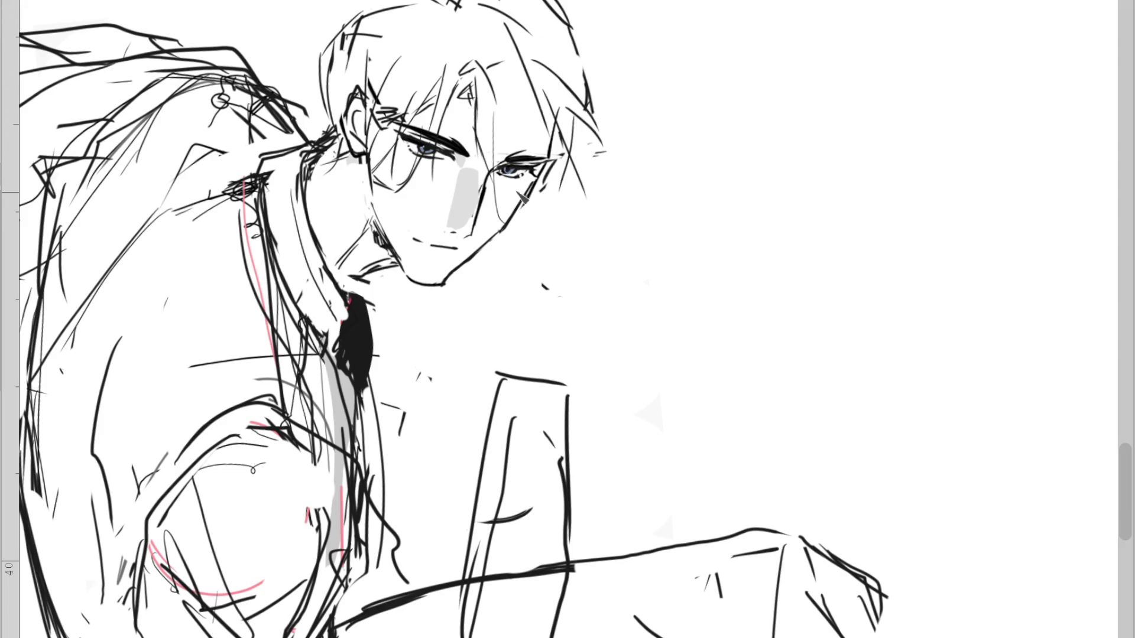
key("ctrl+minus")
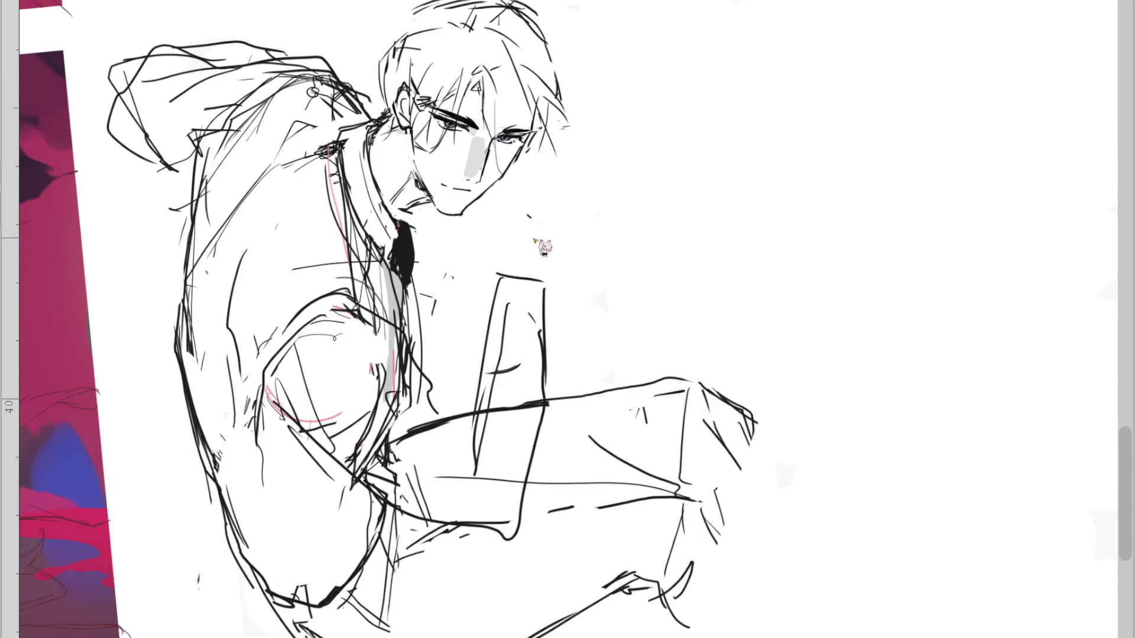
Redraw the chin and jaw line and add crossing lines down the neck
key("ctrl+plus")
mouse_move(408, 275)
left_mouse_down()
mouse_move(452, 283)
mouse_move(508, 239)
left_mouse_up()
left_click_drag(437, 287, 461, 352)
key("ctrl+z")
mouse_move(439, 277)
left_mouse_down()
mouse_move(490, 287)
mouse_move(403, 352)
mouse_move(421, 367)
left_mouse_up()
Erase most of the upright box shape's outline and add a curved stroke at the lower arm
key("ctrl+minus")
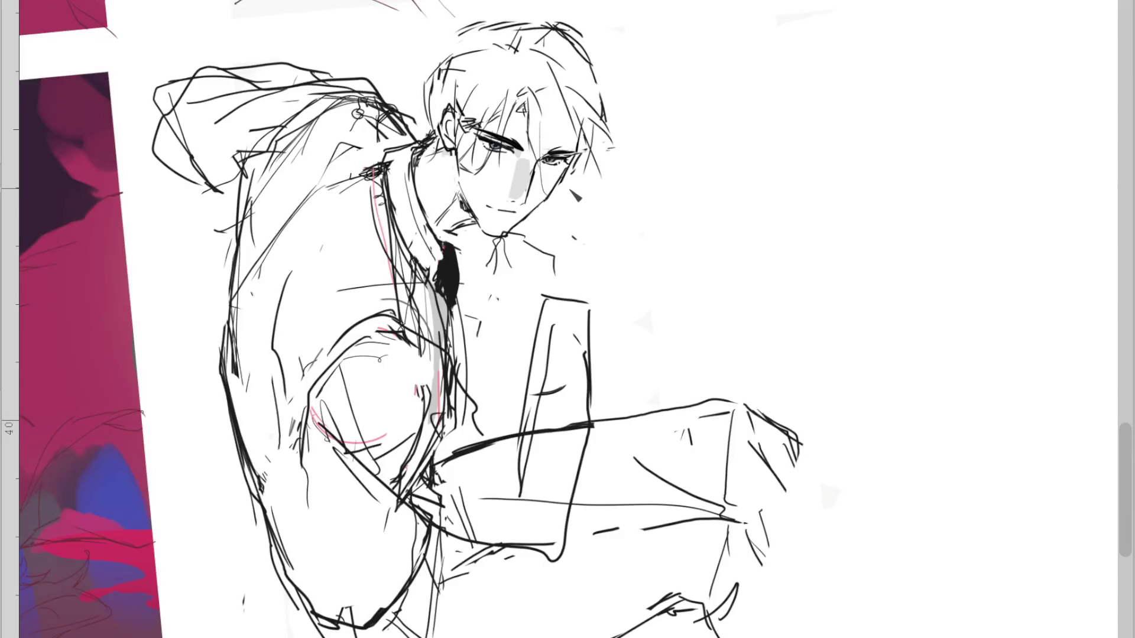
key("ctrl+z")
key("e")
left_click_drag(588, 292, 488, 359)
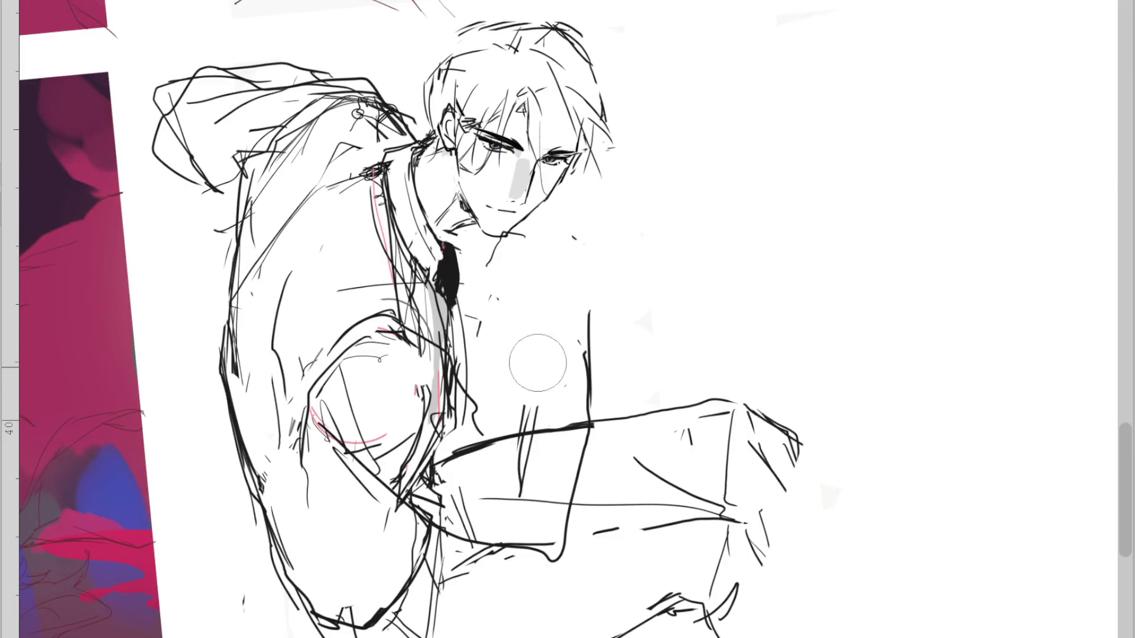
key("p")
left_click_drag(466, 404, 527, 422)
left_click_drag(410, 488, 568, 517)
key("ctrl+z")
key("ctrl+z")
key("ctrl+z")
key("e")
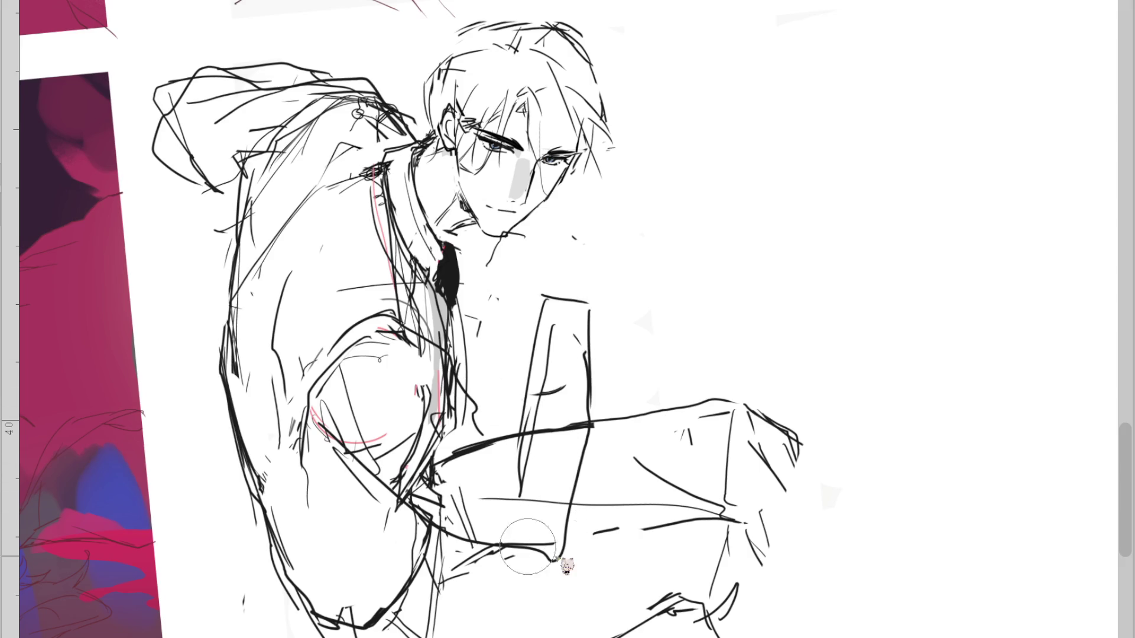
left_click_drag(565, 565, 467, 536)
mouse_move(600, 448)
left_mouse_down()
mouse_move(574, 359)
mouse_move(582, 349)
left_mouse_up()
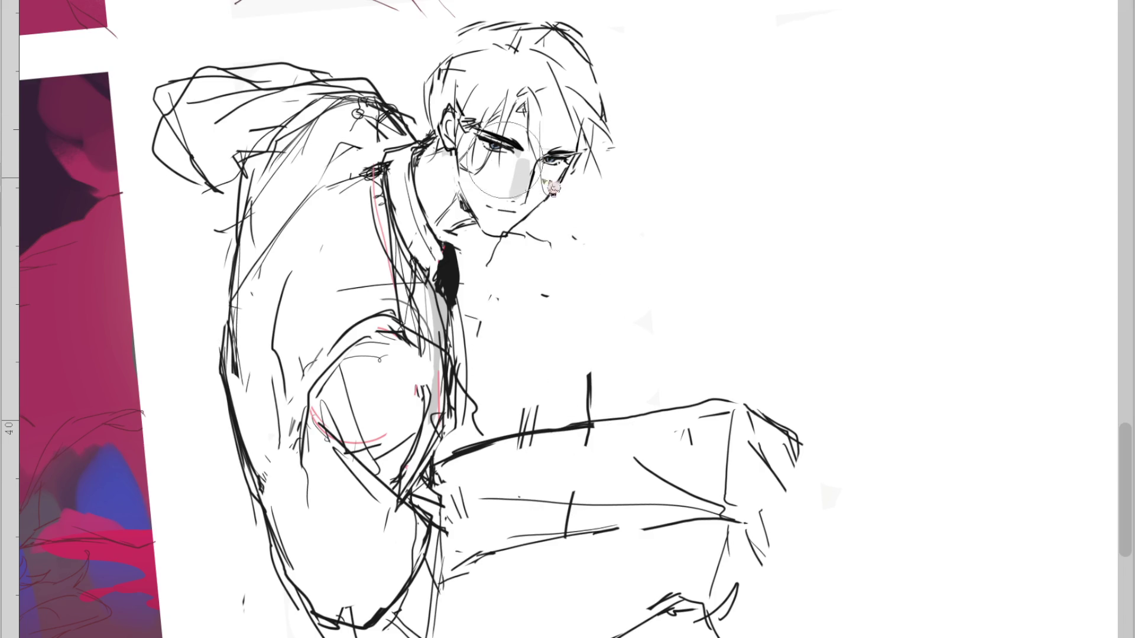
Sketch dark strokes across the cheek, around the right eye and along the jaw
scroll(490, 148, "up", 2)
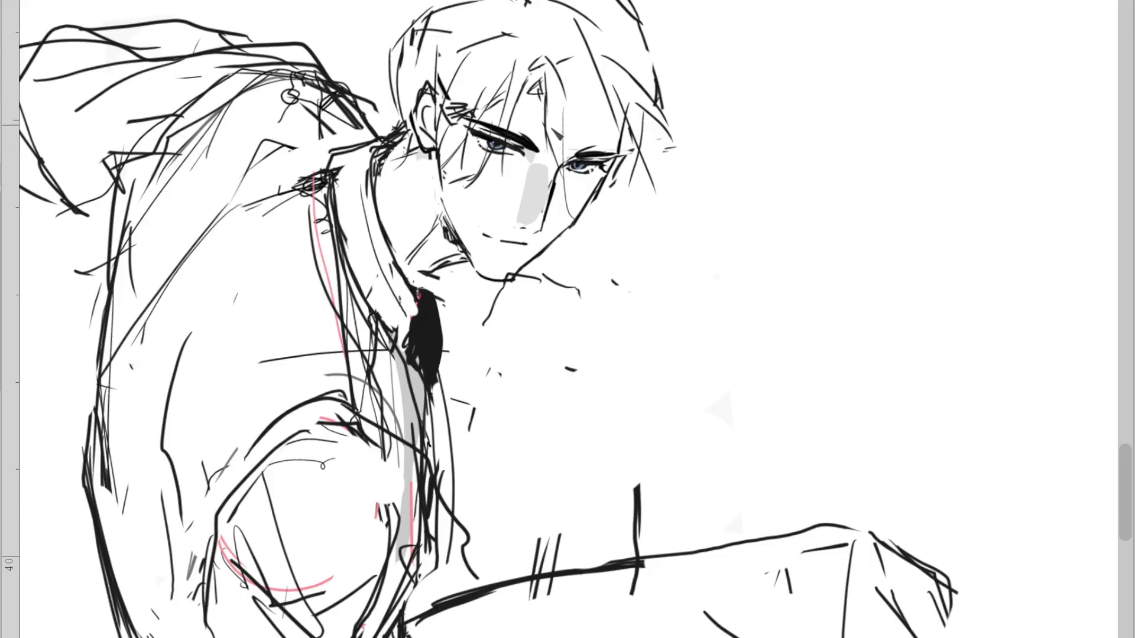
scroll(467, 143, "up", 2)
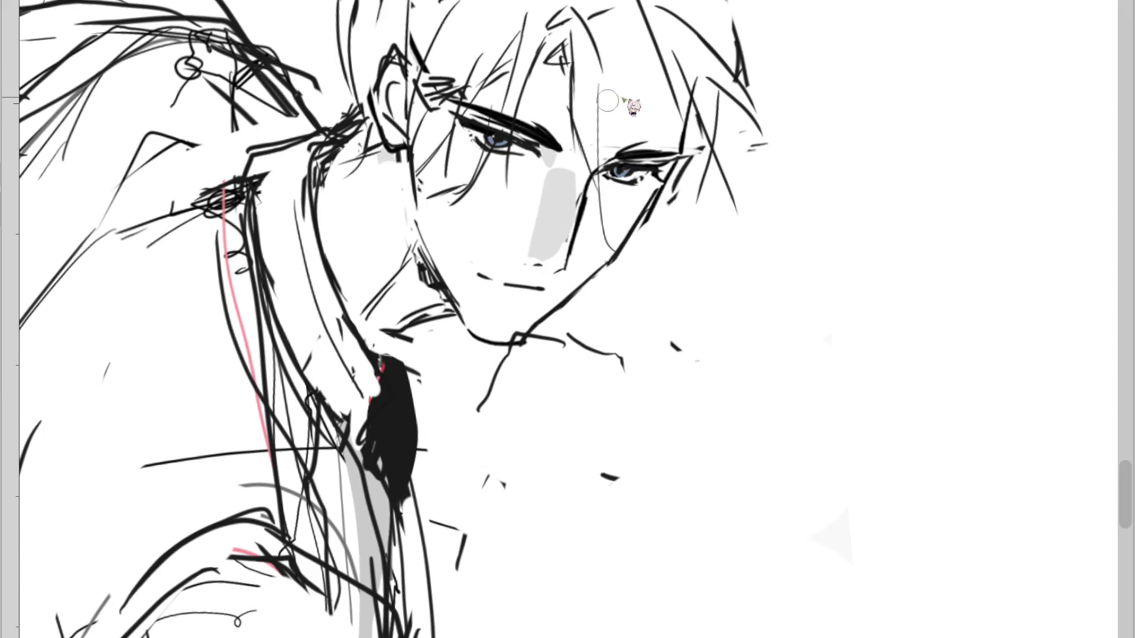
mouse_move(611, 42)
left_mouse_down()
mouse_move(581, 166)
mouse_move(551, 198)
left_mouse_up()
left_click_drag(608, 116, 551, 203)
left_click_drag(609, 86, 633, 150)
left_click_drag(648, 97, 645, 150)
left_click_drag(642, 191, 605, 272)
scroll(641, 281, "down", 2)
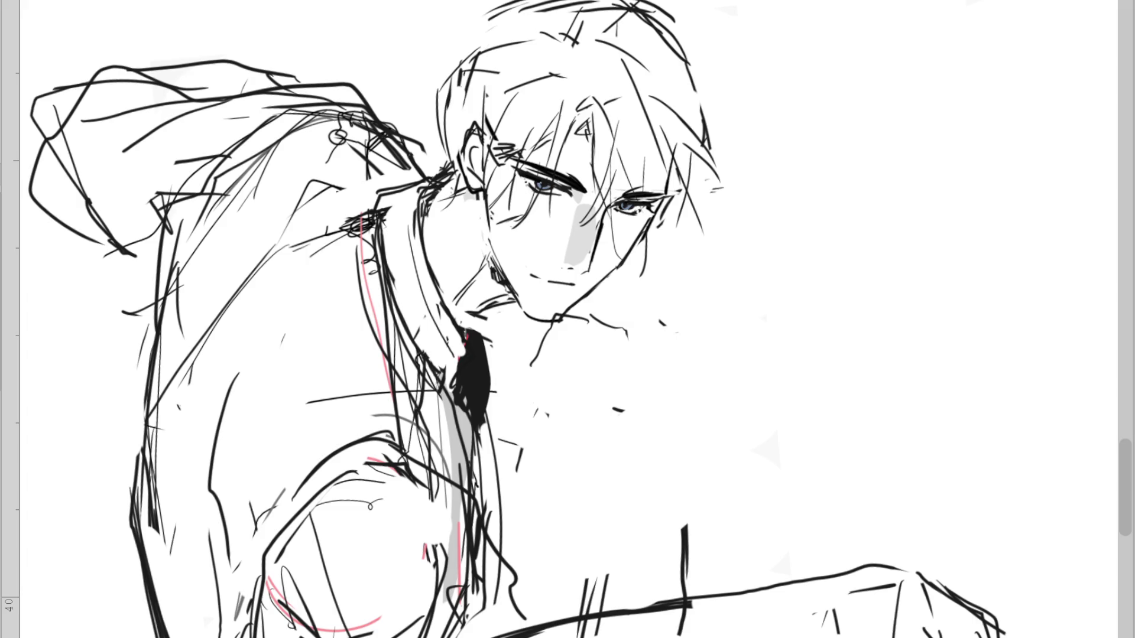
Redraw the neck line under the jaw longer, trying and undoing several curved strokes
key("ctrl+z")
left_click_drag(559, 313, 527, 410)
left_click_drag(528, 416, 535, 424)
left_click_drag(510, 326, 541, 379)
key("ctrl+z")
left_click_drag(518, 323, 537, 377)
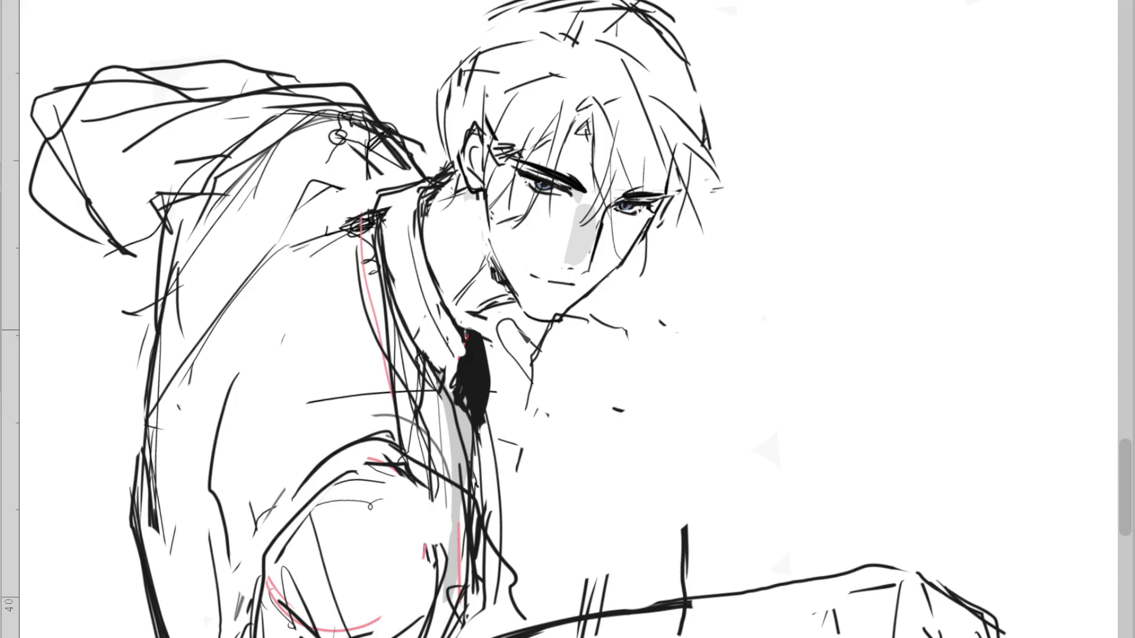
key("ctrl+z")
mouse_move(488, 331)
left_mouse_down()
mouse_move(535, 343)
mouse_move(566, 376)
mouse_move(549, 421)
left_mouse_up()
key("ctrl+z")
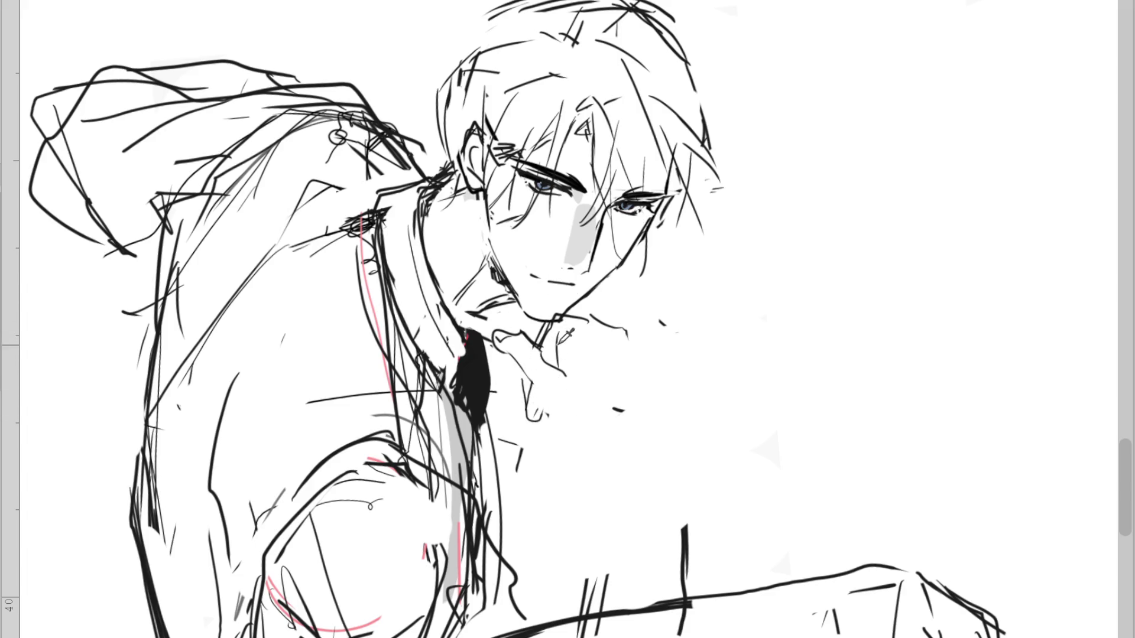
Sketch the hand under the chin, a collar stroke, and lines at the right eye corner
left_click_drag(563, 334, 553, 375)
left_click_drag(503, 342, 510, 348)
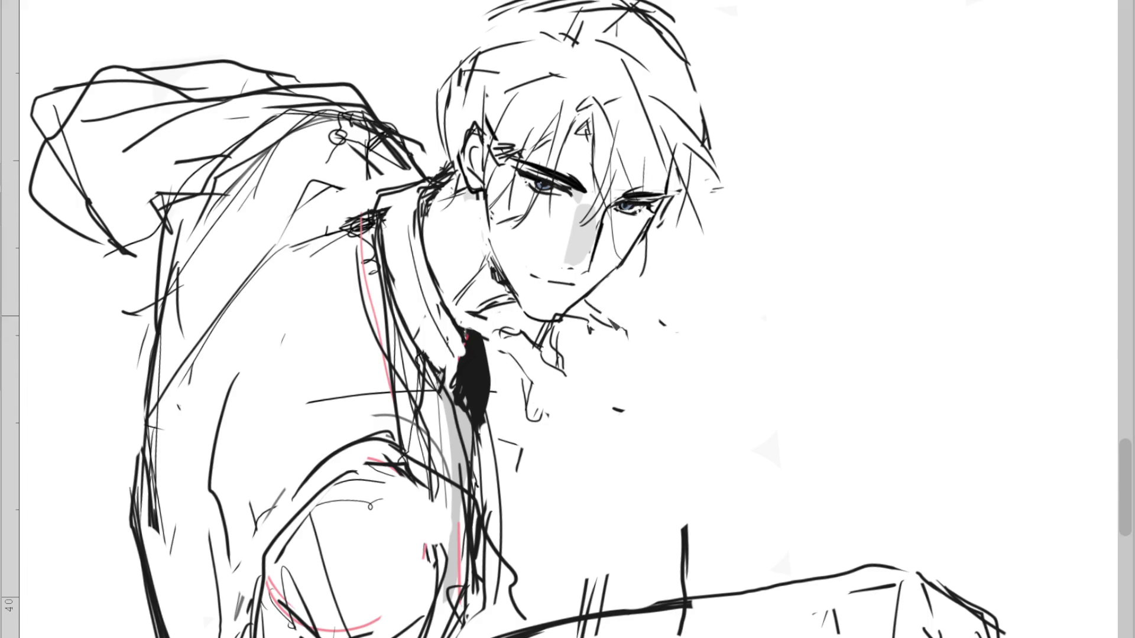
left_click_drag(669, 228, 647, 249)
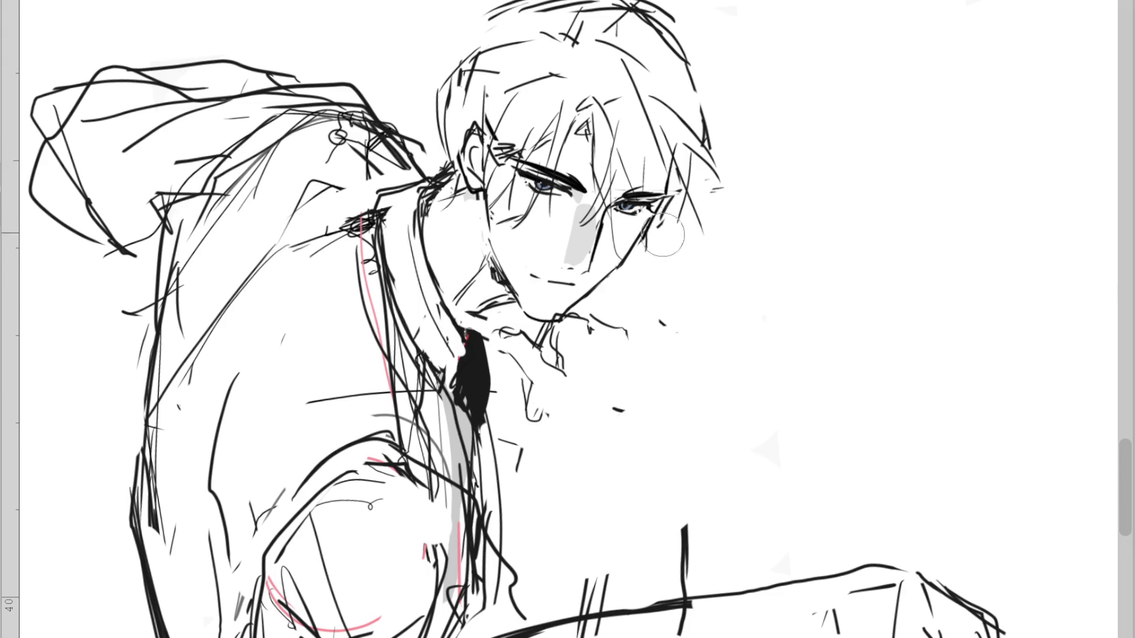
left_click_drag(664, 196, 711, 259)
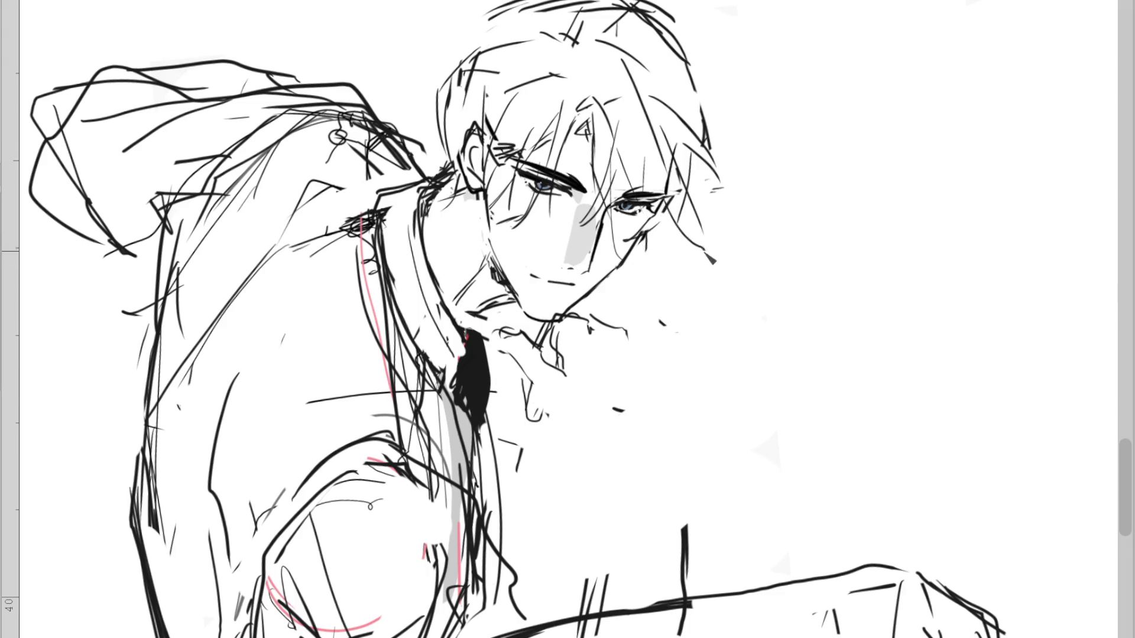
mouse_move(697, 67)
left_mouse_down()
mouse_move(767, 95)
mouse_move(768, 158)
mouse_move(775, 134)
left_mouse_up()
key("ctrl+z")
key("ctrl+z")
key("ctrl+z")
Draw curling and hanging hair strands on the right side and across the top of the head
left_click_drag(701, 153, 746, 188)
left_click_drag(678, 220, 659, 293)
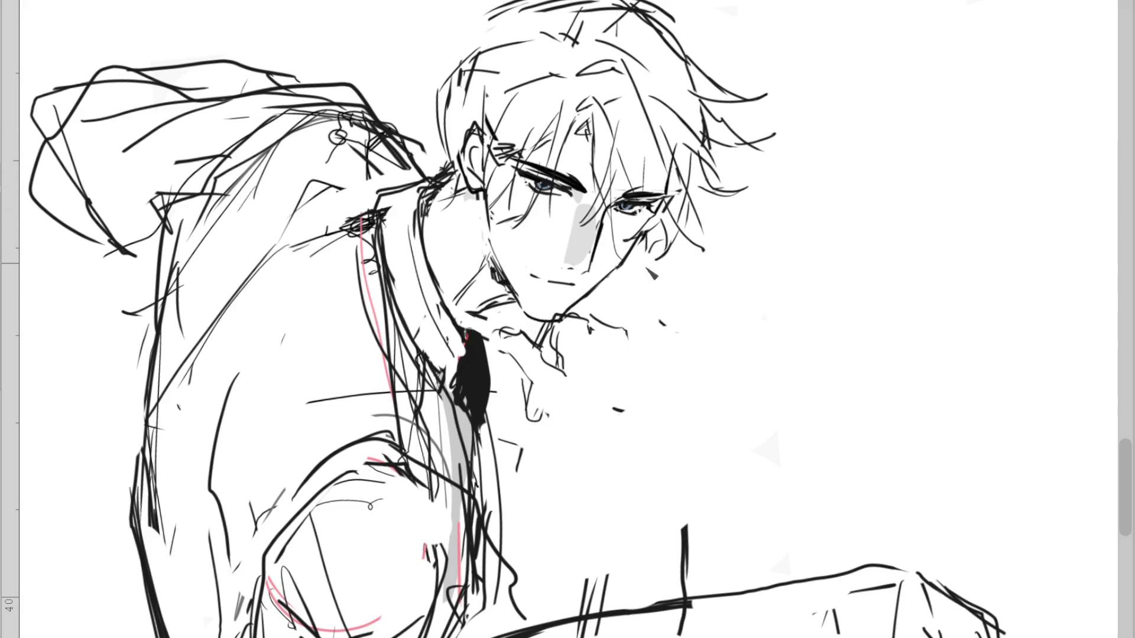
left_click_drag(511, 3, 473, 15)
left_click_drag(435, 13, 532, 25)
left_click_drag(475, 53, 419, 87)
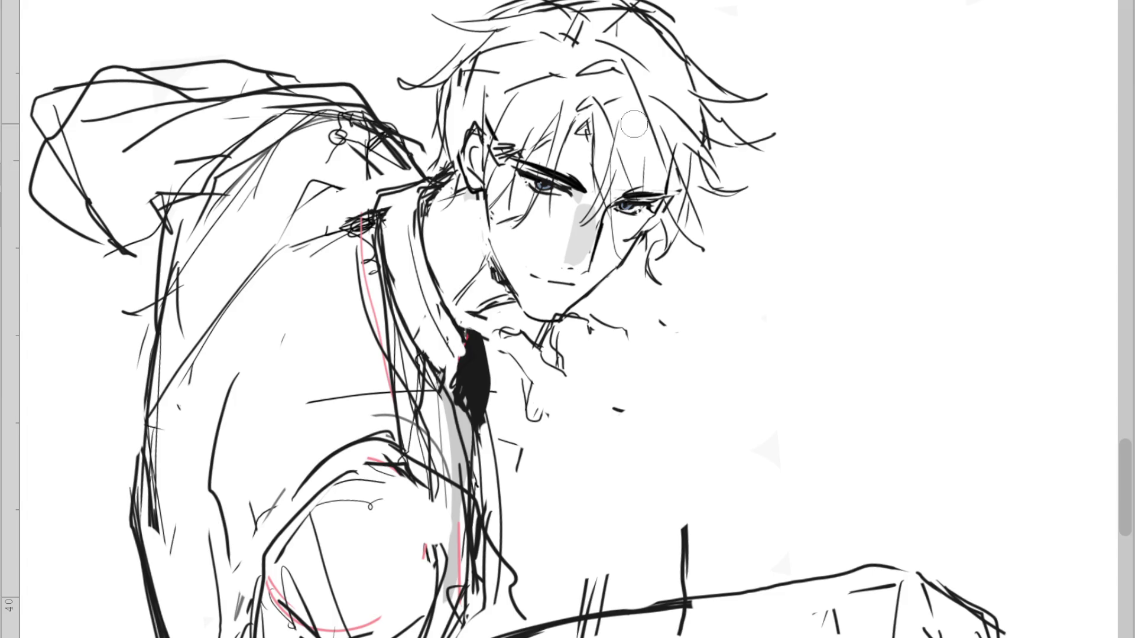
scroll(487, 58, "down", 2)
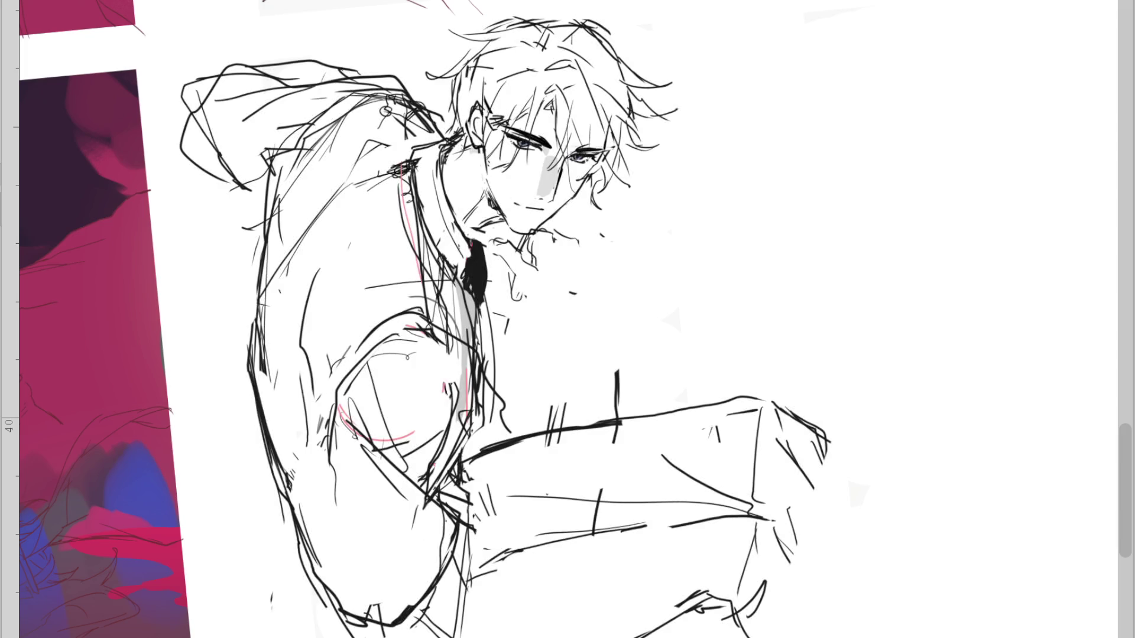
Add small strokes at the nose, chin, forehead, ear and collar, plus hair strands on top
left_click_drag(494, 173, 500, 182)
left_click_drag(582, 216, 591, 225)
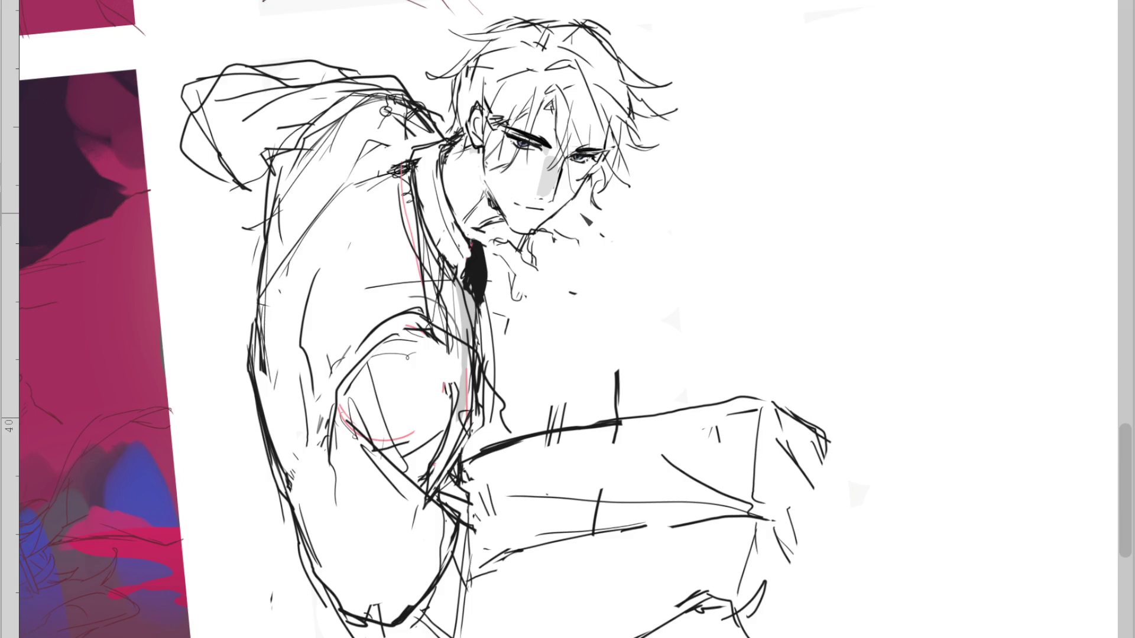
left_click_drag(541, 115, 549, 126)
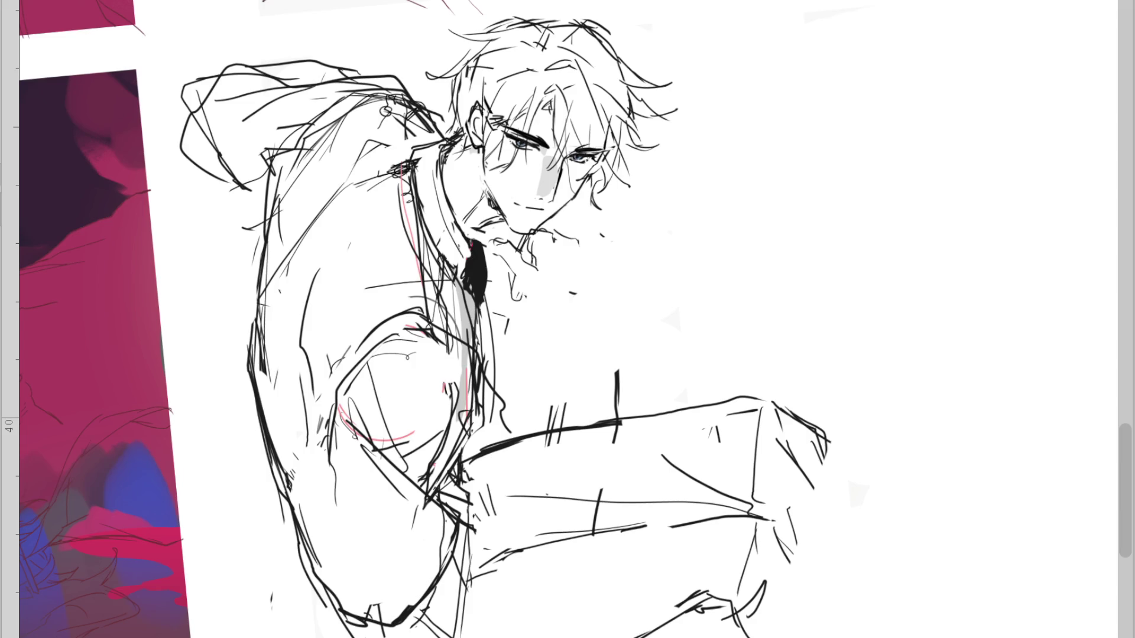
left_click_drag(516, 176, 525, 186)
mouse_move(556, 37)
left_mouse_down()
mouse_move(635, 19)
mouse_move(623, 86)
left_mouse_up()
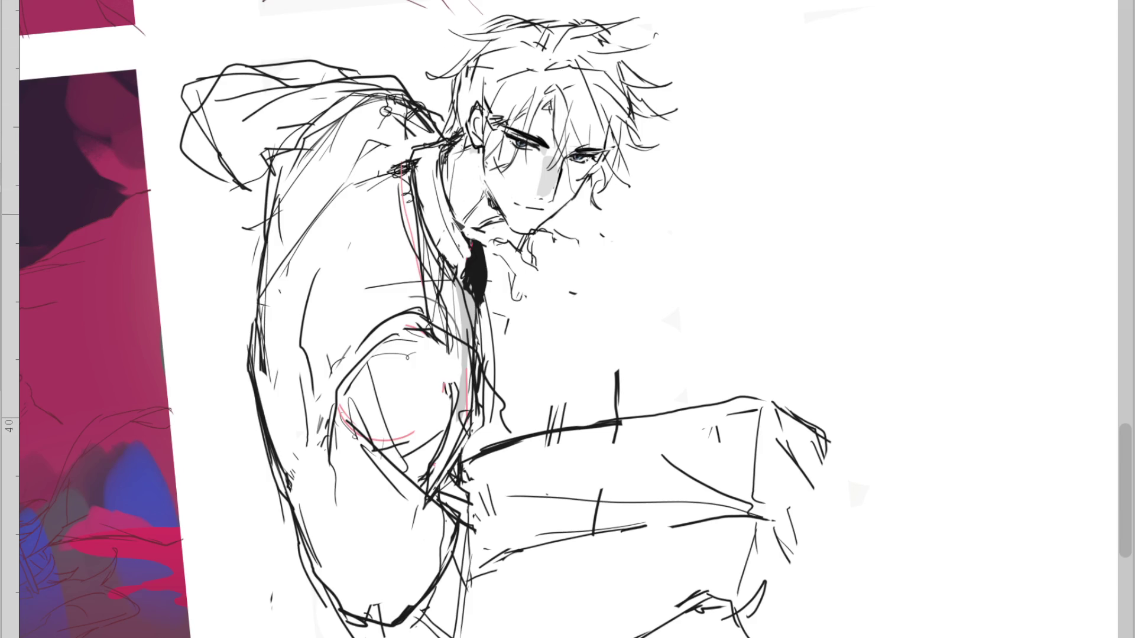
left_click_drag(468, 119, 476, 145)
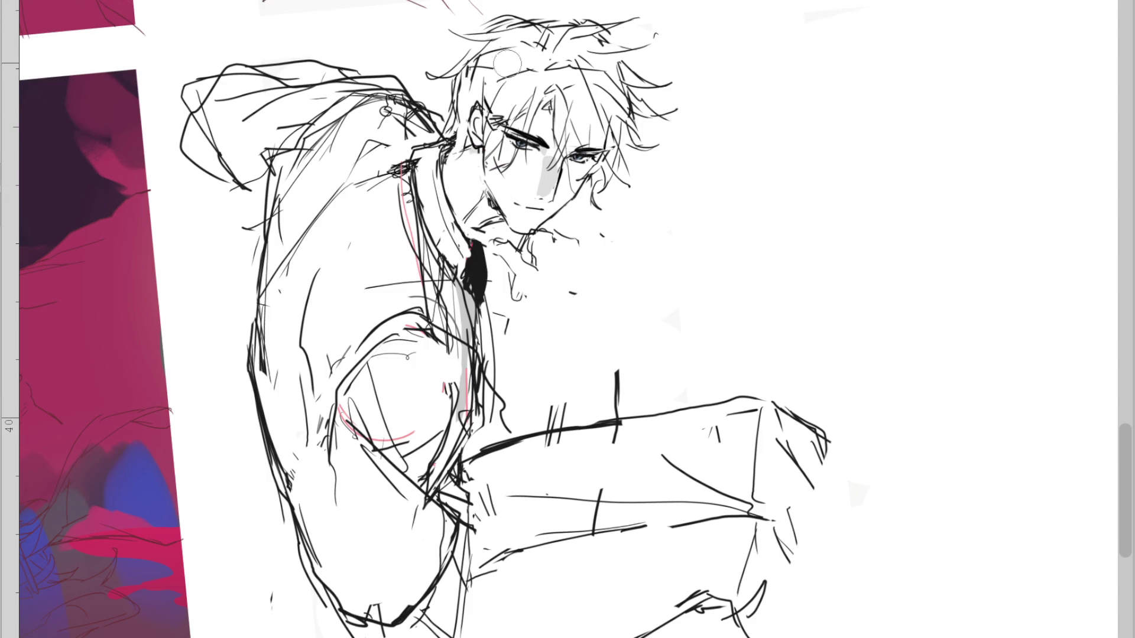
left_click_drag(428, 82, 491, 91)
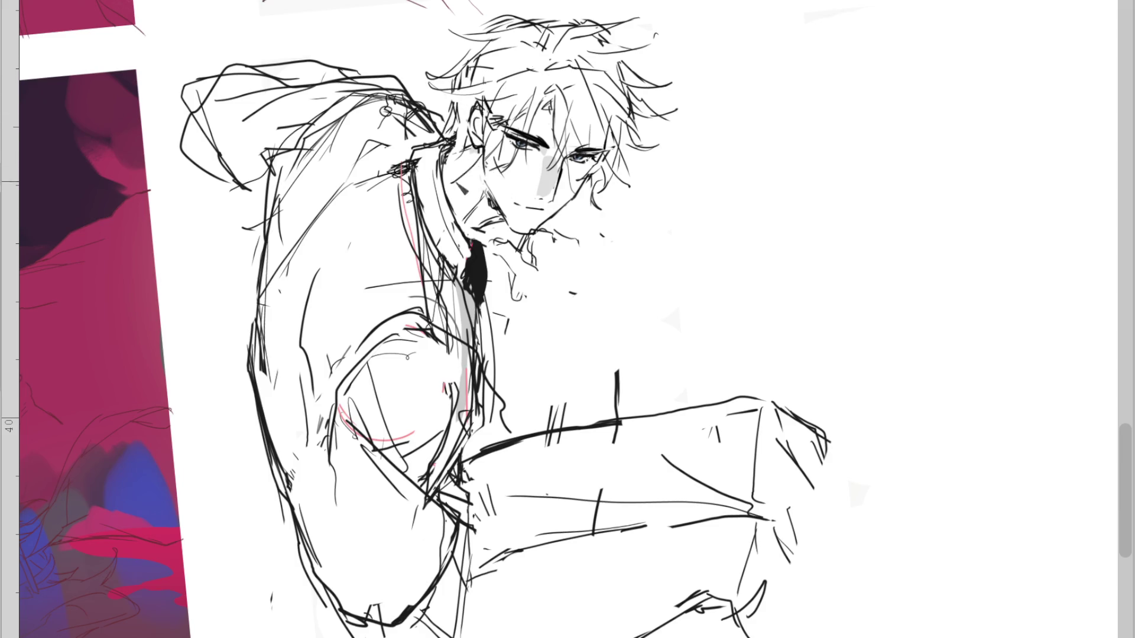
left_click_drag(477, 147, 466, 139)
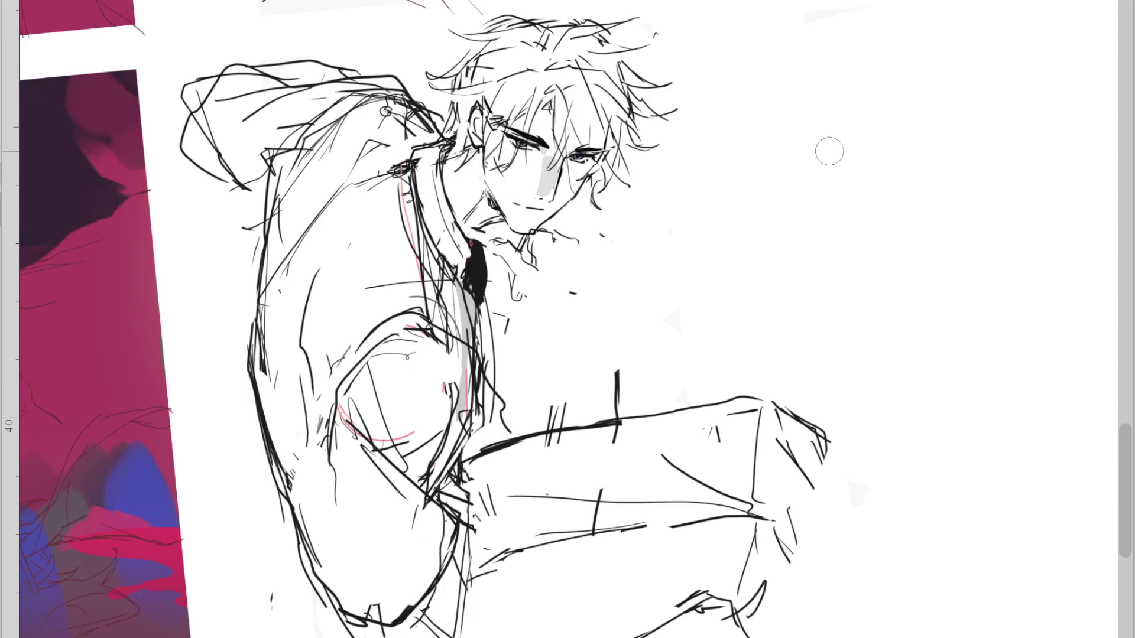
left_click_drag(528, 97, 521, 86)
Liquify the arm's left contour and push the hair strands on the right and top of the head
left_click_drag(408, 355, 421, 373)
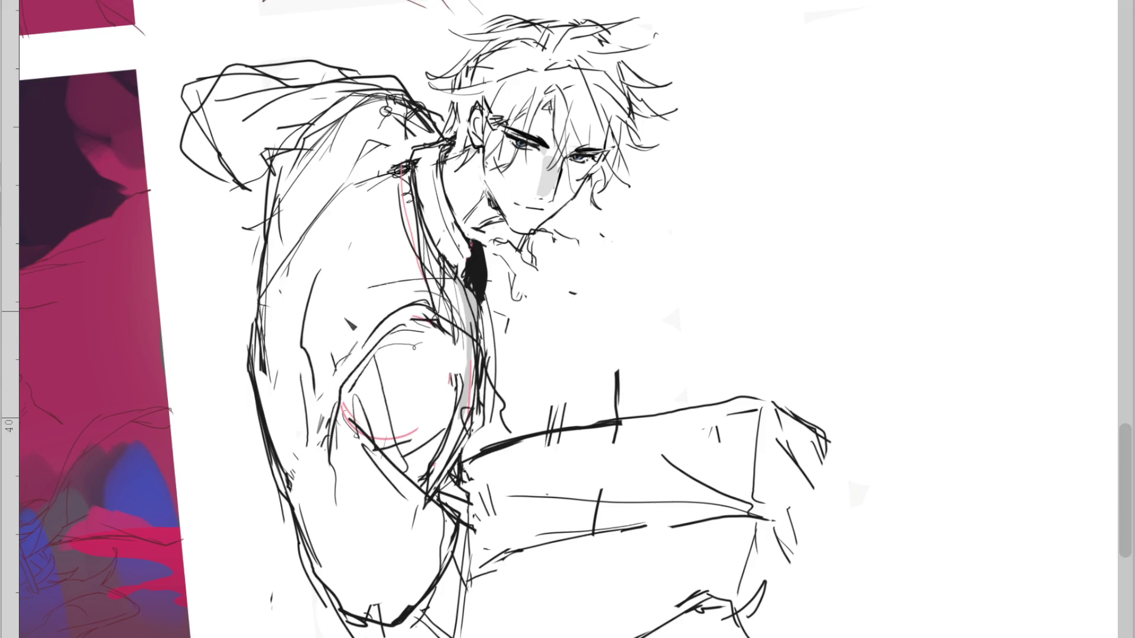
left_click_drag(254, 332, 320, 398)
left_click_drag(683, 87, 637, 144)
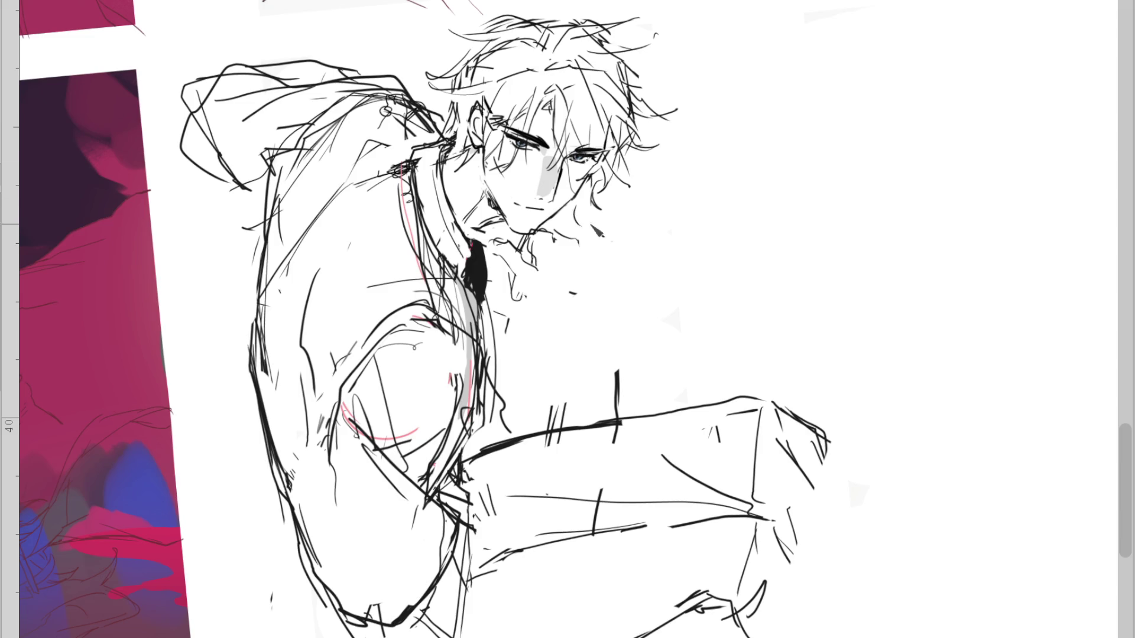
left_click_drag(593, 188, 564, 236)
mouse_move(455, 154)
left_mouse_down()
mouse_move(362, 195)
mouse_move(382, 157)
left_mouse_up()
key("ctrl+z")
left_click_drag(565, 30, 538, 65)
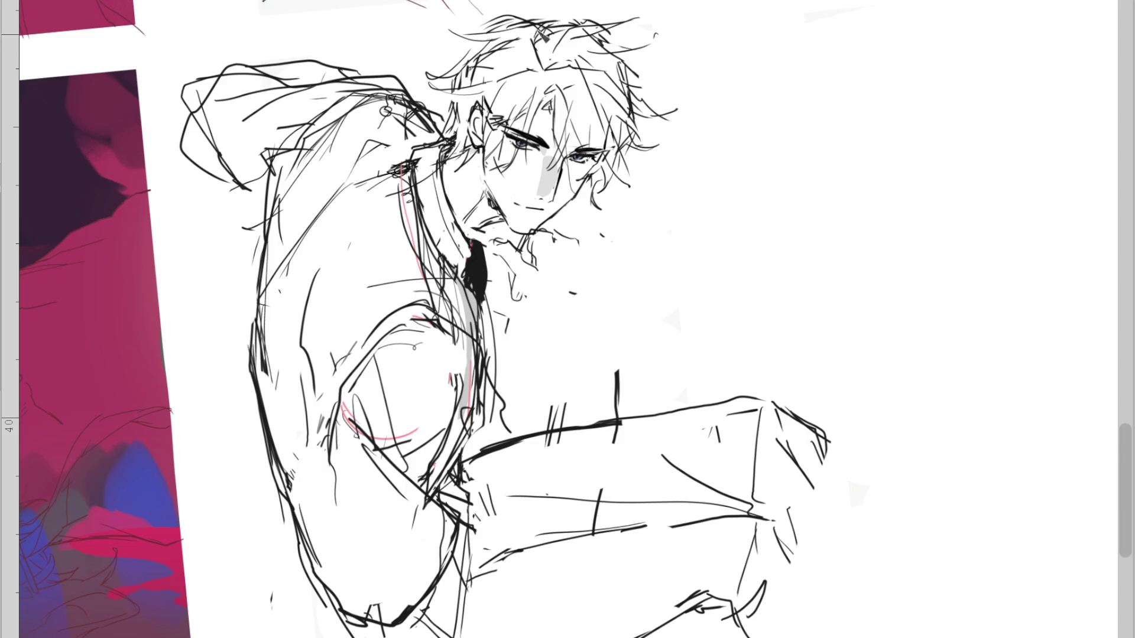
mouse_move(568, 11)
left_mouse_down()
mouse_move(550, 36)
mouse_move(479, 41)
left_mouse_up()
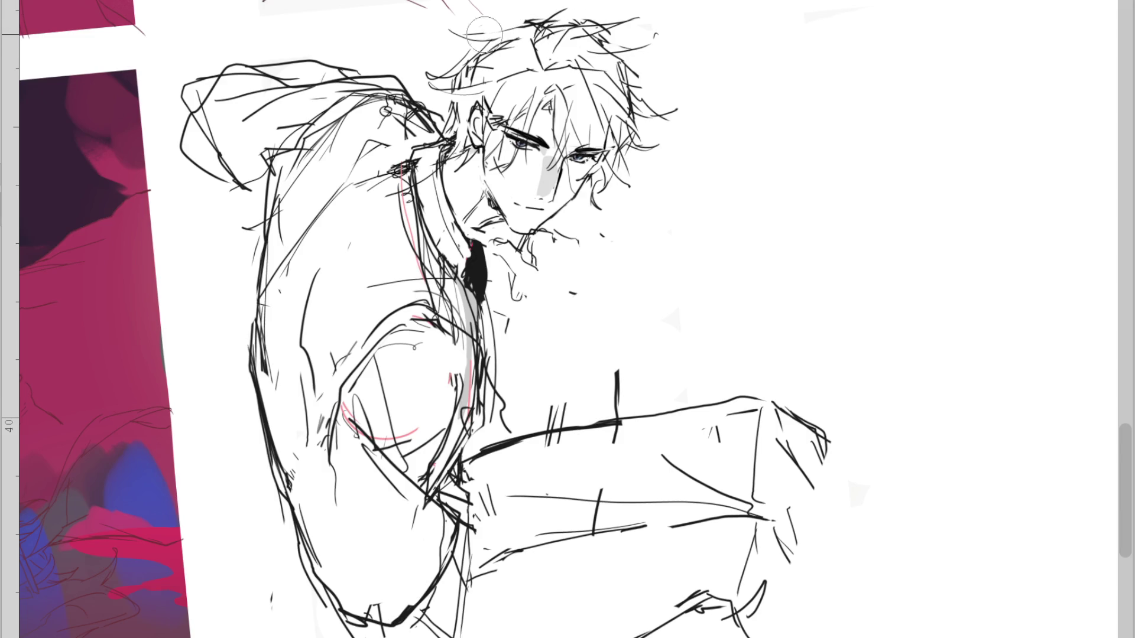
left_click_drag(562, 9, 538, 29)
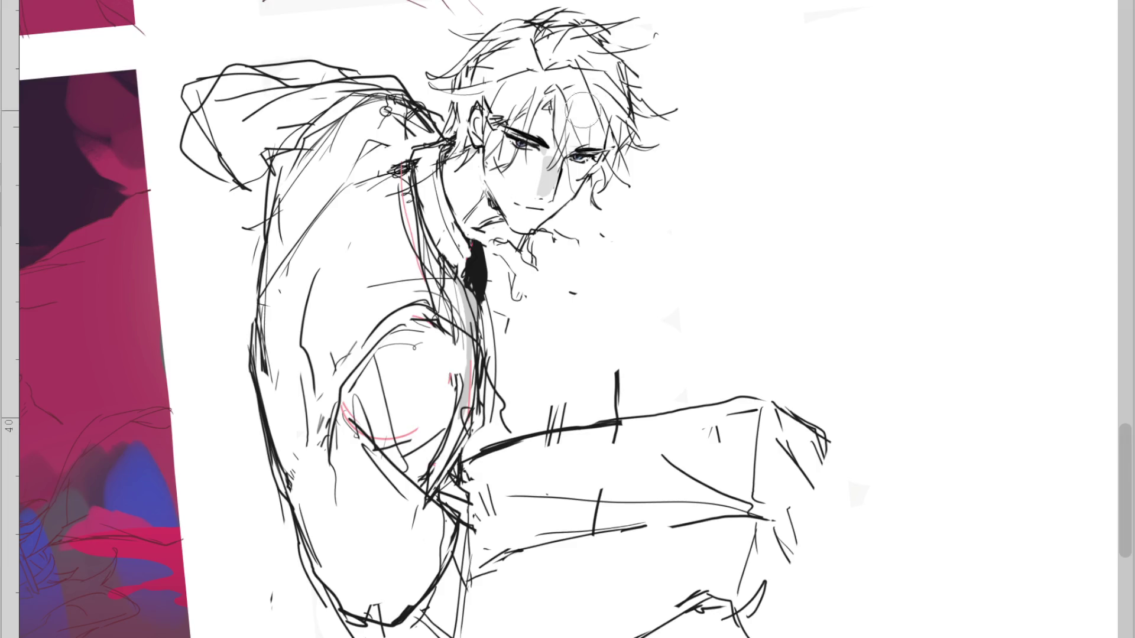
Draw a stroke along the chin and the jaw line down beside the neck
scroll(497, 219, "up", 1)
scroll(488, 224, "up", 1)
left_click_drag(449, 244, 500, 230)
left_click_drag(479, 177, 444, 240)
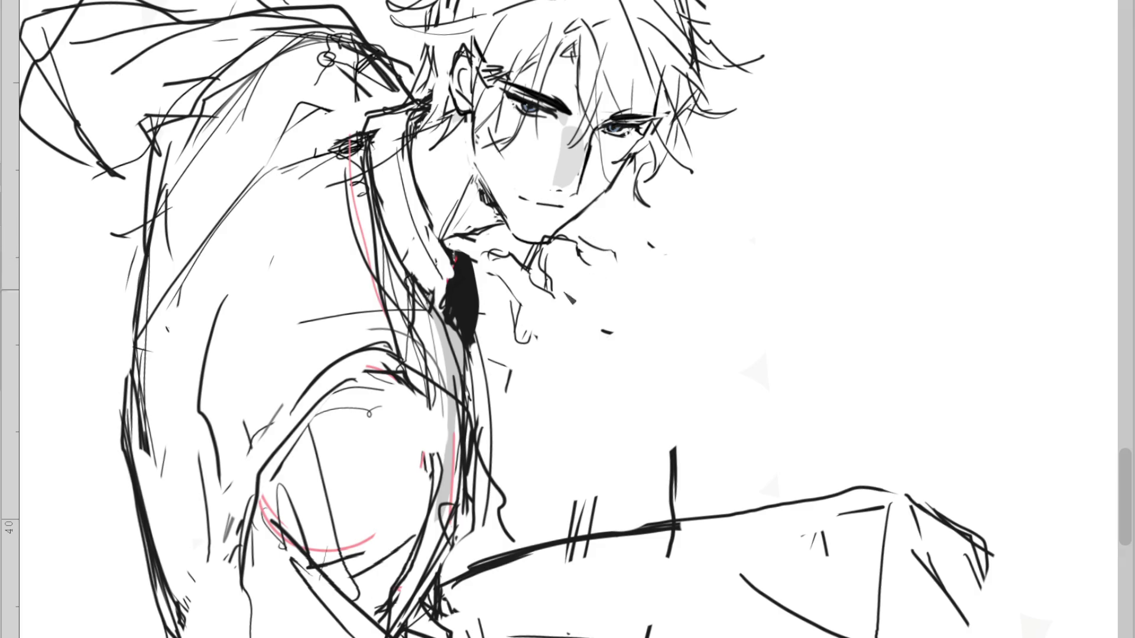
Try curved strokes near the collar and beside the hand, undoing both
left_click_drag(529, 251, 503, 274)
key("ctrl+z")
mouse_move(527, 335)
left_mouse_down()
mouse_move(543, 357)
mouse_move(671, 336)
left_mouse_up()
key("ctrl+z")
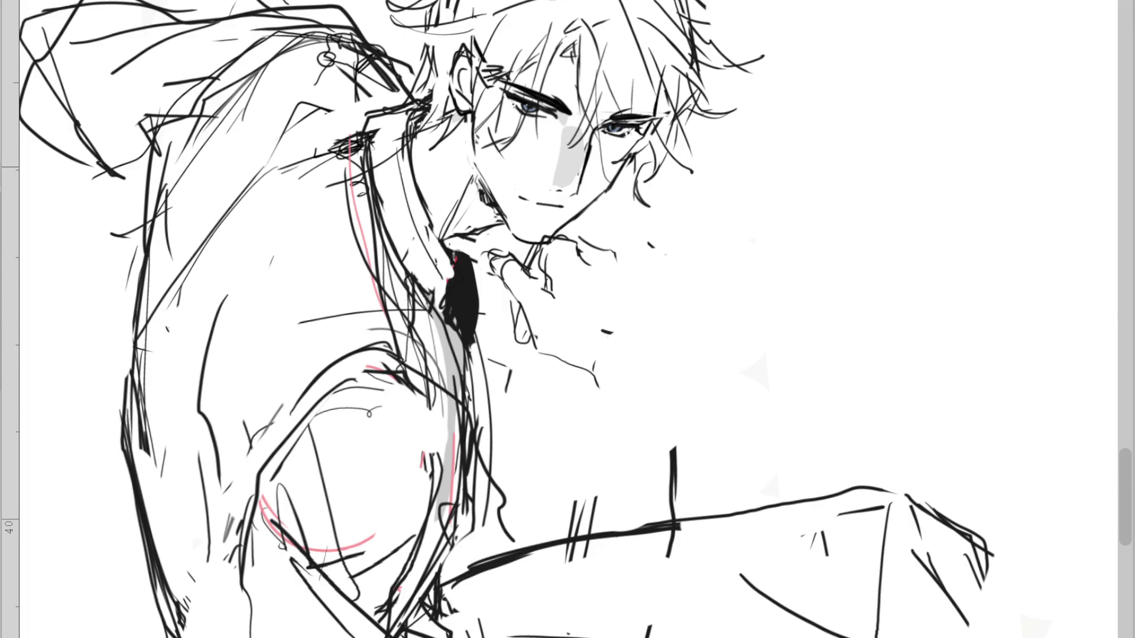
On the mirrored canvas, draw a steeper shoulder line and a short chest contour, redoing the torso strokes
key("ctrl+minus")
key("h")
key("ctrl+plus")
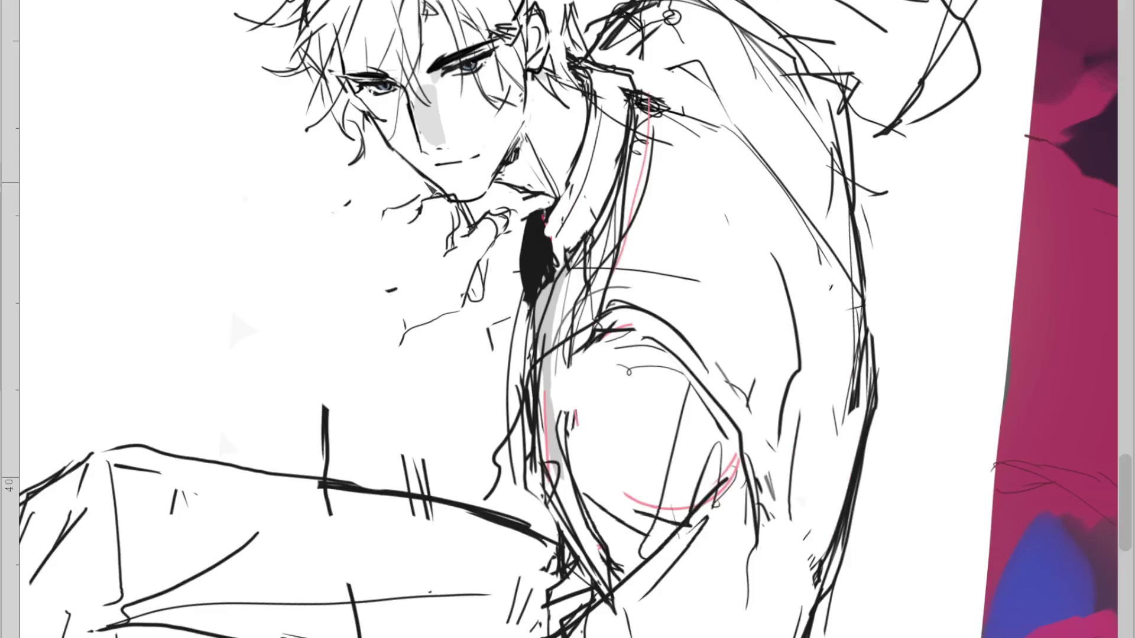
key("ctrl+z")
mouse_move(357, 221)
left_mouse_down()
mouse_move(348, 253)
mouse_move(419, 204)
left_mouse_up()
left_click_drag(381, 214, 304, 408)
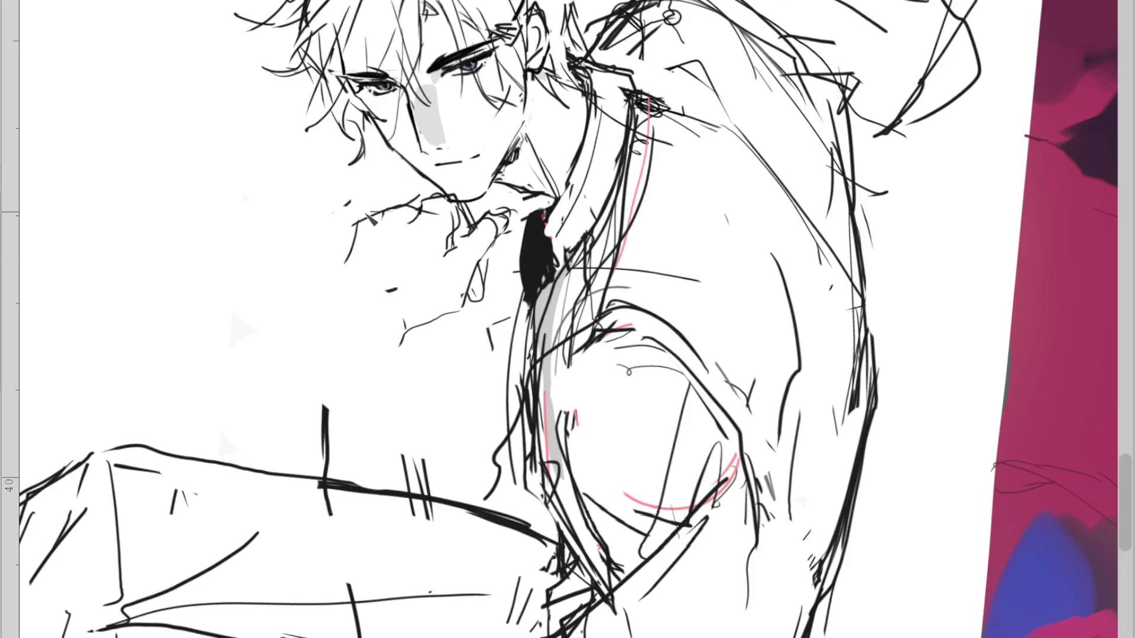
key("ctrl+z")
left_click_drag(321, 284, 322, 490)
key("ctrl+z")
key("ctrl+z")
mouse_move(348, 228)
left_mouse_down()
mouse_move(315, 299)
mouse_move(360, 296)
left_mouse_up()
left_click_drag(381, 320, 414, 509)
key("ctrl+z")
left_click_drag(390, 313, 449, 315)
Flip back and add a wrist stroke and a diagonal line across the hand
key("h")
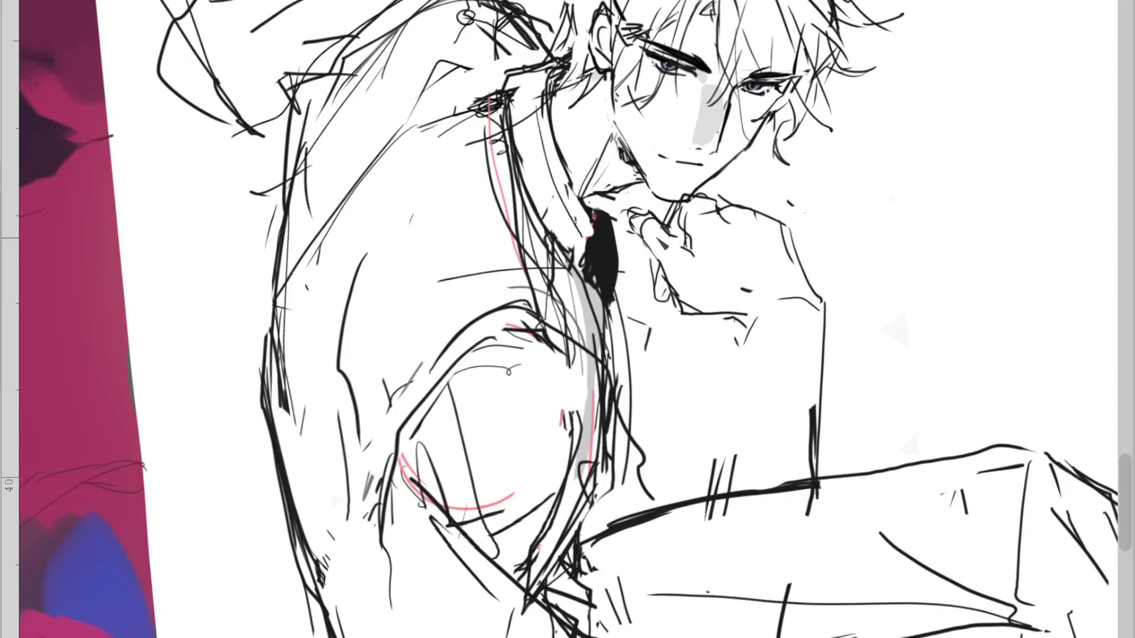
key("ctrl+z")
left_click_drag(705, 315, 728, 355)
scroll(818, 242, "down", 2)
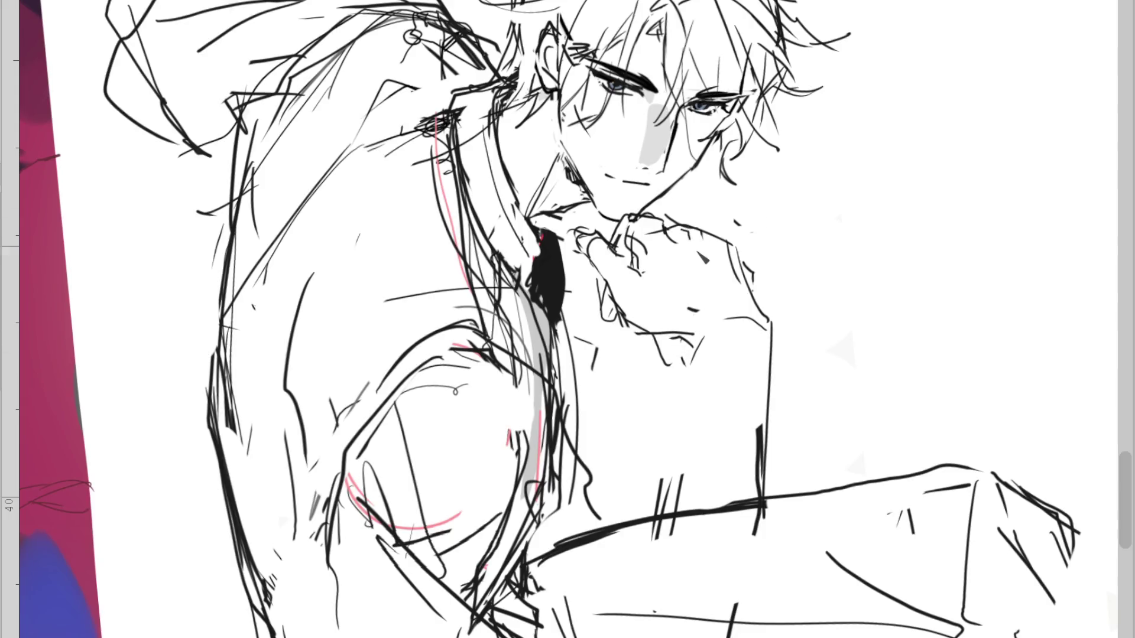
left_click_drag(652, 223, 714, 267)
scroll(721, 87, "down", 2)
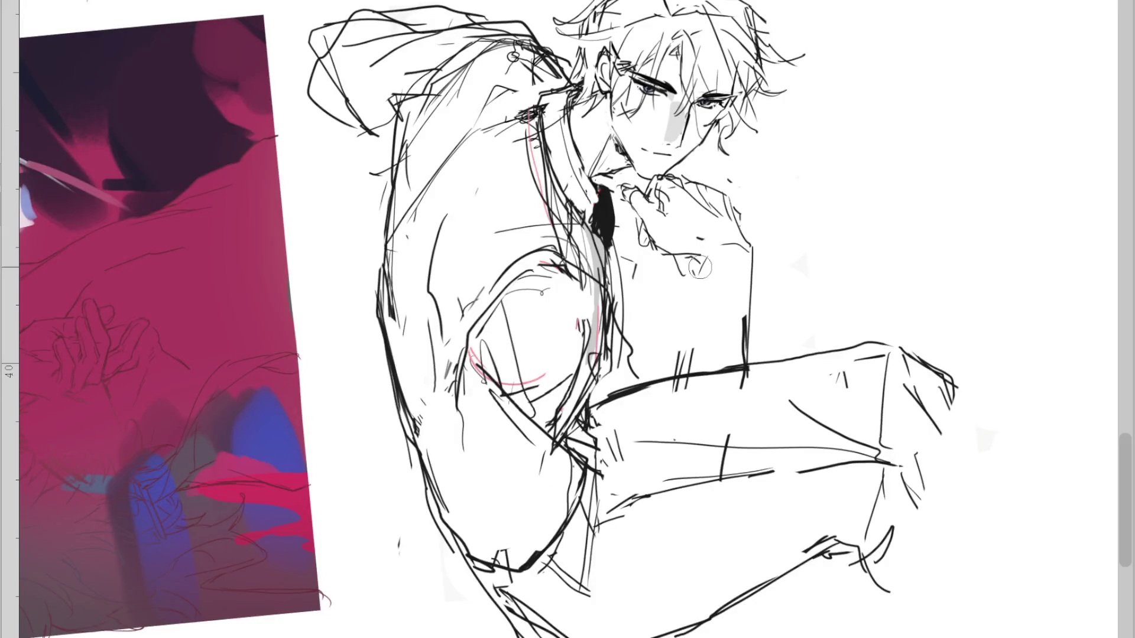
Drop the long forearm line, erase the old finger strokes and redraw the fingers at the chin
left_click_drag(699, 257, 671, 432)
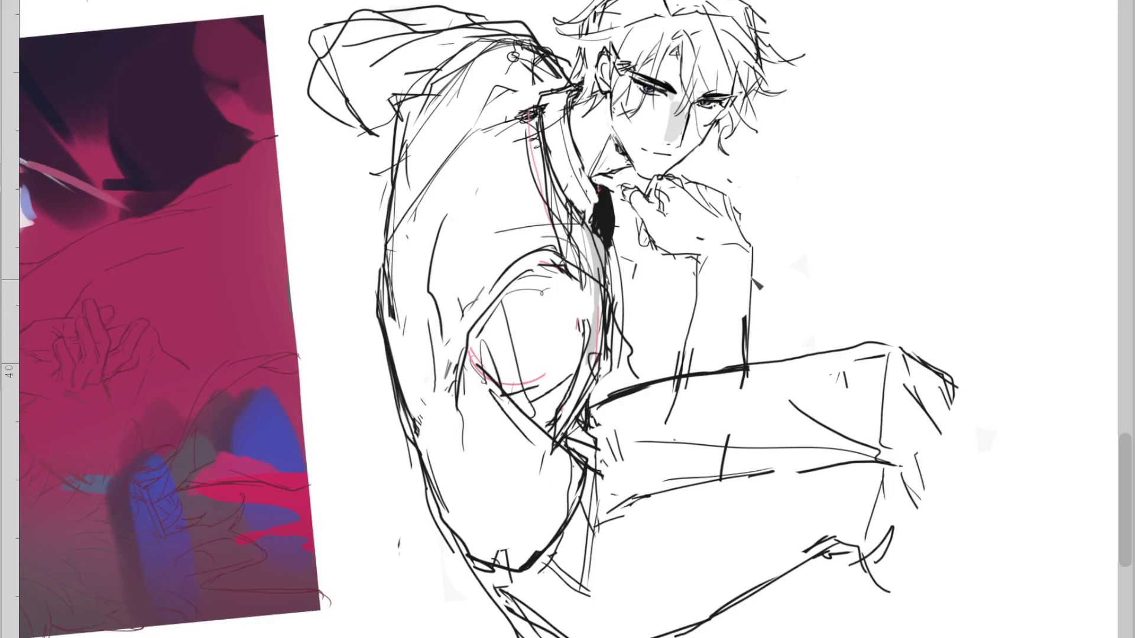
key("ctrl+z")
key("e")
mouse_move(681, 251)
left_mouse_down()
mouse_move(641, 210)
mouse_move(648, 239)
left_mouse_up()
mouse_move(645, 195)
left_mouse_down()
mouse_move(655, 257)
mouse_move(709, 262)
mouse_move(746, 326)
mouse_move(572, 354)
mouse_move(567, 437)
left_mouse_up()
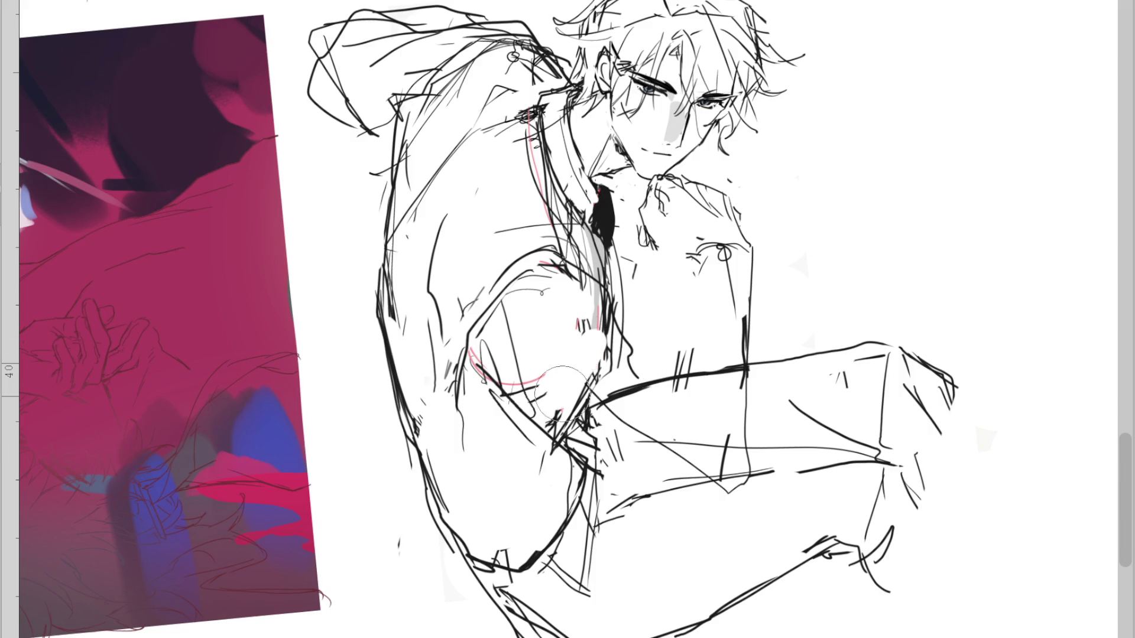
Try a lower-leg line, undo it, and restore the hand strokes beside the chin
left_click_drag(537, 360, 710, 308)
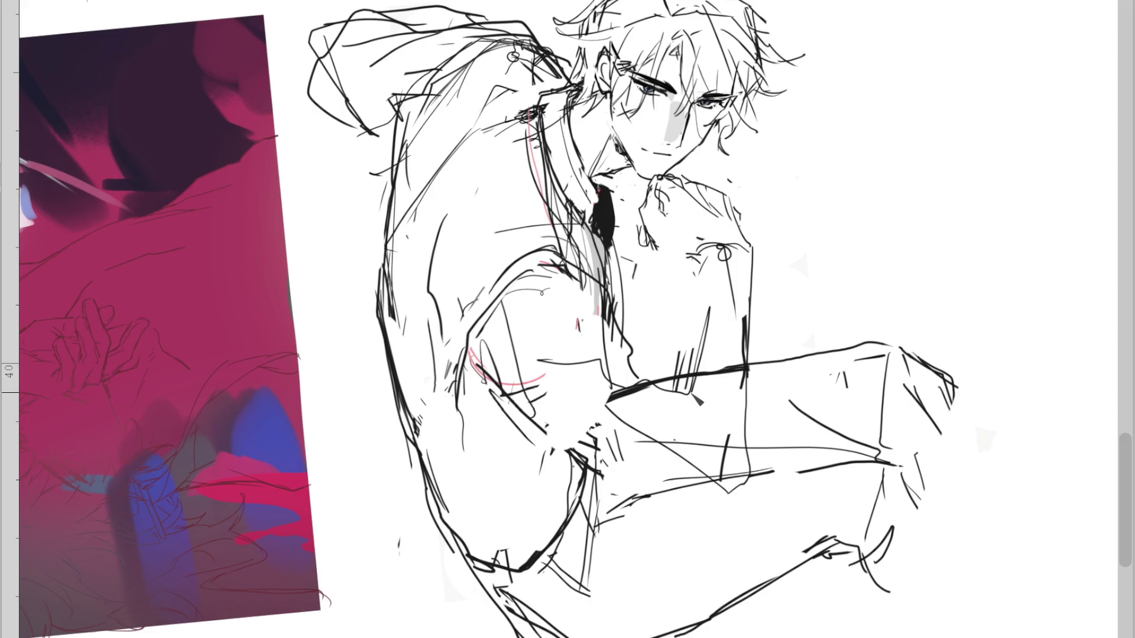
key("ctrl+z")
key("ctrl+z")
key("ctrl+z")
key("ctrl+z")
key("ctrl+z")
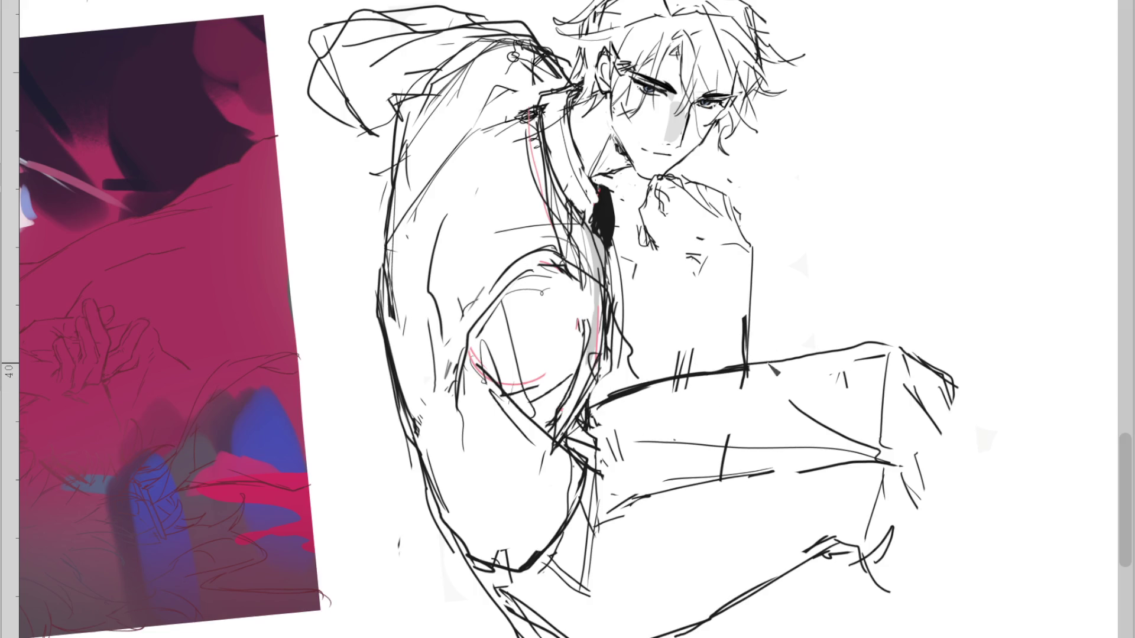
key("ctrl+y")
key("ctrl+y")
key("ctrl+y")
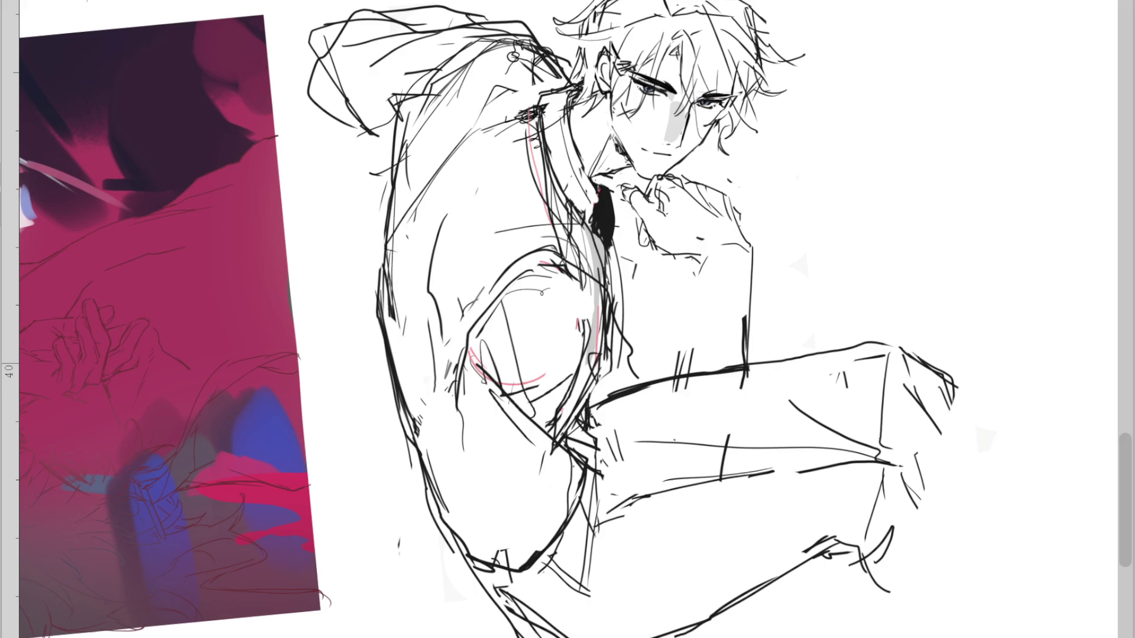
Hide the white paper and move the sketch layer slightly down and left with Ctrl+T
key("ctrl+z")
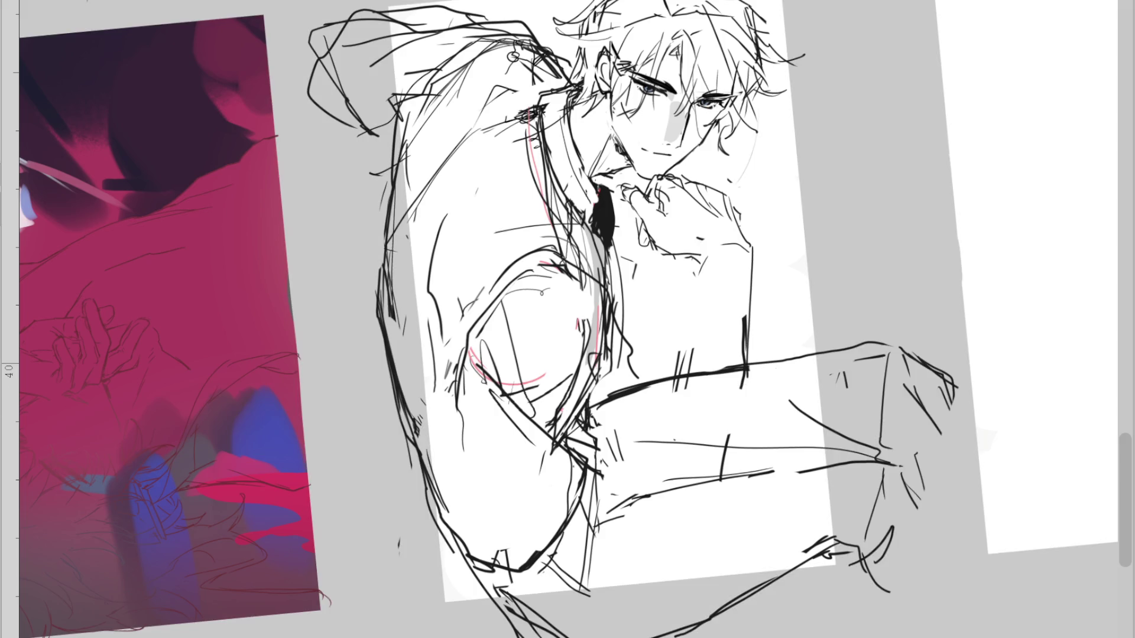
key("ctrl+t")
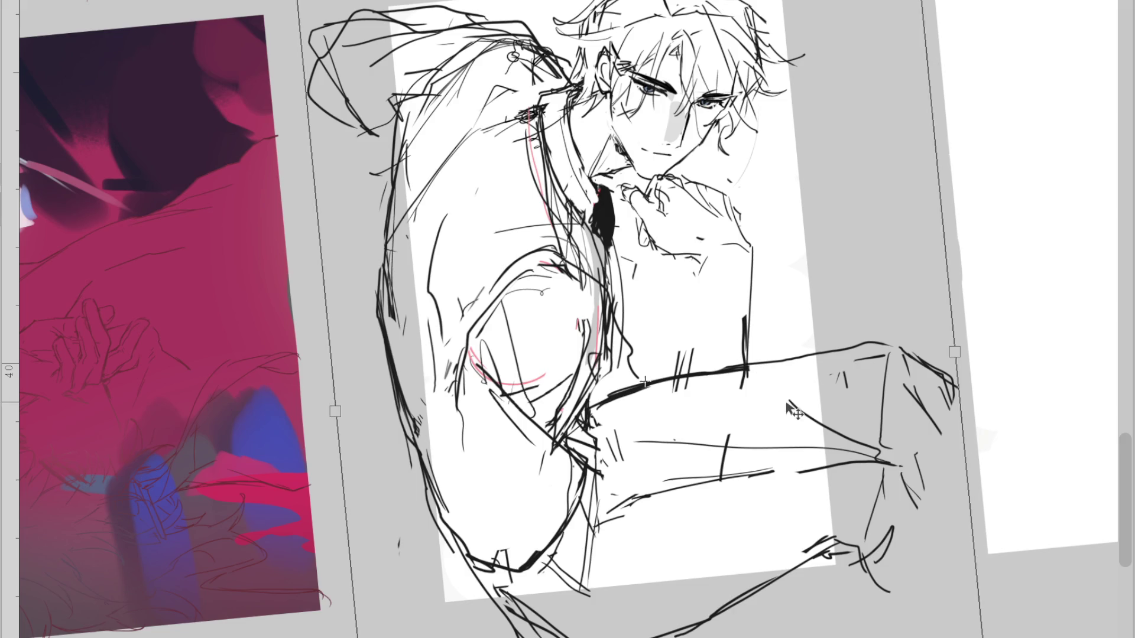
left_click_drag(786, 404, 787, 432)
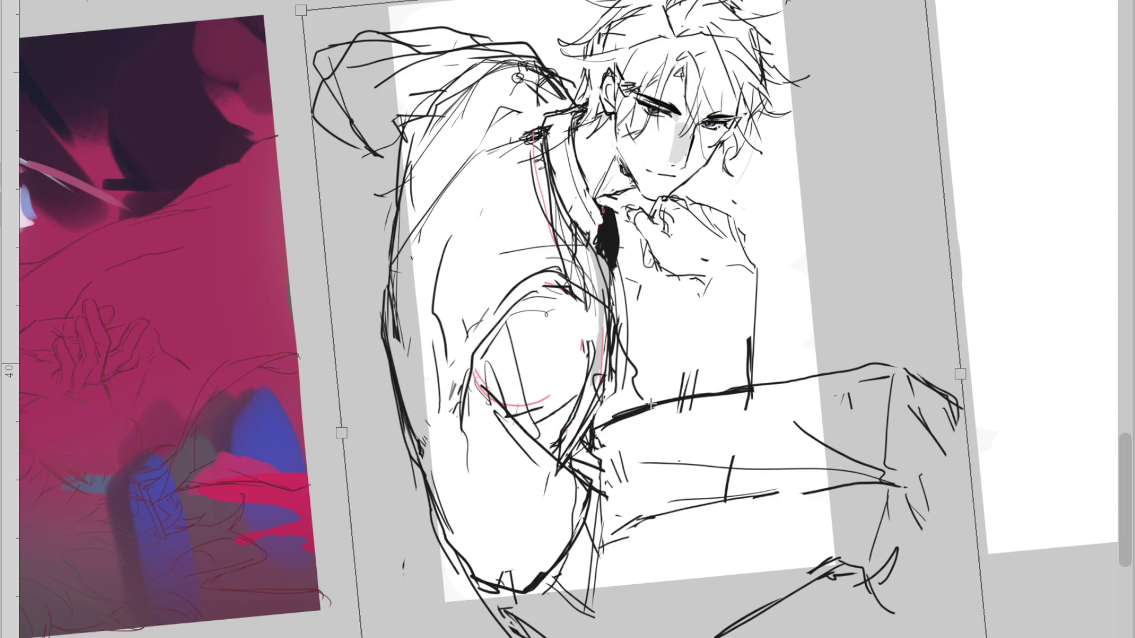
key("m")
left_click_drag(732, 522, 715, 532)
key("Return")
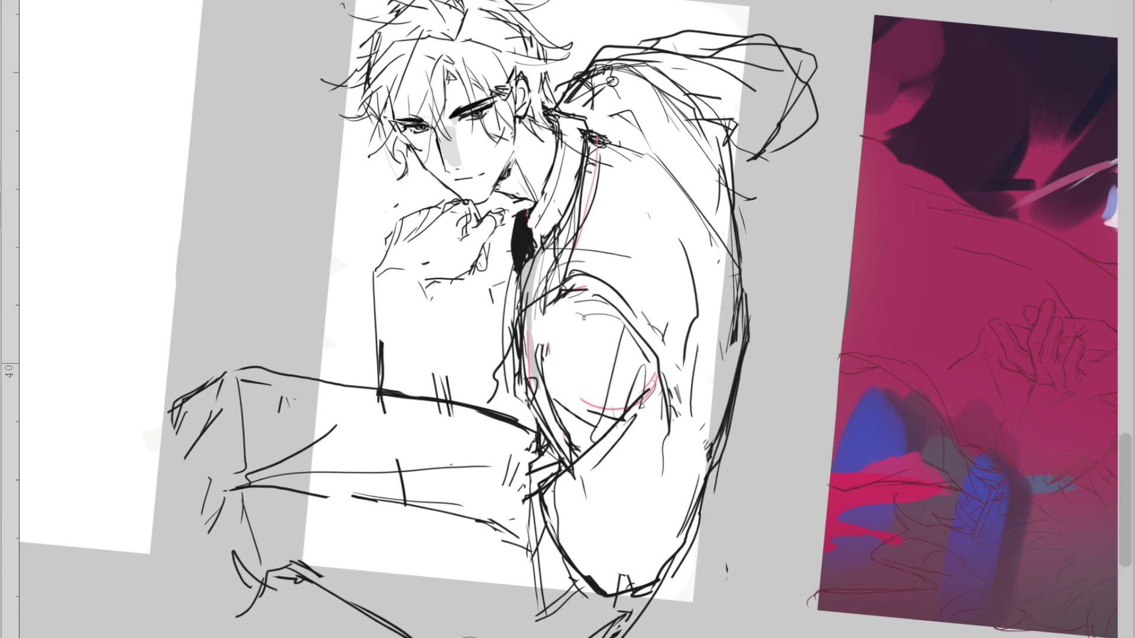
Unflip the canvas and erase the hand lines below the chin
key("m")
key("e")
left_click_drag(739, 248, 775, 182)
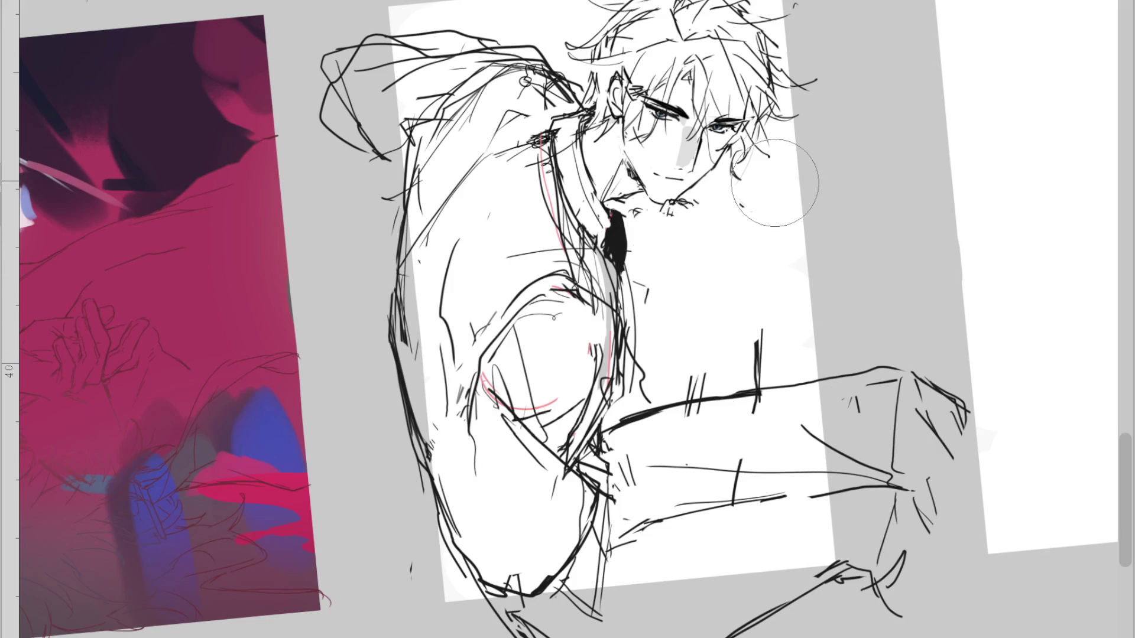
Draw the new arm contour beneath the chin with a small tick near the hand
key("b")
left_click_drag(695, 275, 739, 254)
left_click_drag(700, 283, 708, 294)
key("ctrl+z")
key("ctrl+z")
key("ctrl+z")
key("ctrl+z")
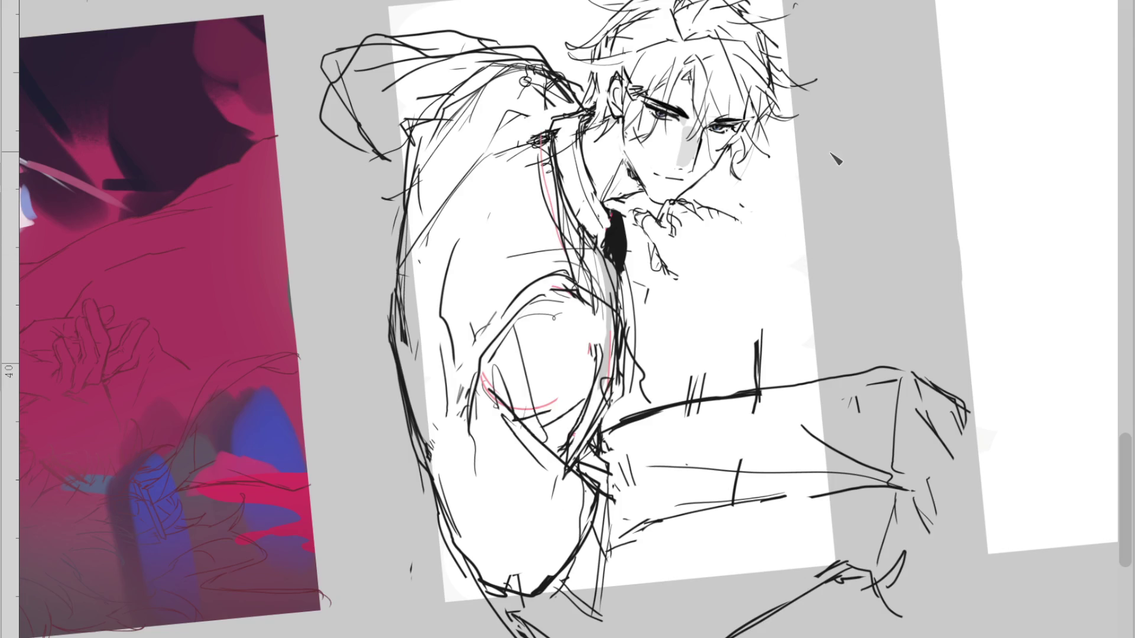
left_click_drag(694, 206, 759, 379)
mouse_move(735, 299)
left_mouse_down()
mouse_move(743, 309)
mouse_move(675, 456)
left_mouse_up()
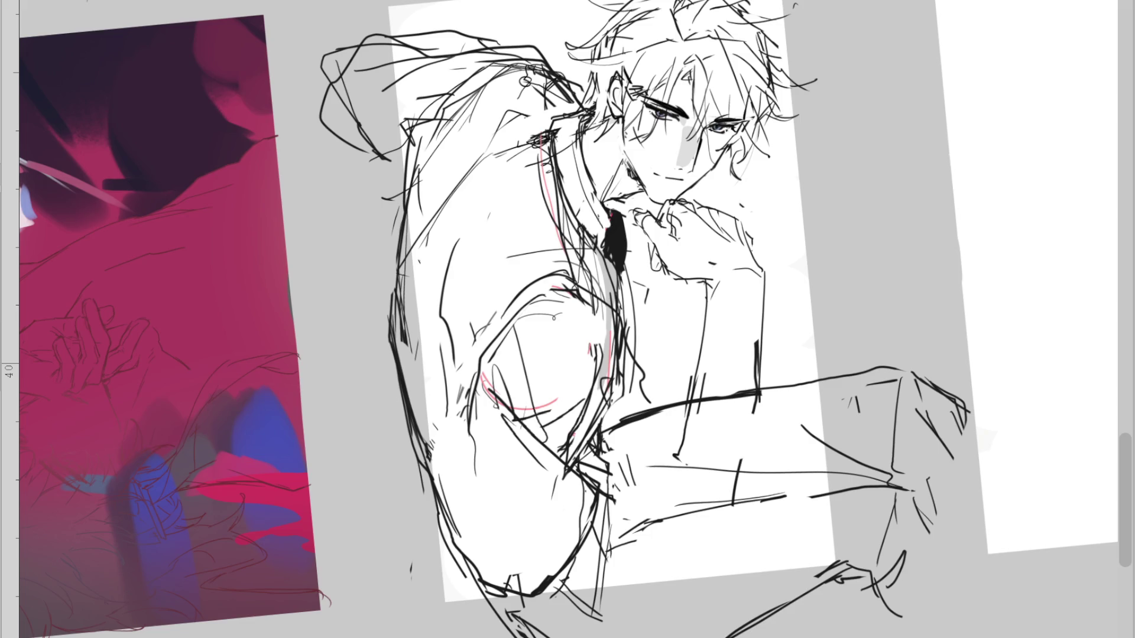
Lasso-fill the sleeve and forearm with flat grey
left_click_drag(491, 376, 709, 438)
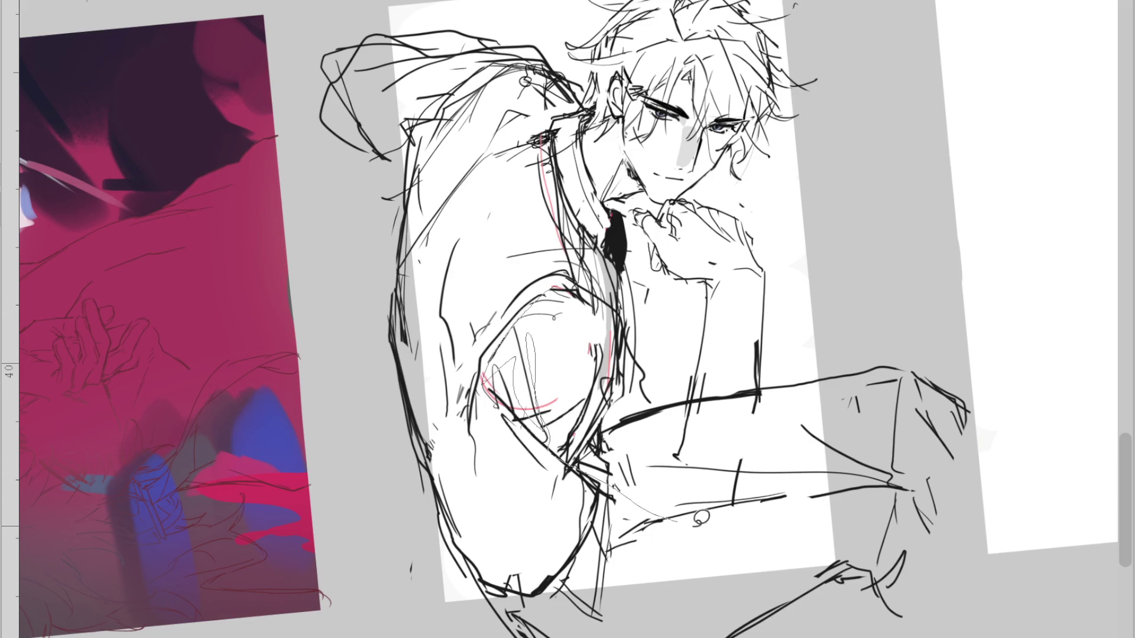
left_click_drag(715, 537, 715, 538)
left_click_drag(709, 294, 734, 285)
left_click_drag(739, 390, 727, 514)
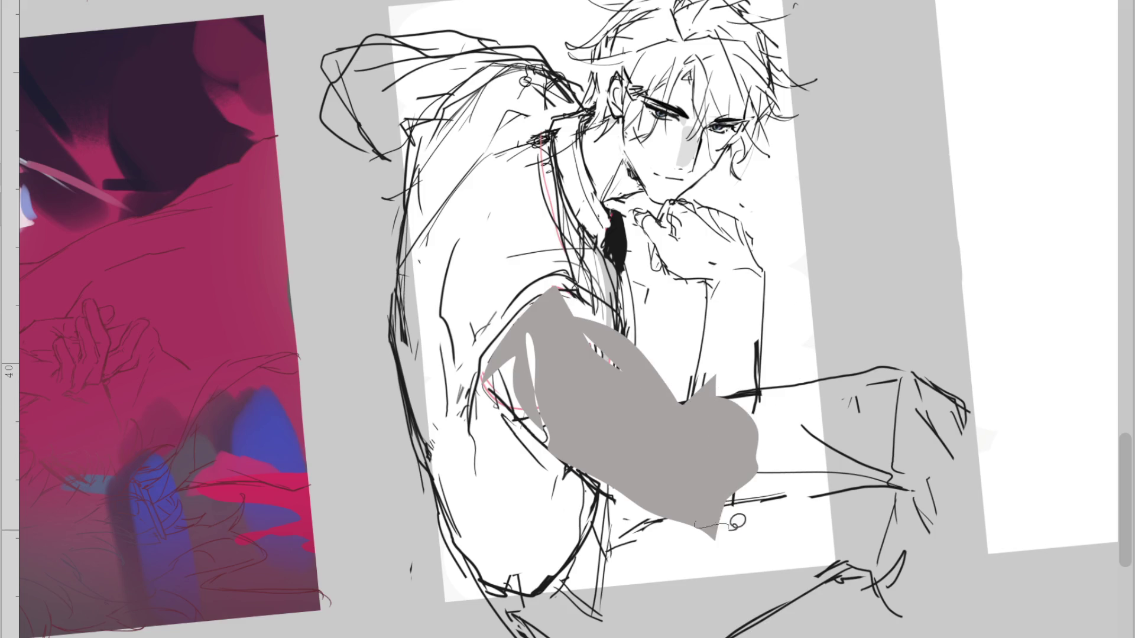
Try extending the grey over the shoulder, undo it, and eyedrop black from the line art
left_click_drag(577, 275, 615, 297)
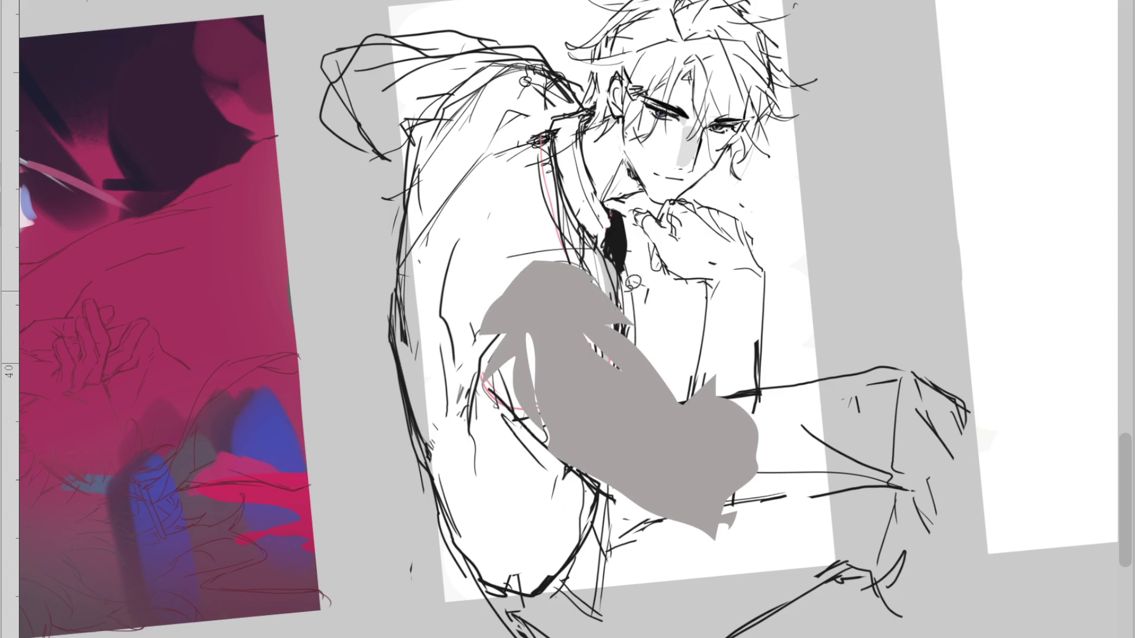
key("ctrl+z")
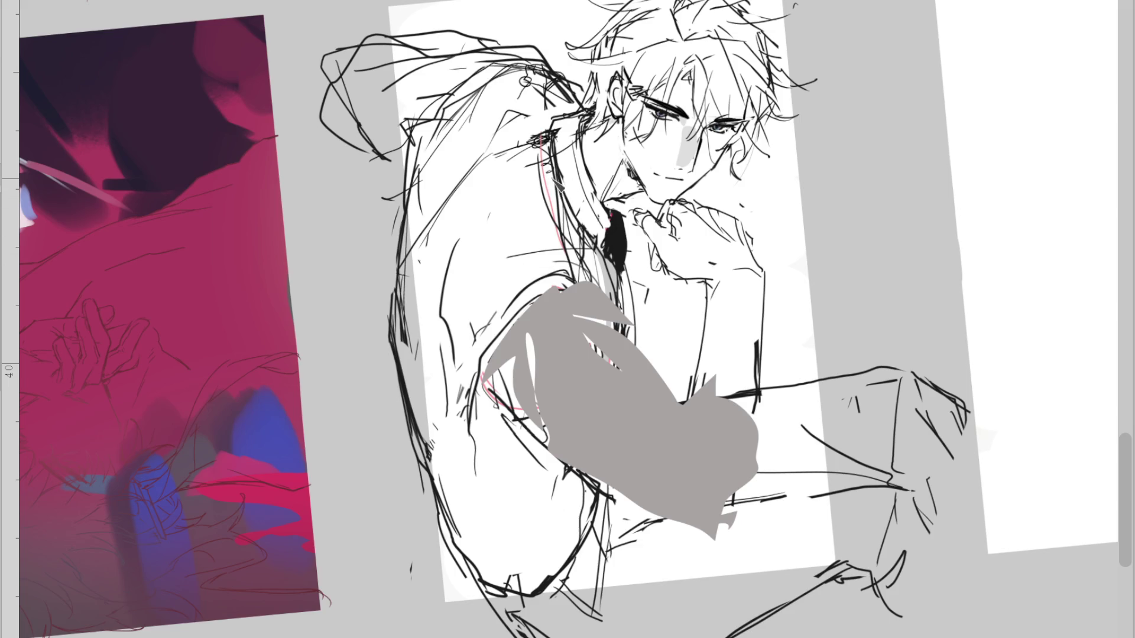
left_click(527, 214, "alt")
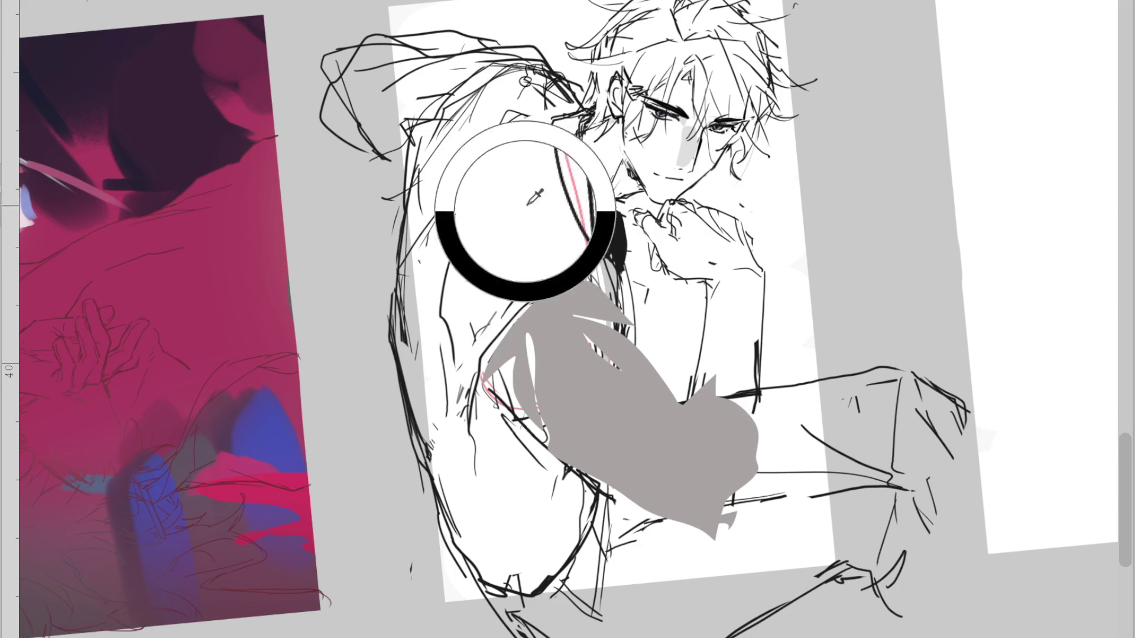
left_click(619, 229, "alt")
Draw dark curves and fold lines along and across the grey sleeve
left_click_drag(547, 168, 583, 248)
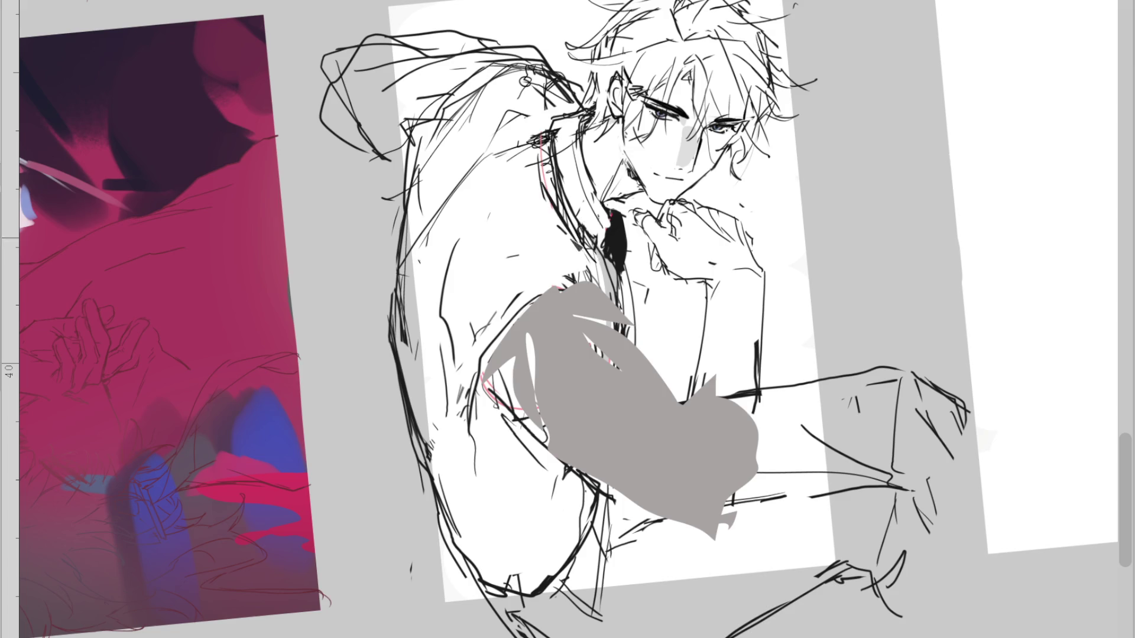
left_click_drag(473, 360, 580, 247)
left_click_drag(732, 308, 740, 317)
key("ctrl+z")
left_click_drag(779, 236, 788, 247)
left_click_drag(577, 266, 635, 349)
left_click_drag(502, 322, 641, 386)
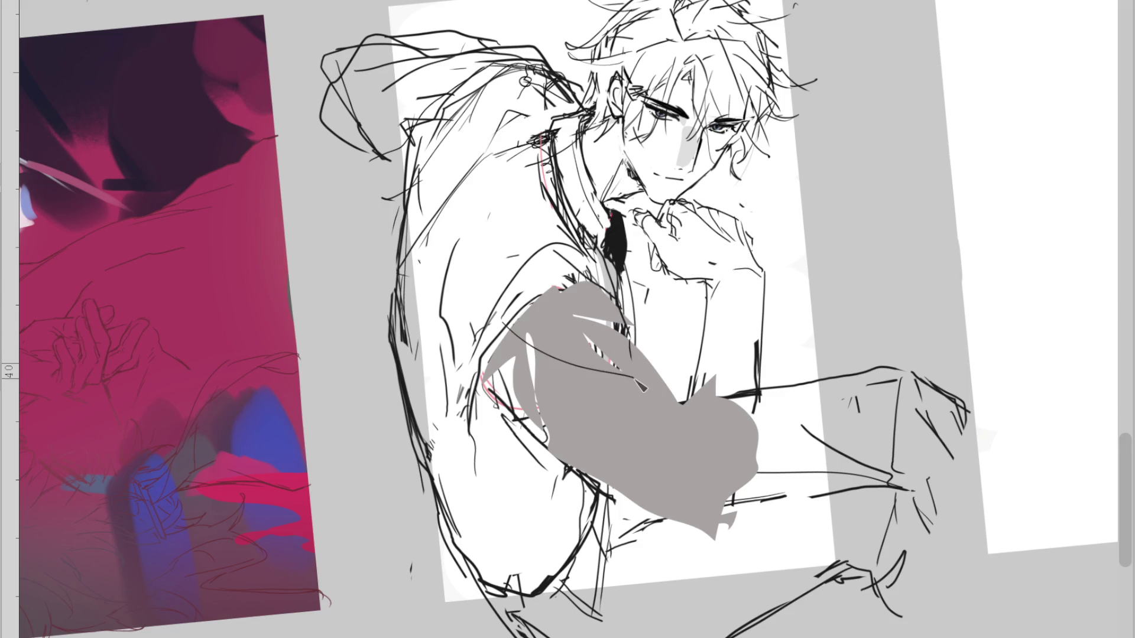
Spread the grey sleeve fill lower, covering sketch lines and reshaping its right edge
left_click_drag(539, 407, 597, 479)
left_click_drag(609, 355, 679, 424)
mouse_move(532, 395)
left_mouse_down()
mouse_move(686, 435)
mouse_move(704, 473)
left_mouse_up()
mouse_move(688, 408)
left_mouse_down()
mouse_move(768, 443)
mouse_move(736, 490)
left_mouse_up()
mouse_move(597, 497)
left_mouse_down()
mouse_move(693, 539)
mouse_move(751, 481)
left_mouse_up()
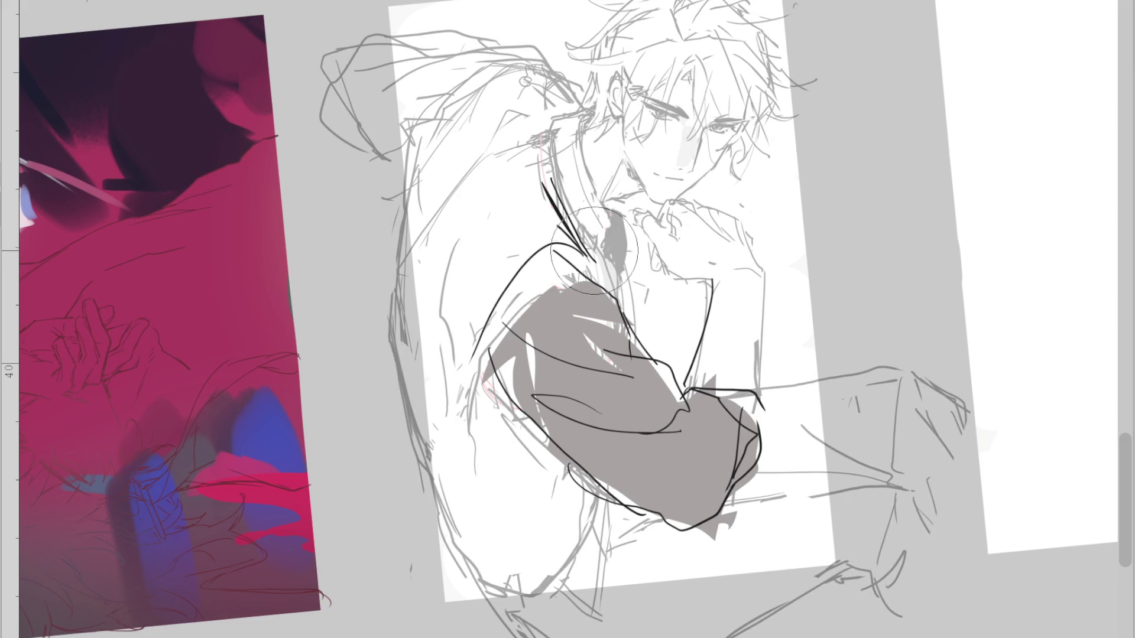
Ink the shoulder-to-sleeve curve with short hatch strokes at the shoulder, redrawing several attempts
mouse_move(561, 121)
left_mouse_down()
mouse_move(577, 217)
mouse_move(615, 263)
mouse_move(465, 334)
mouse_move(503, 437)
left_mouse_up()
key("ctrl+z")
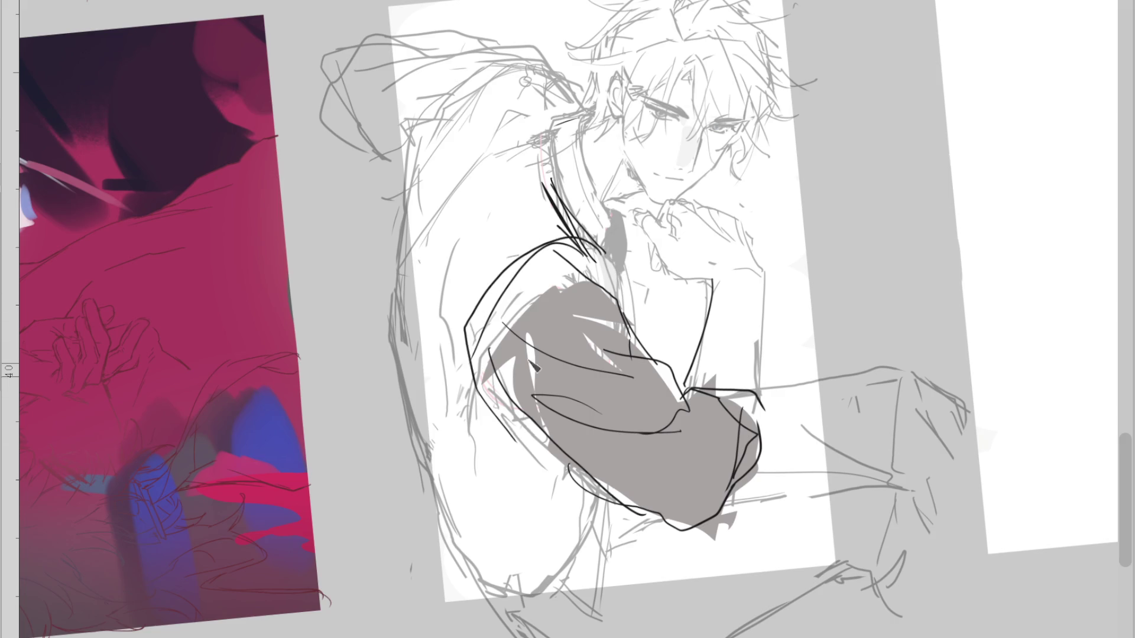
key("ctrl+z")
left_click_drag(552, 242, 509, 442)
key("ctrl+z")
mouse_move(565, 240)
left_mouse_down()
mouse_move(510, 449)
mouse_move(541, 427)
left_mouse_up()
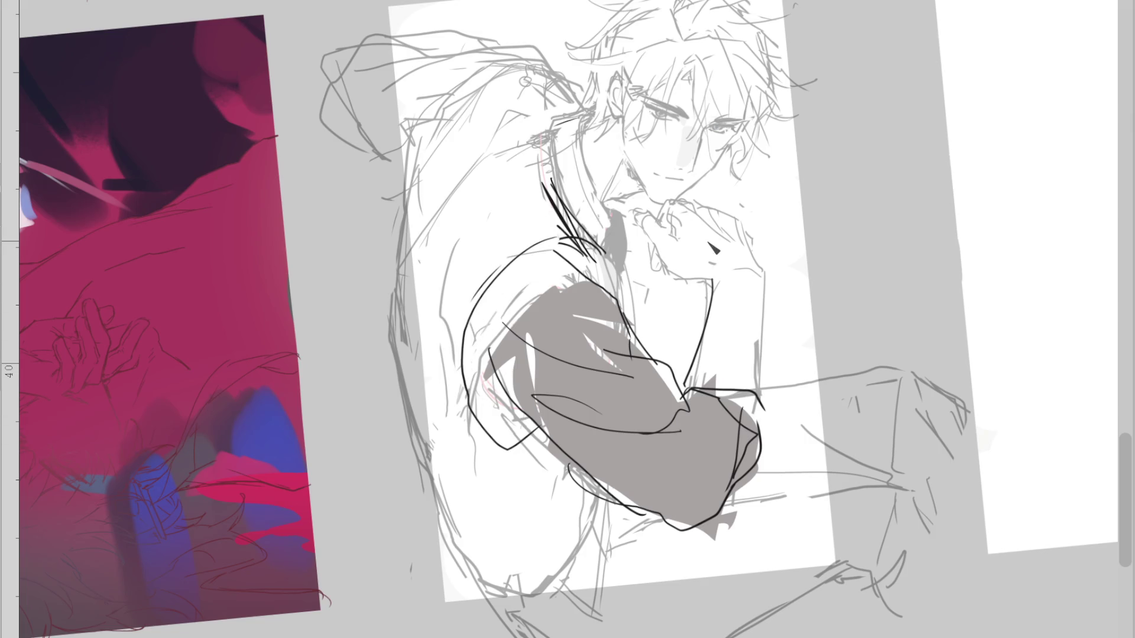
left_click_drag(565, 234, 480, 298)
left_click_drag(520, 254, 490, 285)
mouse_move(559, 234)
left_mouse_down()
mouse_move(603, 269)
mouse_move(490, 331)
mouse_move(492, 371)
left_mouse_up()
key("ctrl+z")
mouse_move(552, 245)
left_mouse_down()
mouse_move(623, 362)
mouse_move(686, 414)
mouse_move(615, 491)
mouse_move(538, 423)
left_mouse_up()
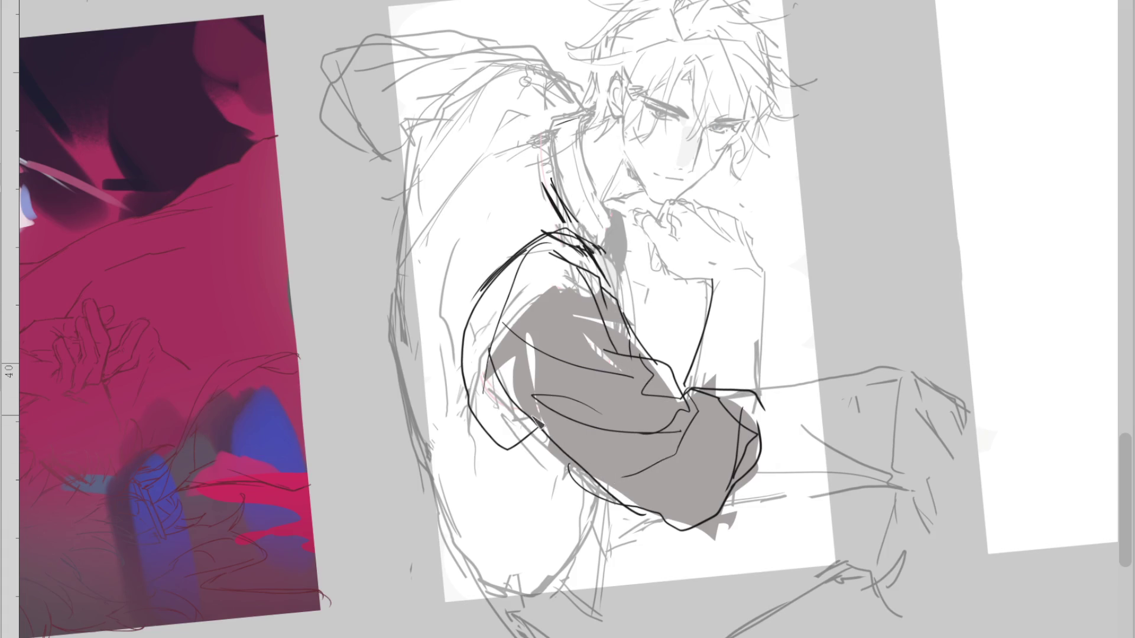
Outline the sleeve's lower edge and both sides of the raised forearm
left_click_drag(573, 481, 683, 520)
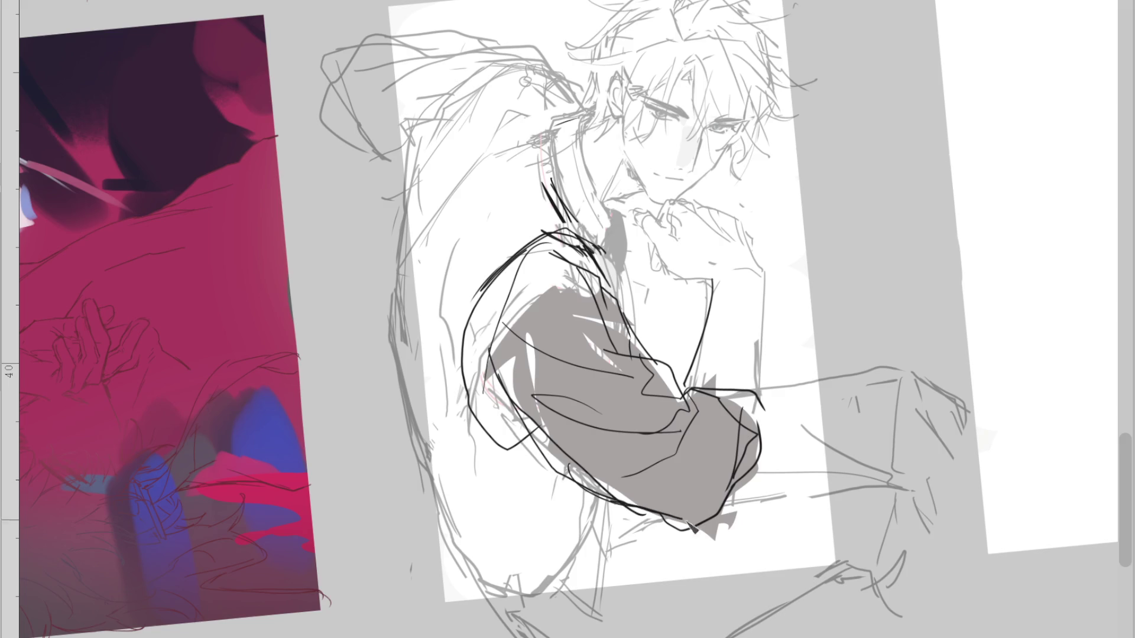
left_click_drag(686, 385, 708, 263)
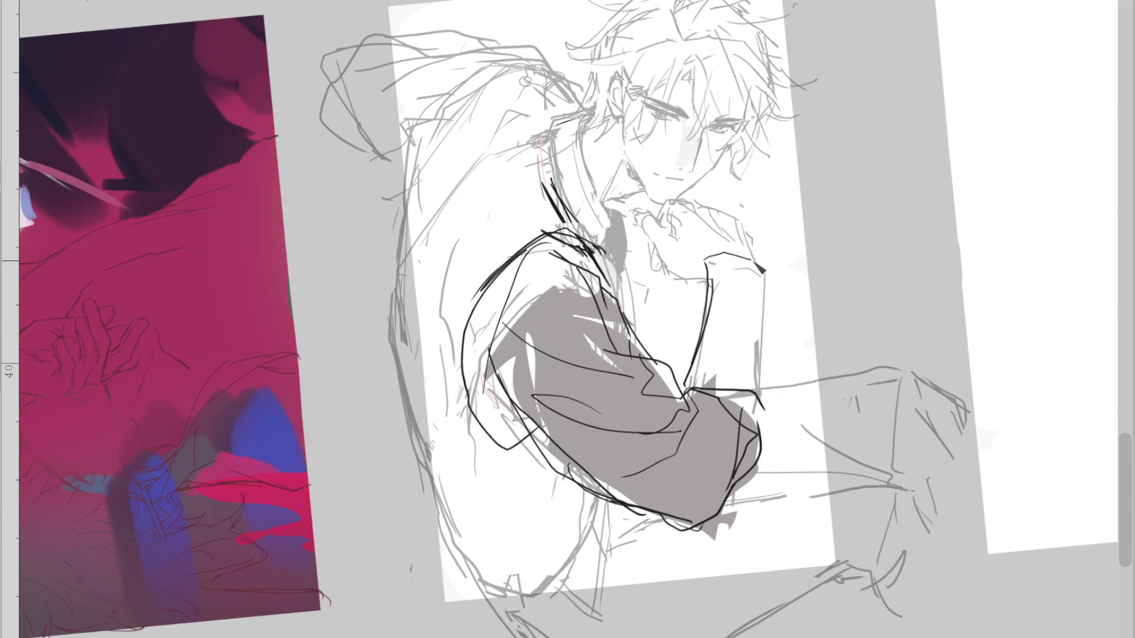
mouse_move(759, 247)
left_mouse_down()
mouse_move(763, 408)
mouse_move(670, 216)
left_mouse_up()
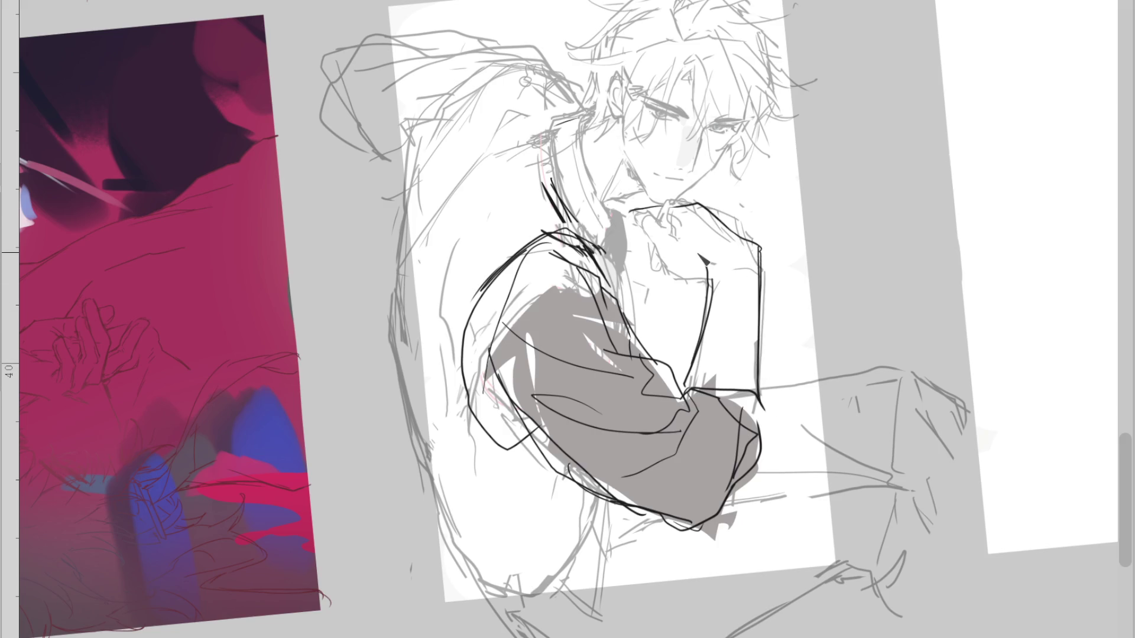
On the mirrored, zoomed view, ink the top of the raised hand and a short wrist line
key("m")
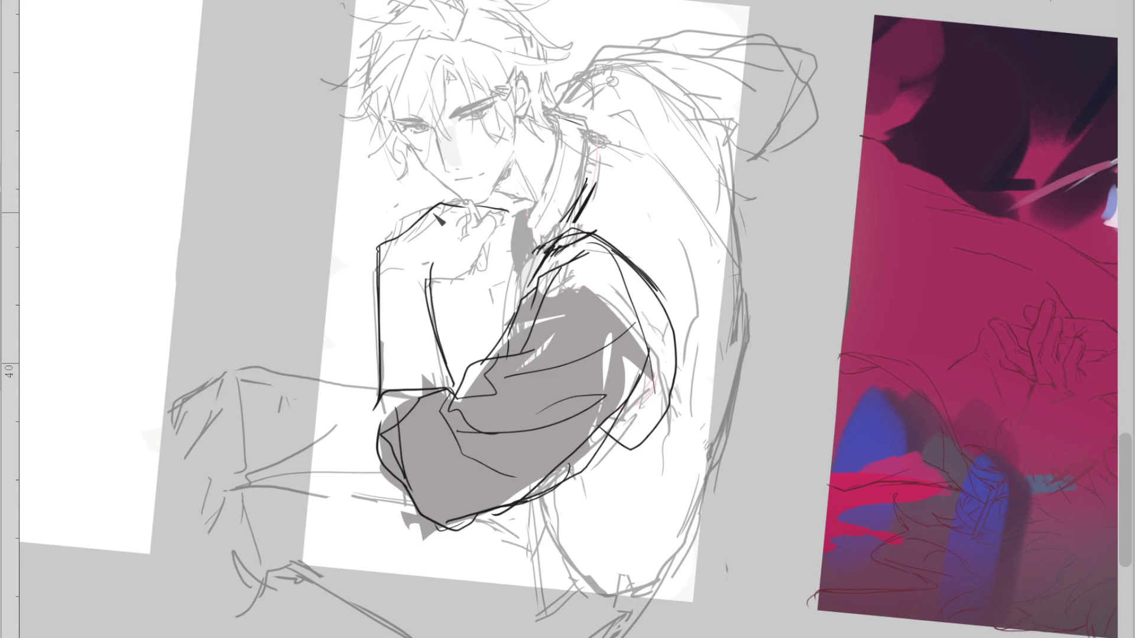
scroll(440, 219, "up", 2)
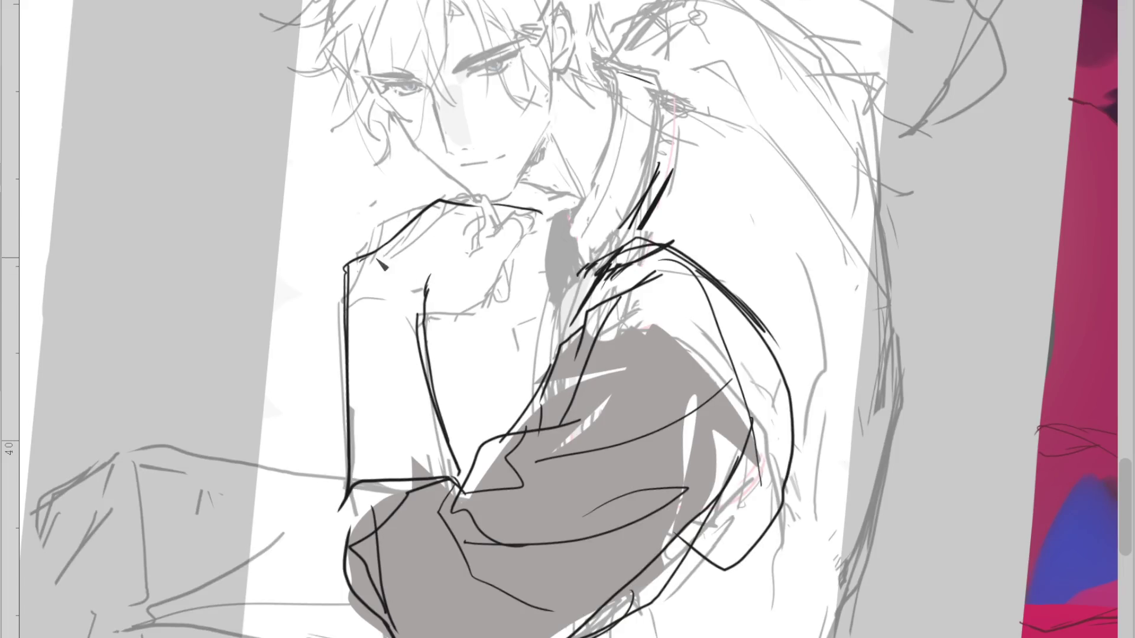
left_click_drag(349, 271, 408, 235)
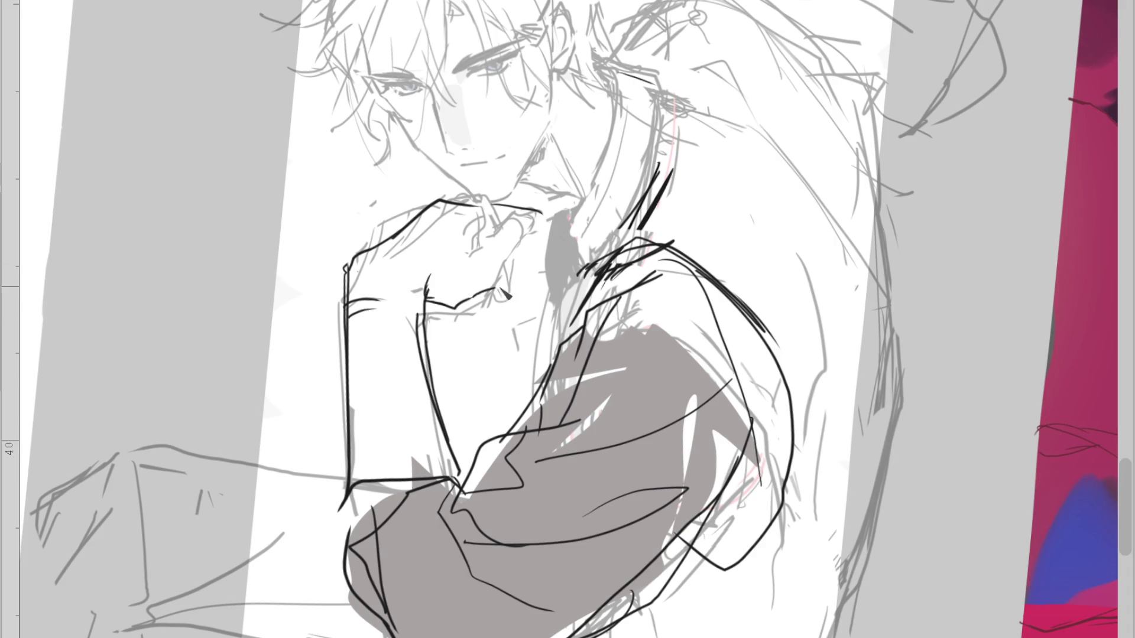
left_click_drag(430, 299, 450, 297)
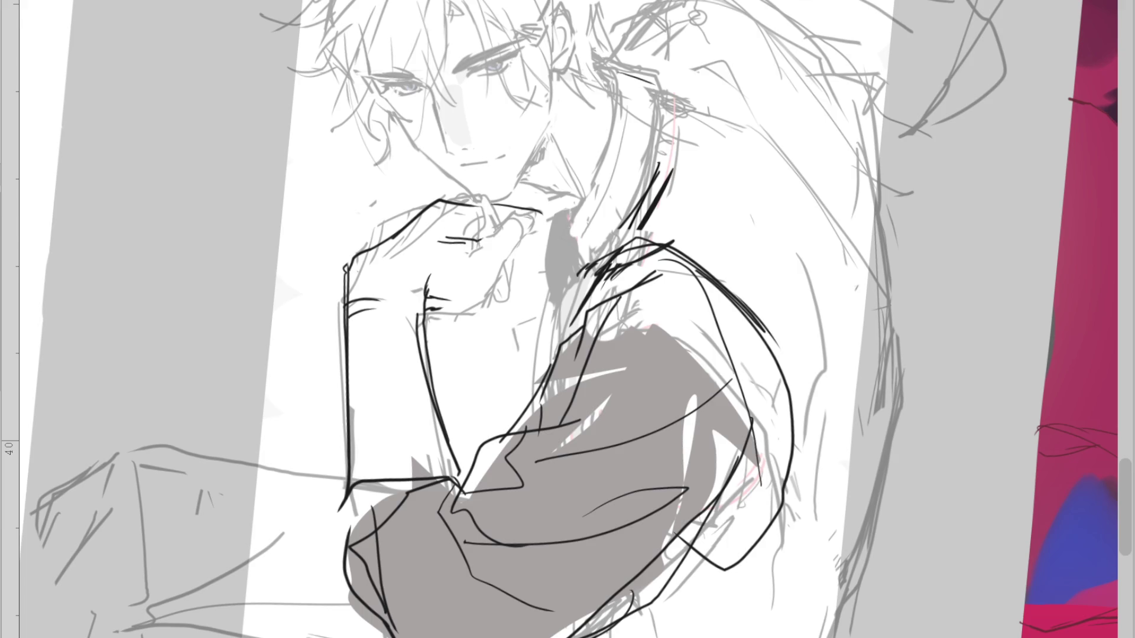
key("h")
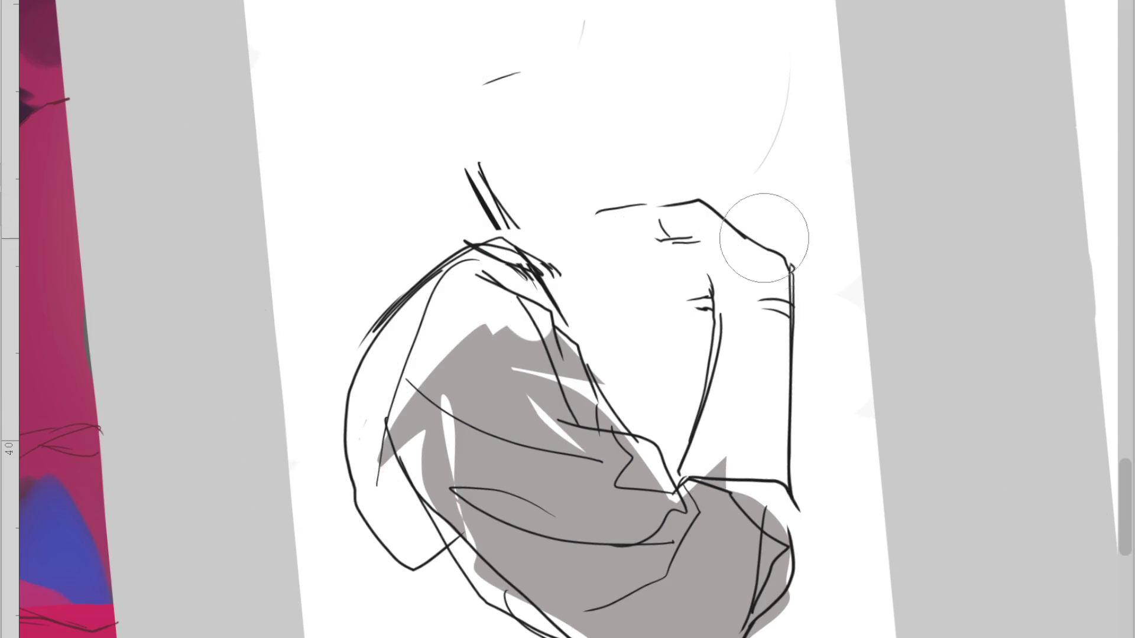
Ink an angular knuckle line and a finger line on the fist, retrying each with undo
left_click_drag(712, 277, 744, 256)
key("ctrl+z")
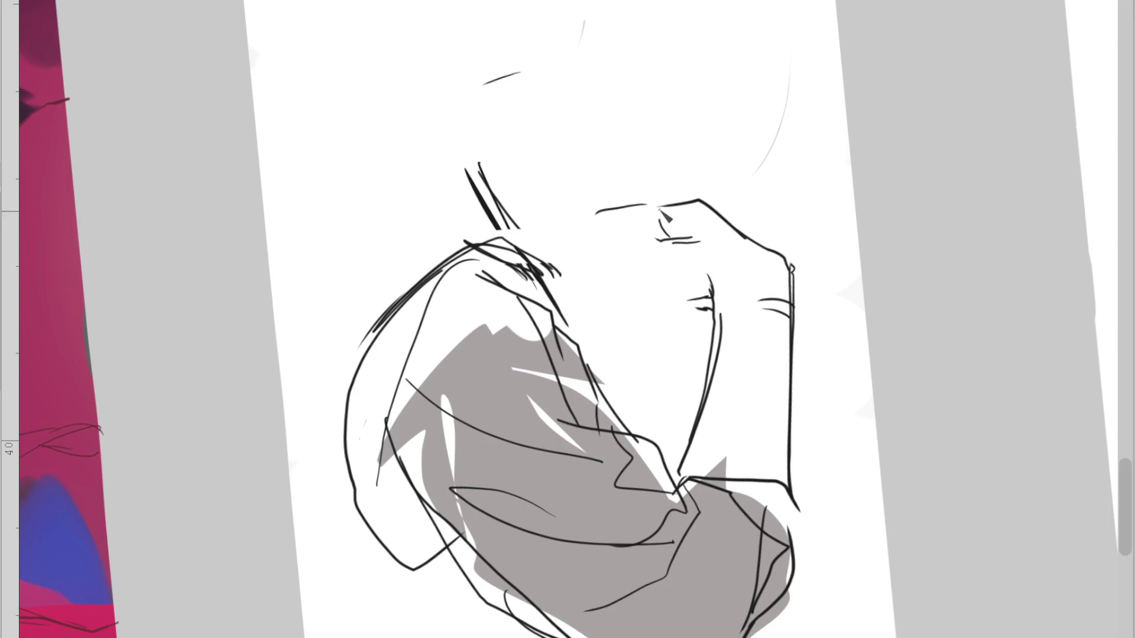
left_click_drag(653, 198, 700, 193)
key("ctrl+z")
left_click_drag(650, 195, 698, 200)
left_click_drag(677, 236, 591, 260)
key("ctrl+z")
mouse_move(692, 238)
left_mouse_down()
mouse_move(631, 255)
mouse_move(633, 241)
left_mouse_up()
key("ctrl+z")
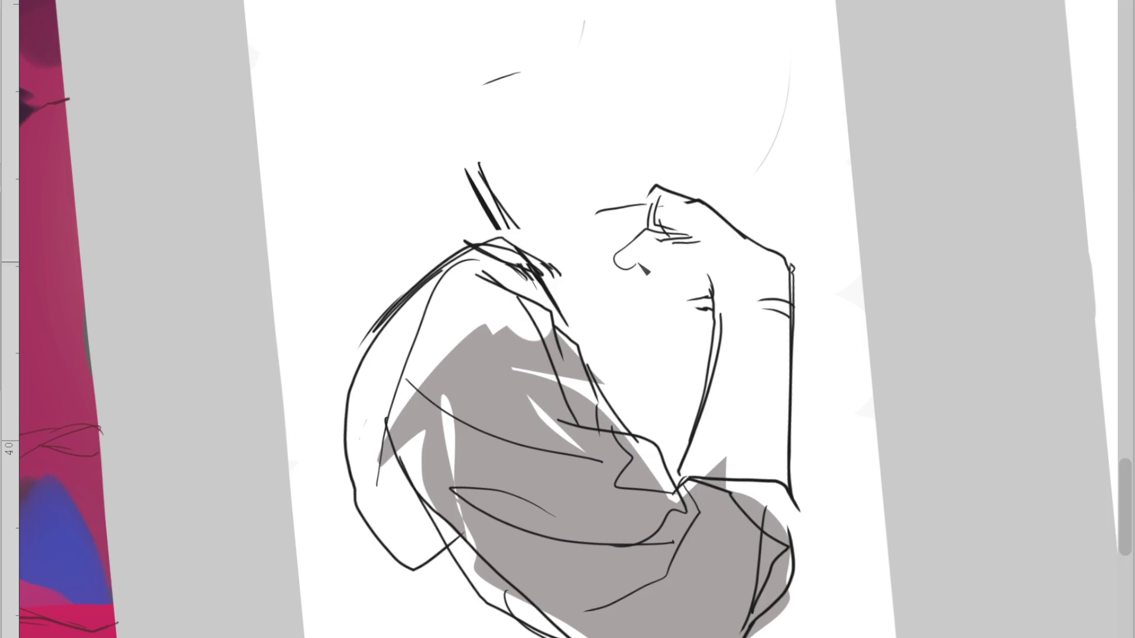
key("ctrl+z")
key("ctrl+z")
key("ctrl+z")
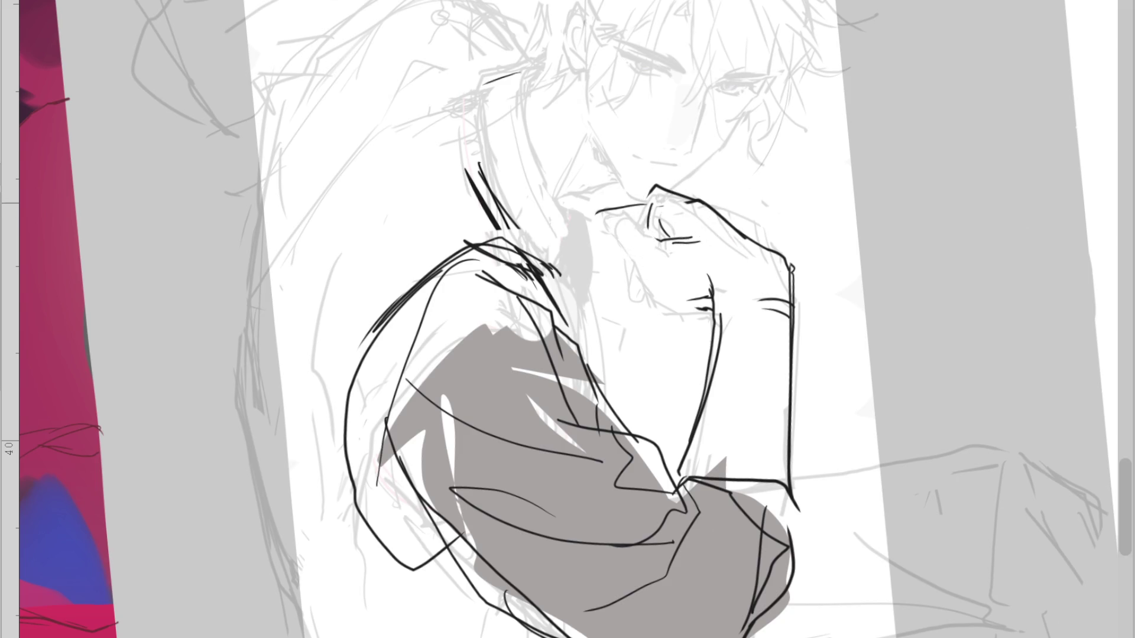
Redraw the thumb outline and add a curved wrist line below the fist
left_click_drag(653, 188, 643, 238)
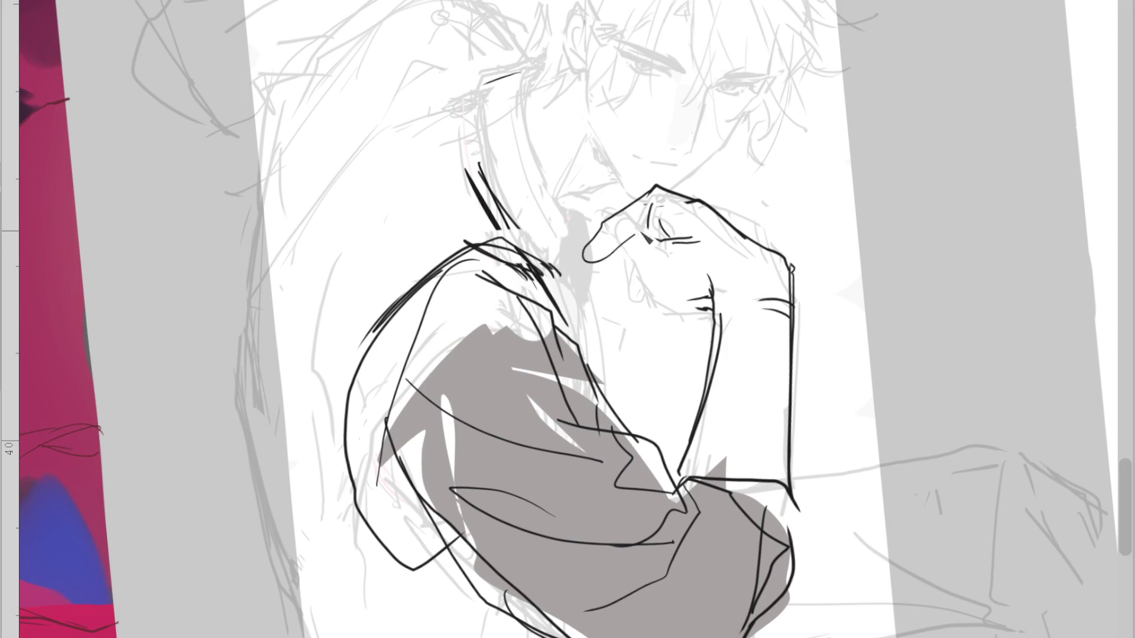
key("ctrl+z")
mouse_move(655, 188)
left_mouse_down()
mouse_move(618, 276)
mouse_move(671, 286)
left_mouse_up()
key("ctrl+z")
left_click_drag(721, 295, 727, 358)
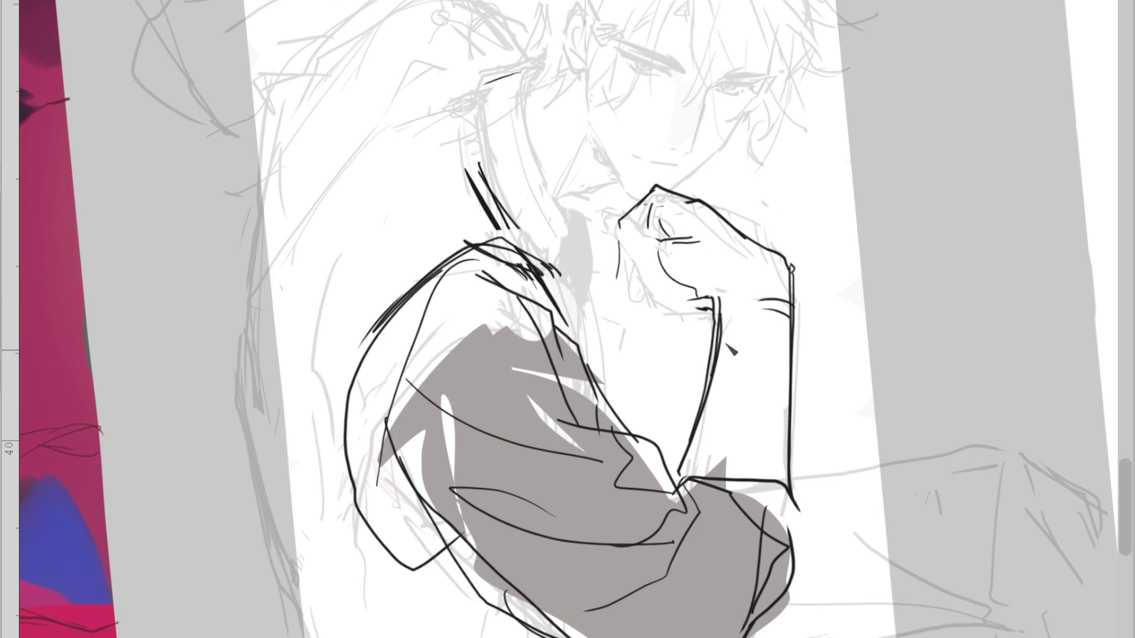
left_click_drag(722, 309, 763, 303)
Sketch a curved thumb on the mirrored view, then rework the wrist strokes below the fist
key("m")
left_click_drag(465, 236, 523, 272)
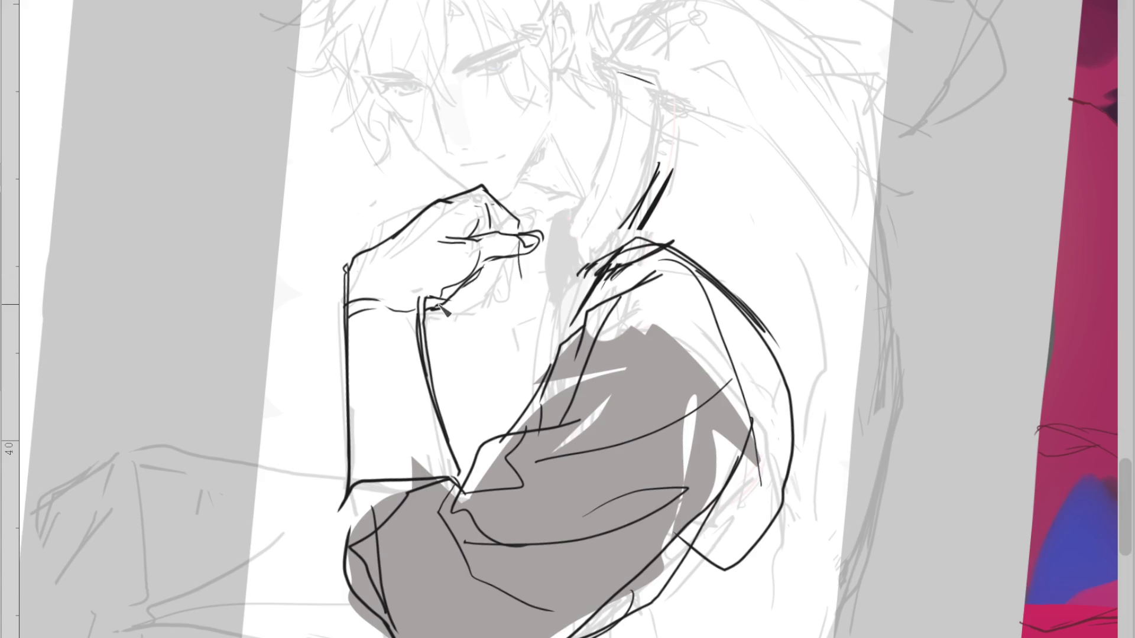
key("m")
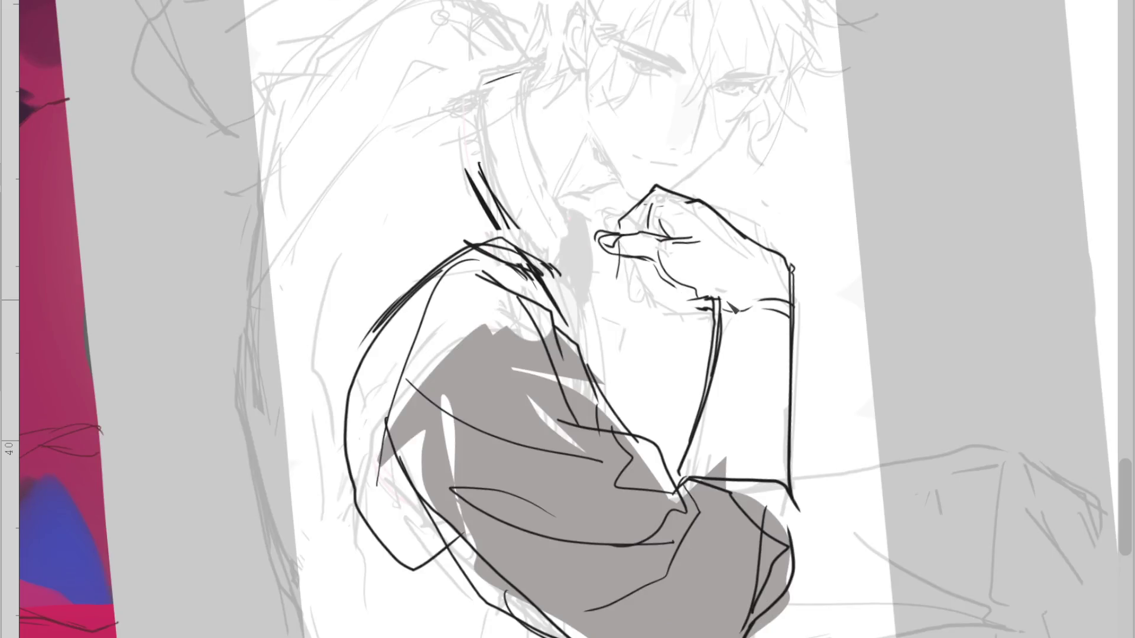
left_click_drag(729, 295, 722, 354)
left_click_drag(736, 296, 717, 376)
mouse_move(752, 306)
left_mouse_down()
mouse_move(722, 346)
mouse_move(719, 337)
left_mouse_up()
mouse_move(742, 310)
left_mouse_down()
mouse_move(766, 266)
mouse_move(726, 290)
mouse_move(645, 261)
mouse_move(644, 224)
mouse_move(699, 239)
left_mouse_up()
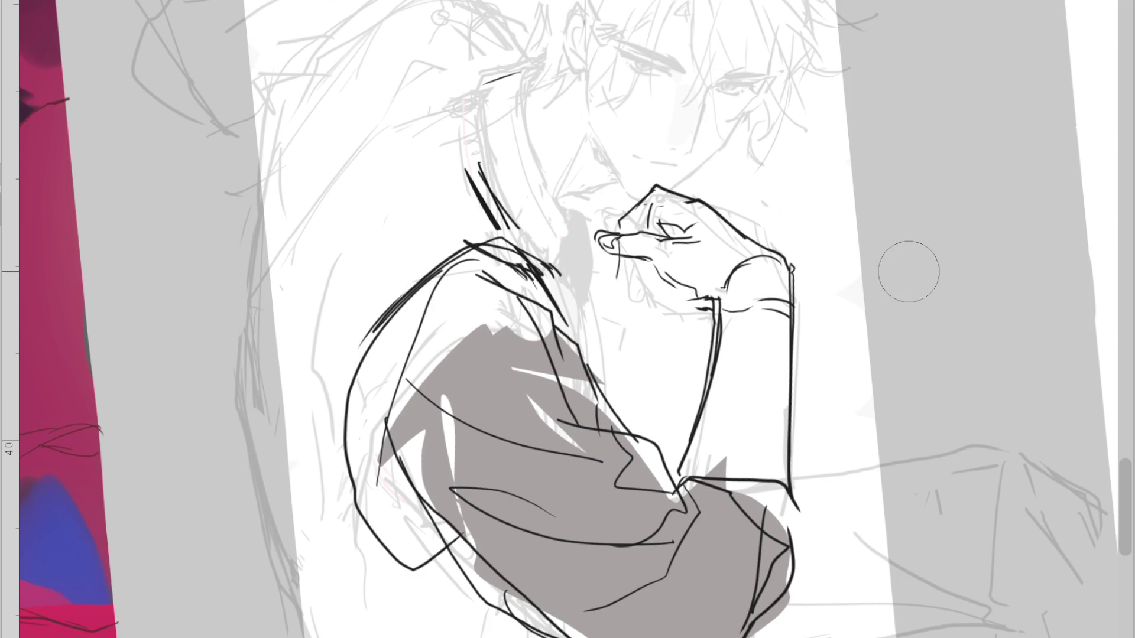
Erase the curled thumb and ink a new thumb, top-of-hand outline and knuckle line
left_click_drag(626, 236, 598, 247)
left_click_drag(653, 190, 620, 290)
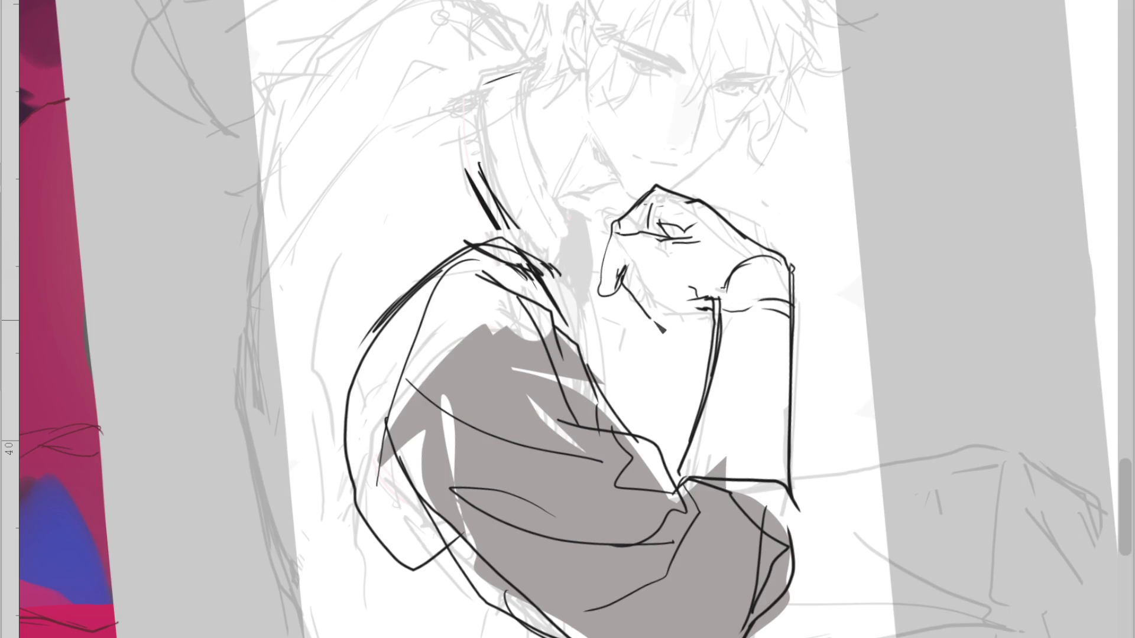
mouse_move(621, 232)
left_mouse_down()
mouse_move(590, 235)
mouse_move(691, 300)
left_mouse_up()
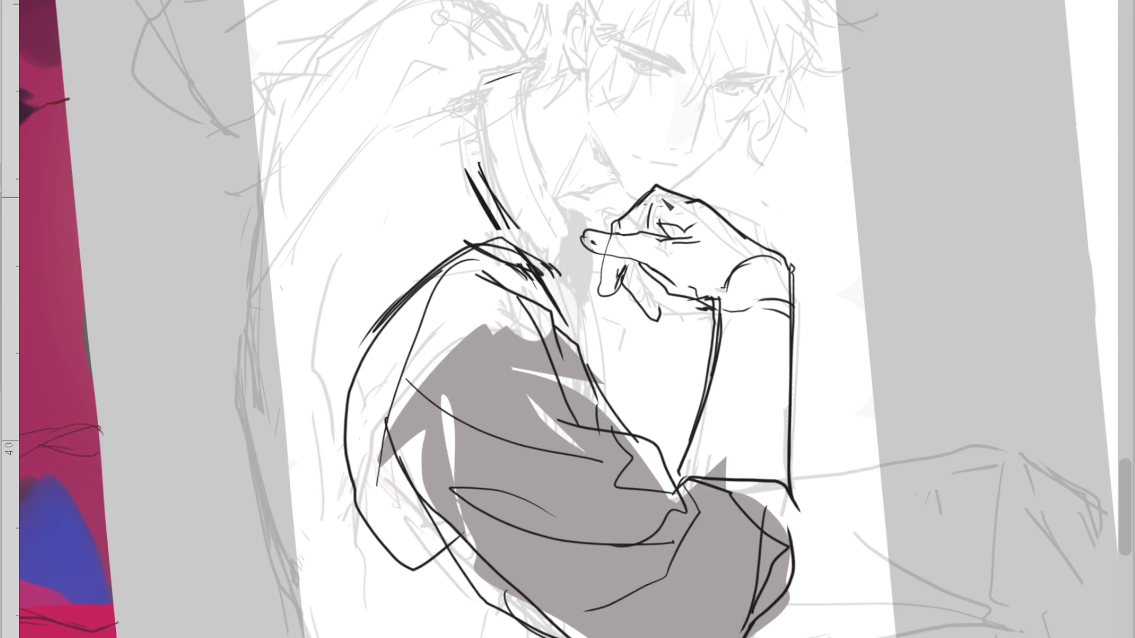
left_click_drag(652, 188, 606, 235)
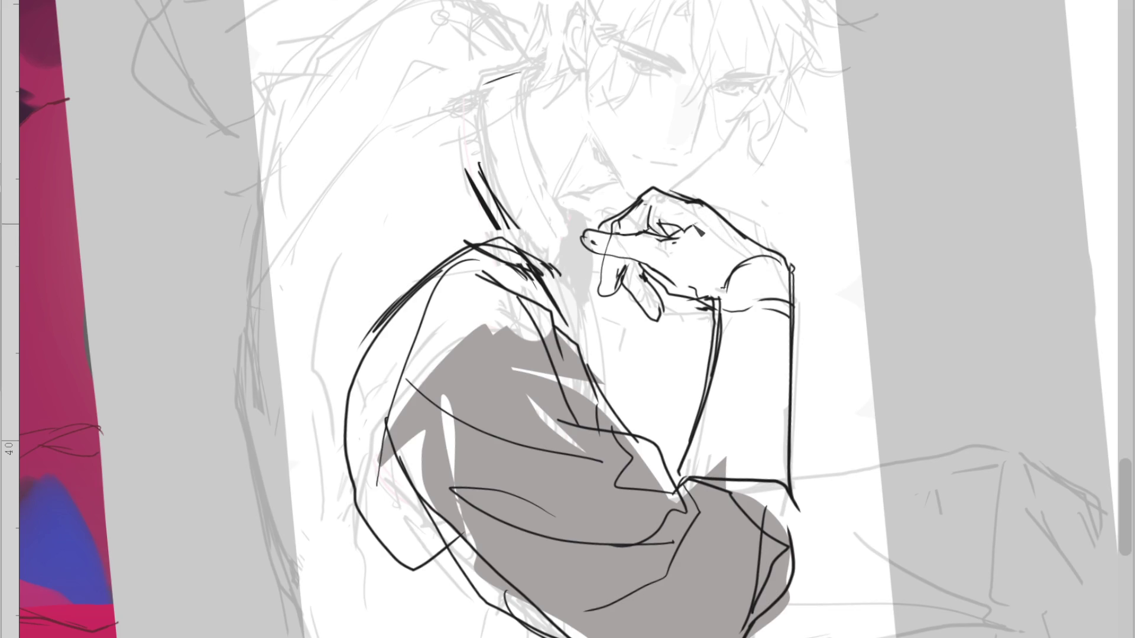
left_click_drag(698, 222, 662, 227)
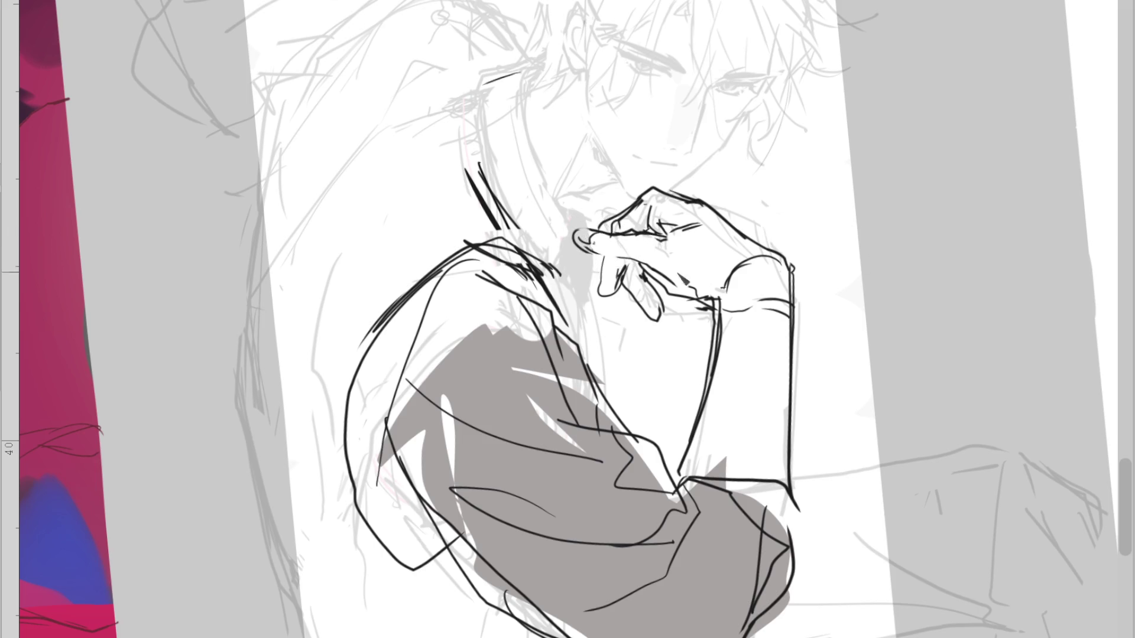
Erase the old wrist cuff and draw new finger, wrist and thumb-tip lines
mouse_move(763, 260)
left_mouse_down()
mouse_move(778, 298)
mouse_move(677, 296)
mouse_move(745, 323)
left_mouse_up()
mouse_move(651, 269)
left_mouse_down()
mouse_move(709, 314)
mouse_move(715, 260)
mouse_move(621, 236)
mouse_move(694, 233)
left_mouse_up()
left_click_drag(597, 254, 730, 322)
left_click_drag(662, 206, 673, 215)
left_click_drag(589, 227, 584, 254)
On the mirrored view, clean the fingertip and redraw the back-of-hand outline down to the wrist
key("h")
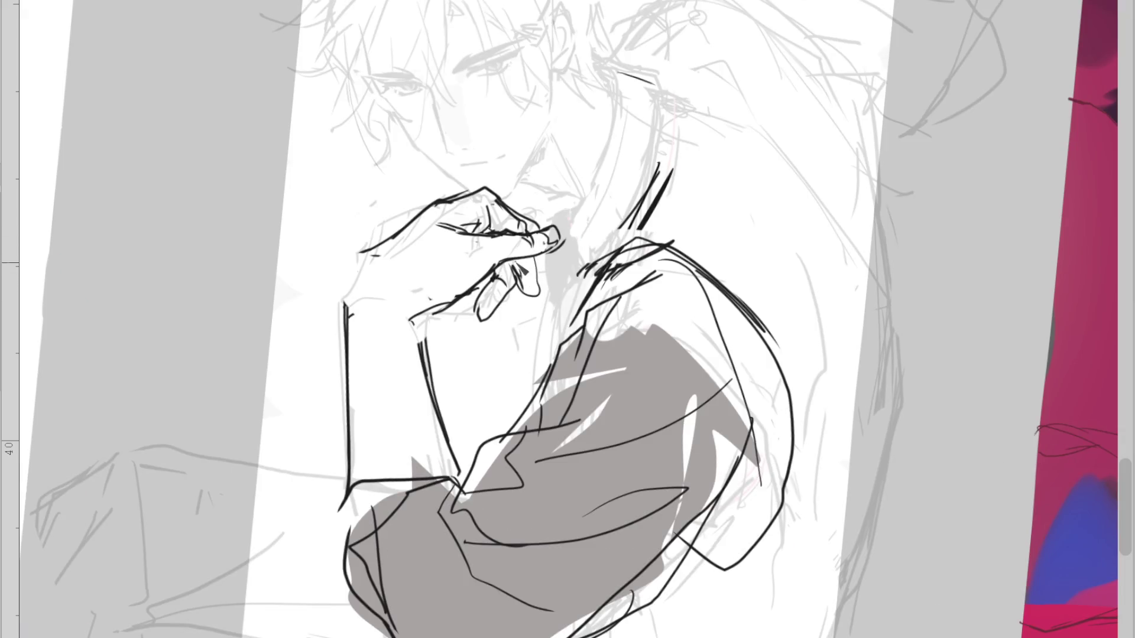
mouse_move(536, 269)
left_mouse_down()
mouse_move(528, 306)
mouse_move(457, 310)
left_mouse_up()
left_click_drag(432, 207, 345, 278)
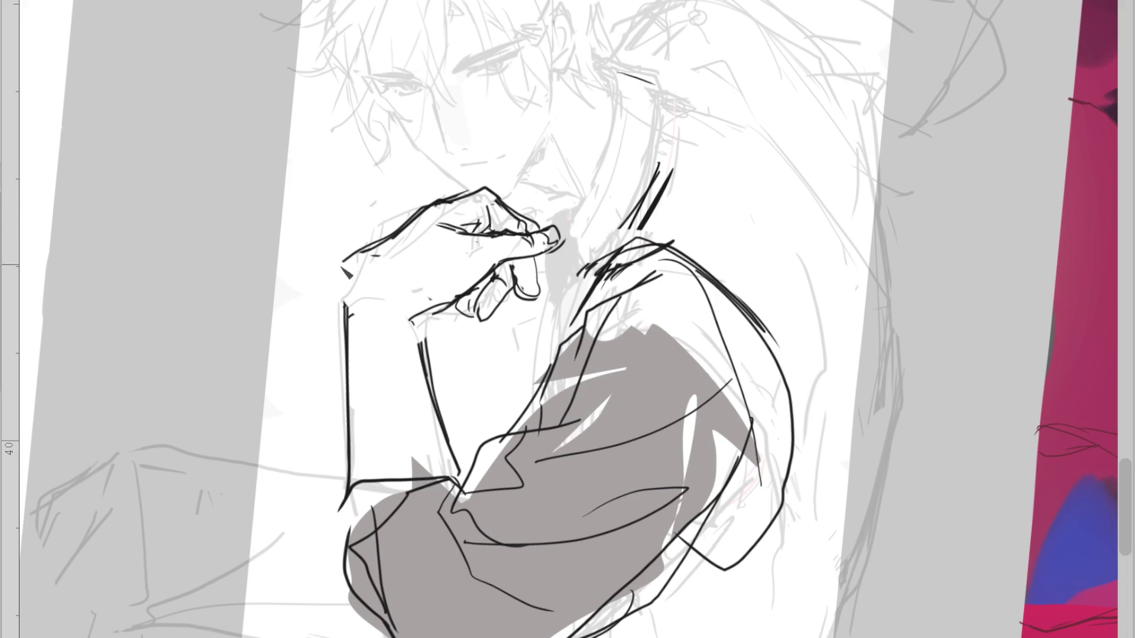
left_click_drag(414, 237, 349, 305)
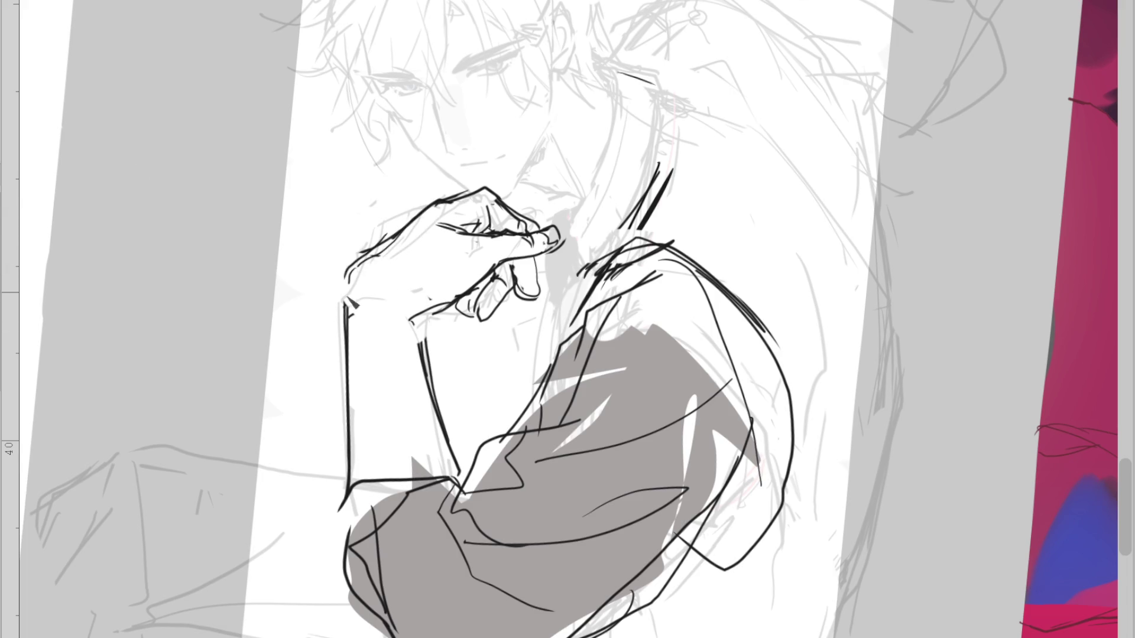
left_click_drag(417, 313, 430, 376)
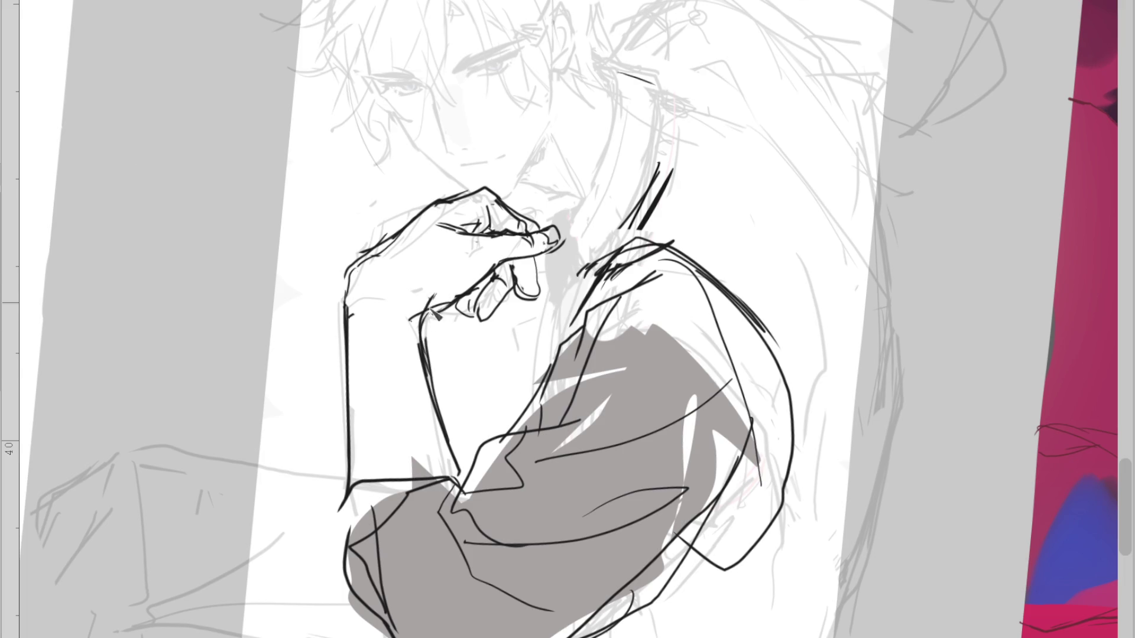
left_click_drag(413, 319, 480, 289)
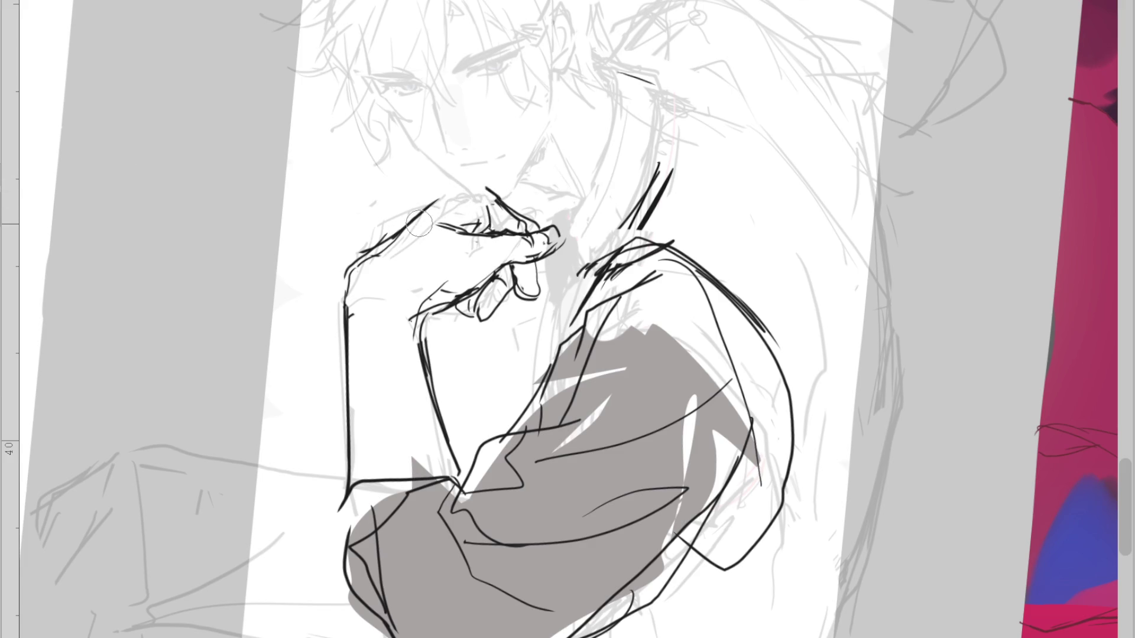
Ink the knuckle line with short strokes at the fingertip and knuckle
left_click_drag(480, 189, 500, 197)
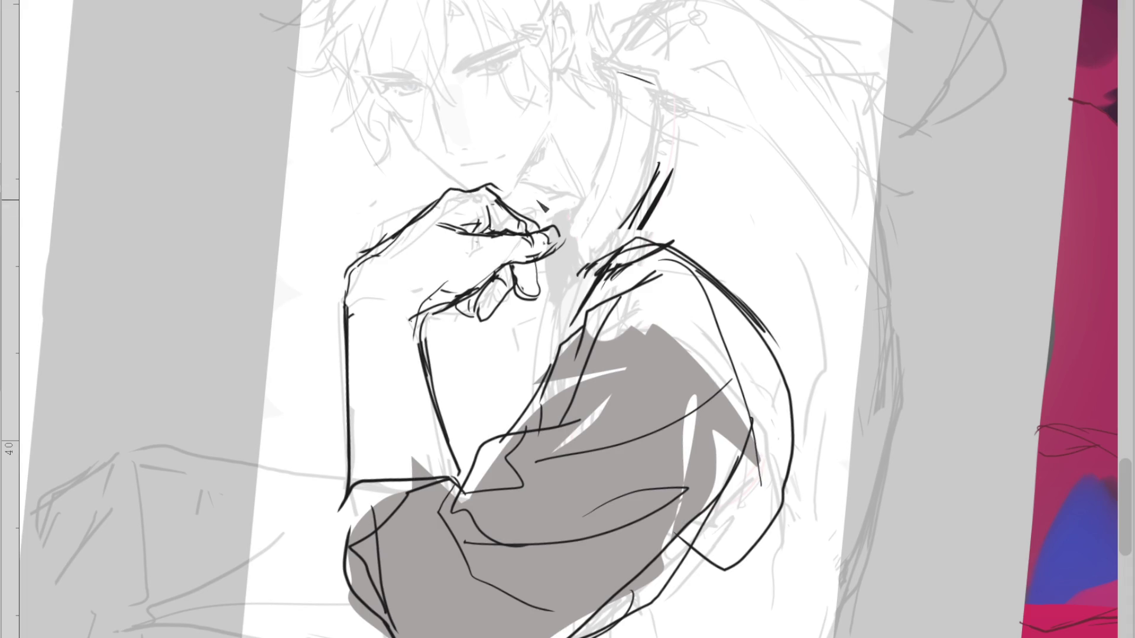
key("ctrl+z")
left_click_drag(414, 223, 461, 189)
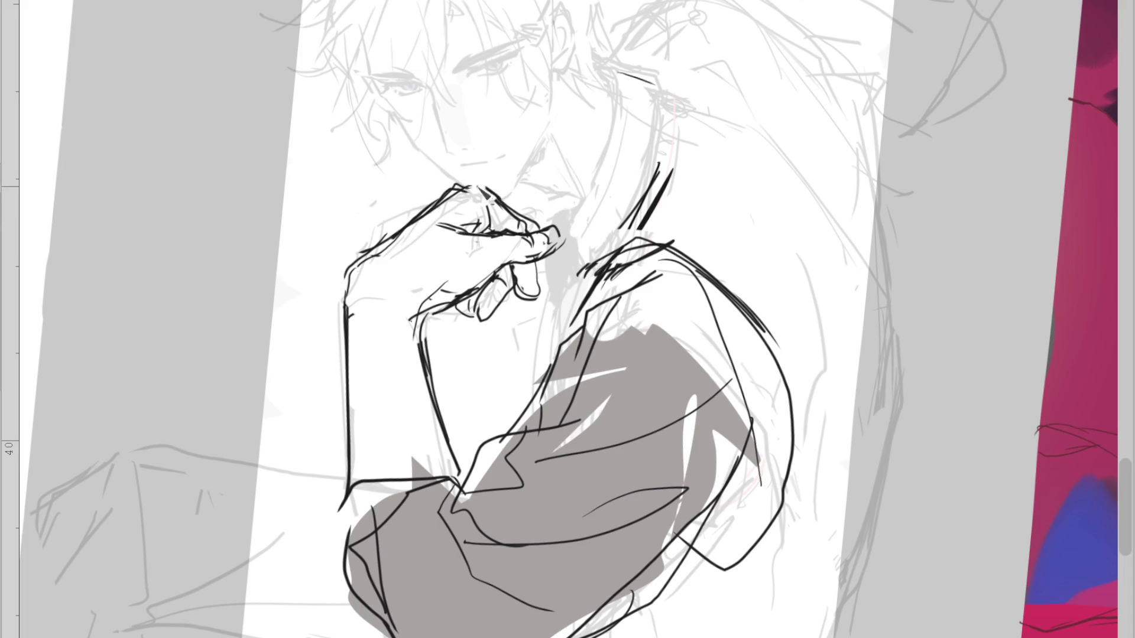
left_click_drag(543, 232, 498, 198)
left_click_drag(541, 237, 507, 226)
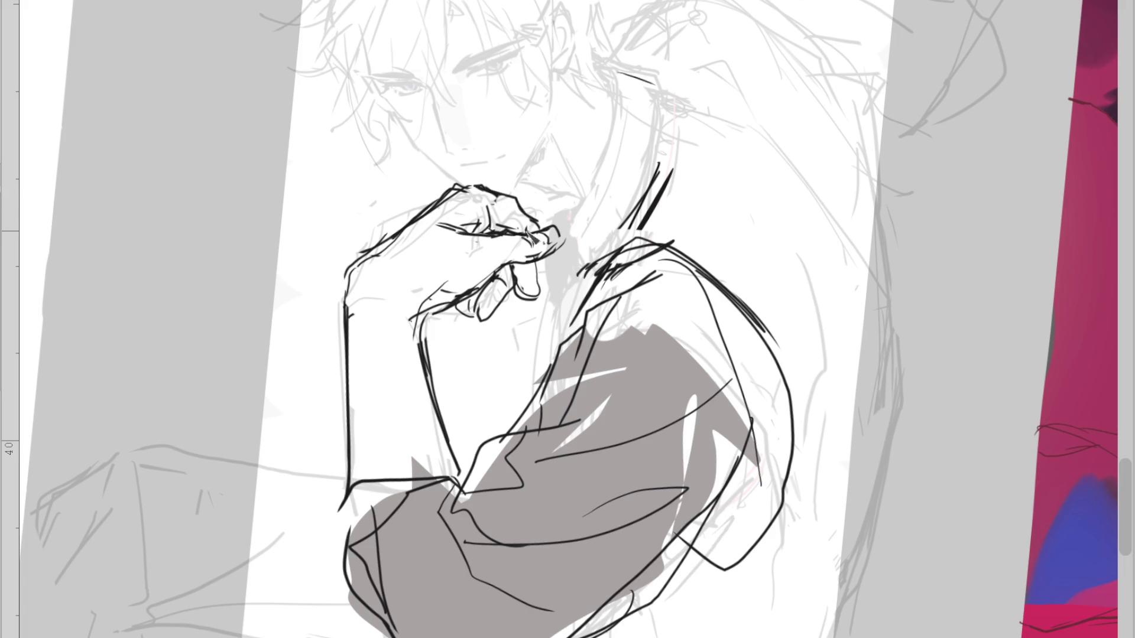
key("h")
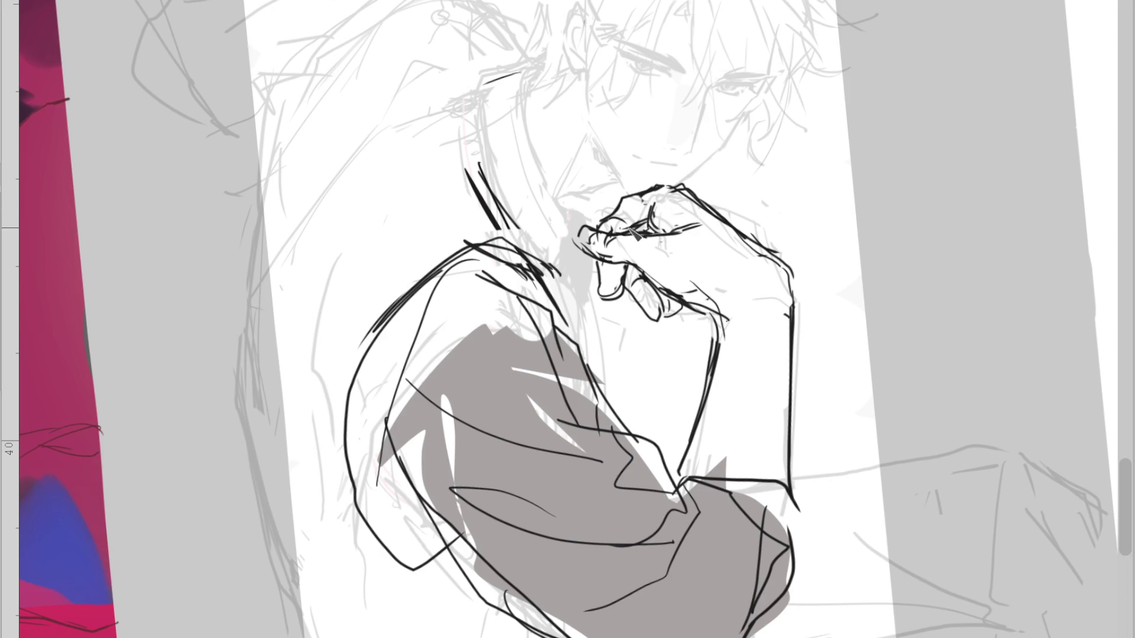
Add knuckle hatch strokes along the top of the fist and lines down both forearm edges
left_click_drag(621, 198, 648, 187)
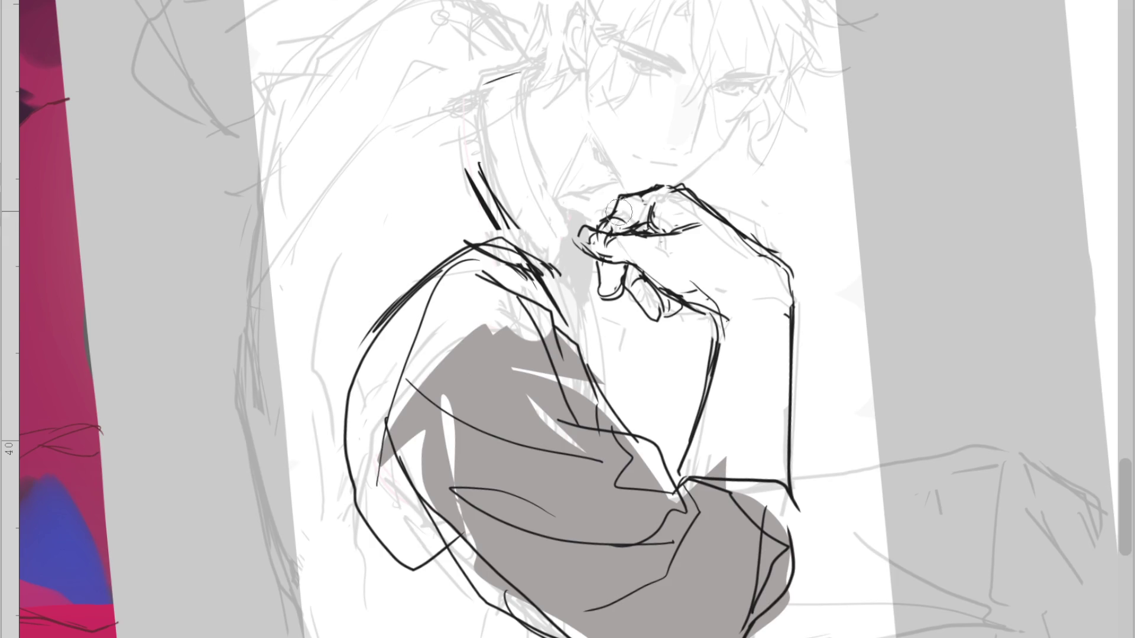
mouse_move(625, 274)
left_mouse_down()
mouse_move(630, 289)
mouse_move(618, 297)
left_mouse_up()
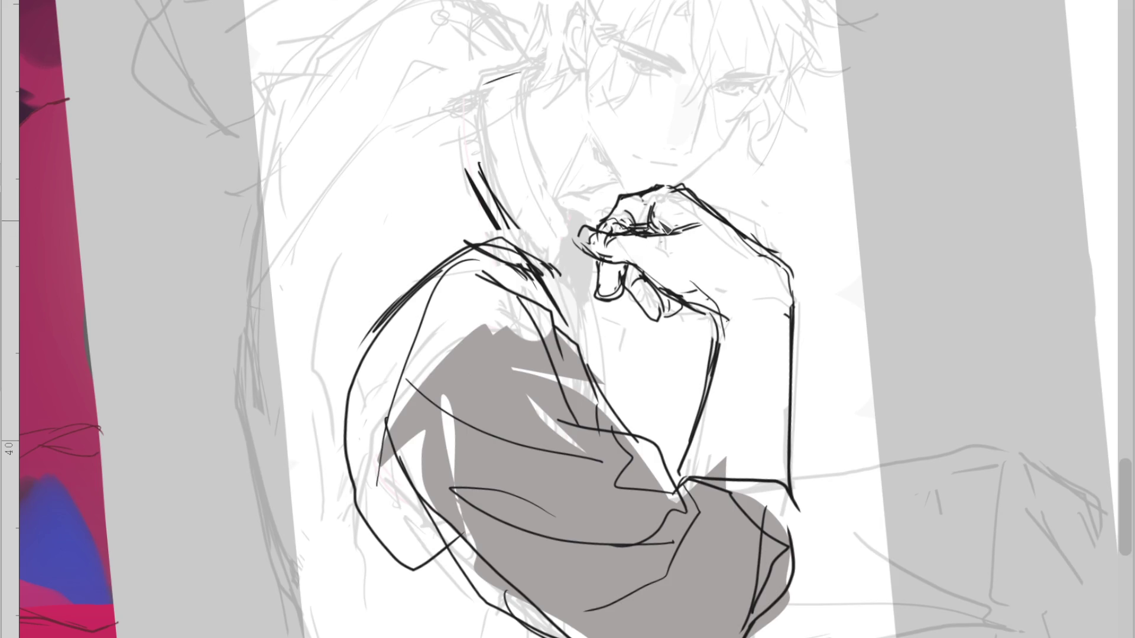
mouse_move(627, 234)
left_mouse_down()
mouse_move(653, 228)
mouse_move(612, 236)
left_mouse_up()
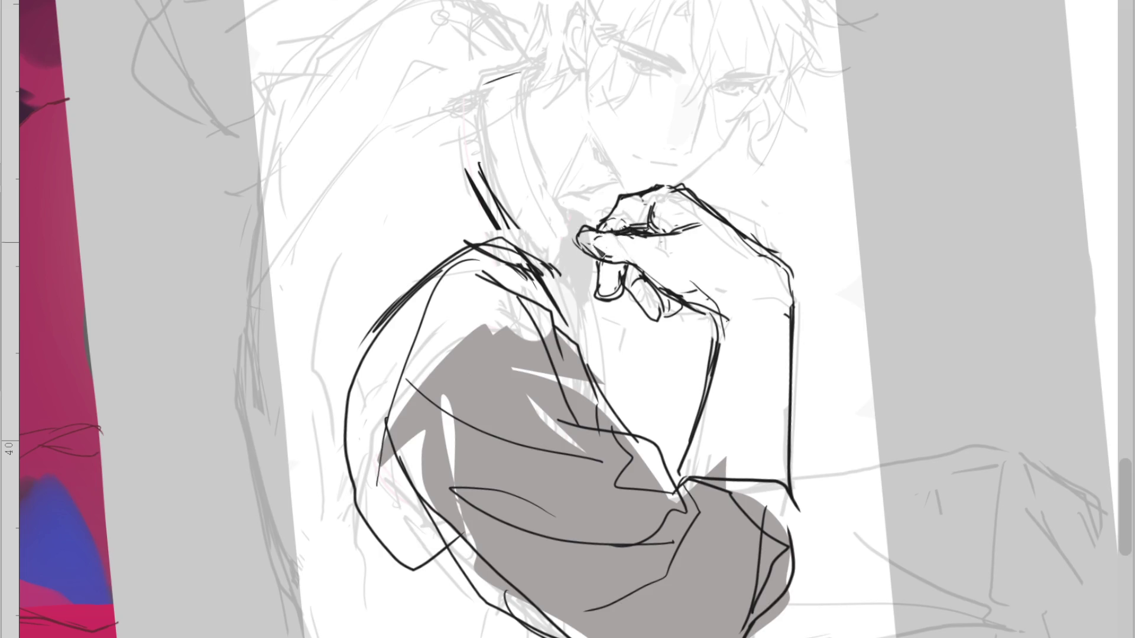
mouse_move(665, 227)
left_mouse_down()
mouse_move(680, 236)
mouse_move(665, 227)
left_mouse_up()
key("ctrl+z")
left_click_drag(681, 209, 675, 225)
left_click_drag(786, 304, 787, 423)
left_click_drag(730, 338, 703, 425)
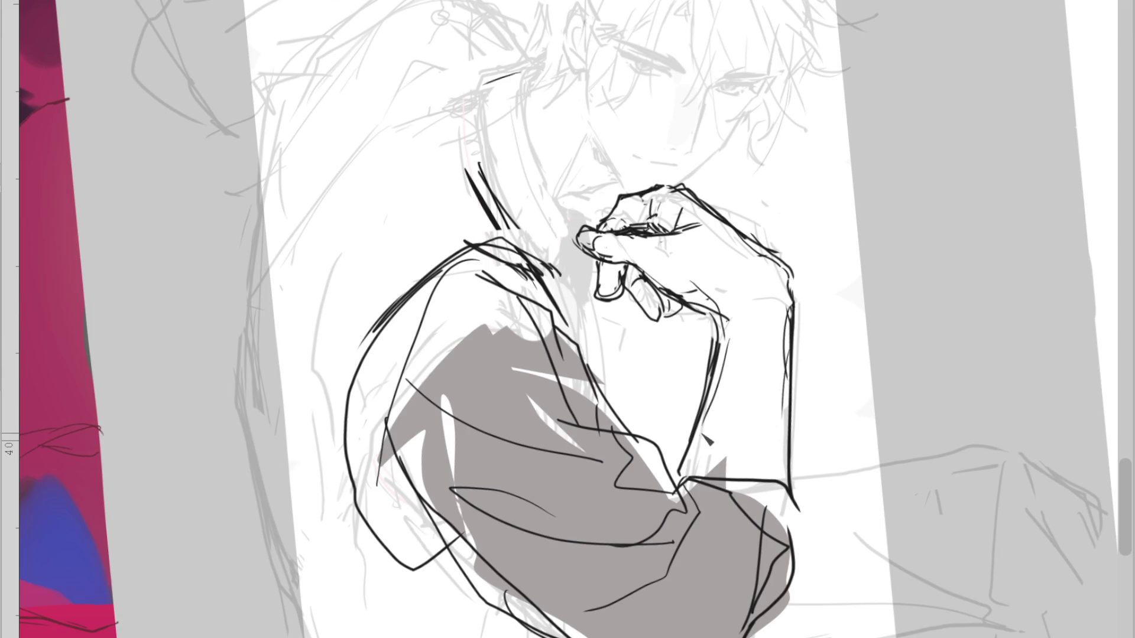
scroll(627, 163, "down", 2)
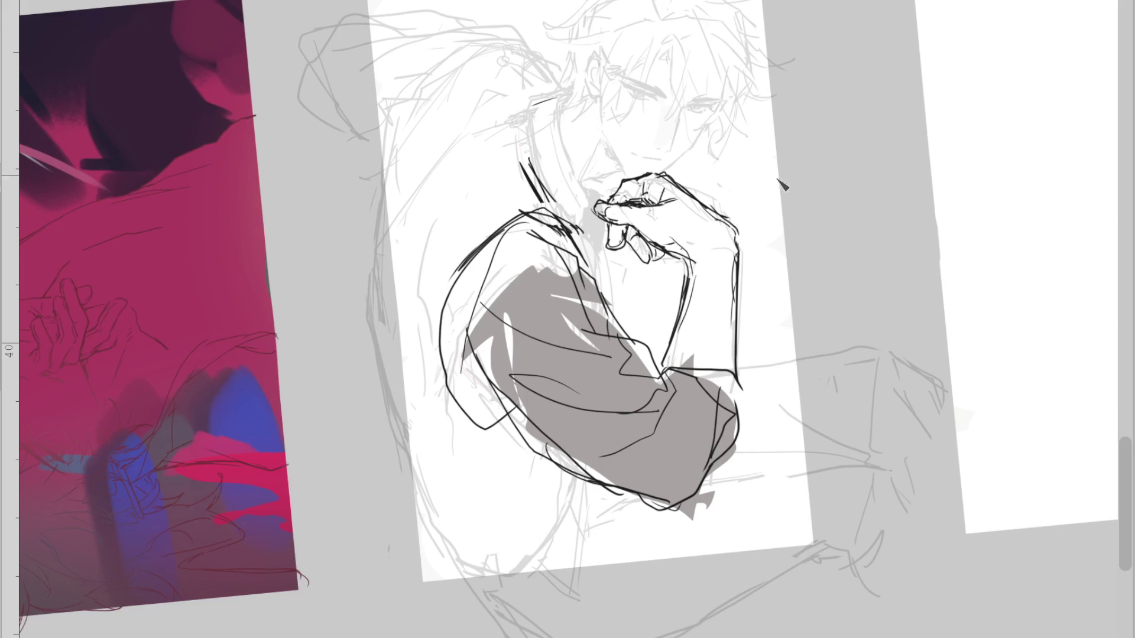
Extend the line down the elbow's edge and redraw the line along the top of the shoulder
left_click_drag(741, 378, 746, 445)
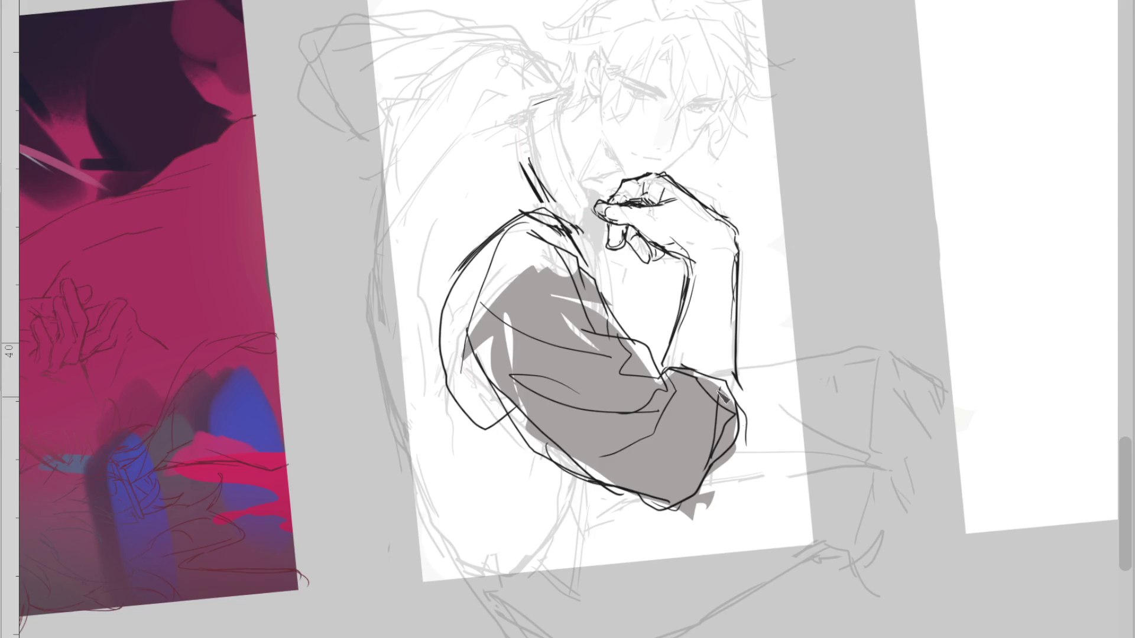
mouse_move(565, 231)
left_mouse_down()
mouse_move(611, 266)
mouse_move(614, 298)
left_mouse_up()
left_click_drag(546, 220, 576, 248)
key("ctrl+z")
left_click_drag(473, 260, 556, 208)
left_click_drag(491, 236, 567, 214)
Draw the curve under the chin and a curved line down the neck
left_click_drag(623, 171, 587, 186)
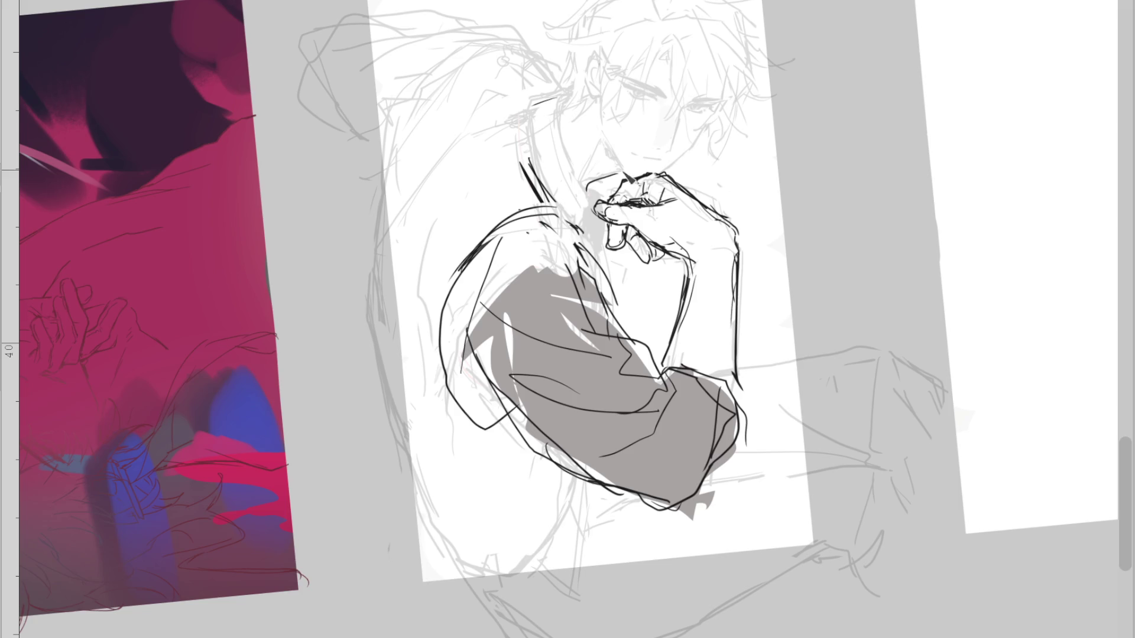
left_click_drag(564, 96, 578, 166)
key("ctrl+z")
left_click_drag(560, 95, 586, 180)
left_click_drag(564, 94, 525, 107)
Add hatching strokes beside the neck and along the shoulder line
mouse_move(549, 174)
left_mouse_down()
mouse_move(520, 153)
mouse_move(541, 193)
left_mouse_up()
left_click_drag(503, 142, 532, 166)
mouse_move(491, 160)
left_mouse_down()
mouse_move(530, 174)
mouse_move(448, 240)
left_mouse_up()
left_click_drag(473, 177, 429, 342)
key("ctrl+z")
left_click_drag(562, 188, 577, 223)
left_click_drag(571, 202, 599, 254)
key("ctrl+z")
left_click_drag(585, 214, 604, 260)
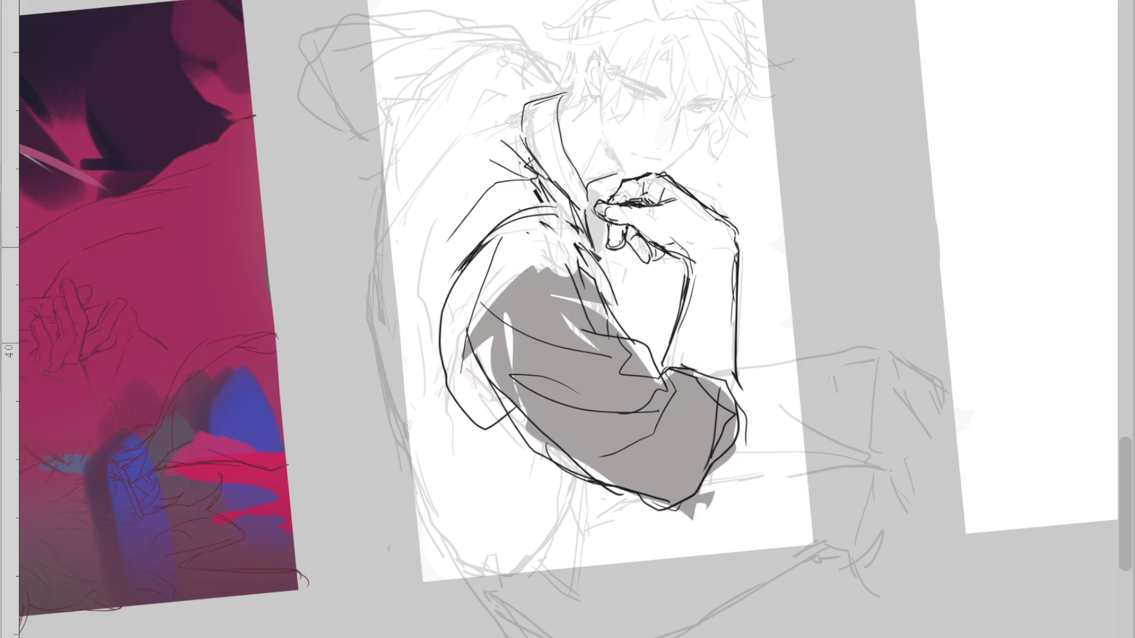
Redraw the arm's outer contour and add short hatching near the shoulder
left_click_drag(480, 243, 476, 424)
left_click_drag(477, 423, 510, 410)
key("ctrl+z")
left_click_drag(489, 237, 484, 427)
key("ctrl+z")
left_click_drag(441, 355, 491, 232)
key("ctrl+z")
key("ctrl+z")
left_click_drag(567, 196, 537, 227)
mouse_move(535, 178)
left_mouse_down()
mouse_move(473, 240)
mouse_move(440, 390)
left_mouse_up()
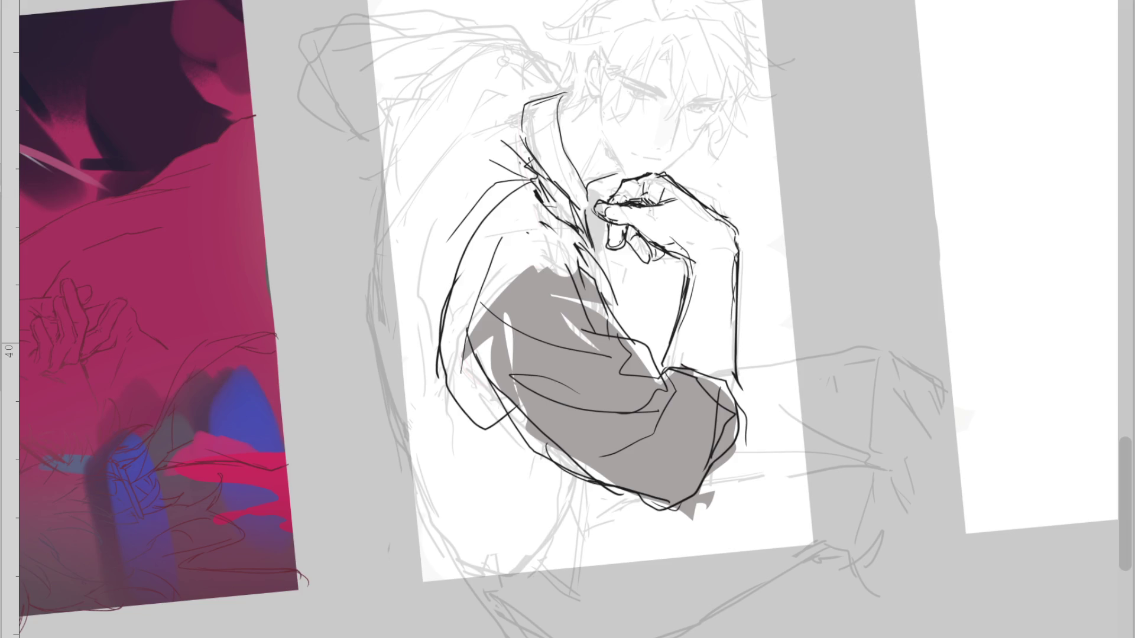
Mirror the canvas, stroke the arm's inner edge, and lasso-select the chin-resting hand
key("m")
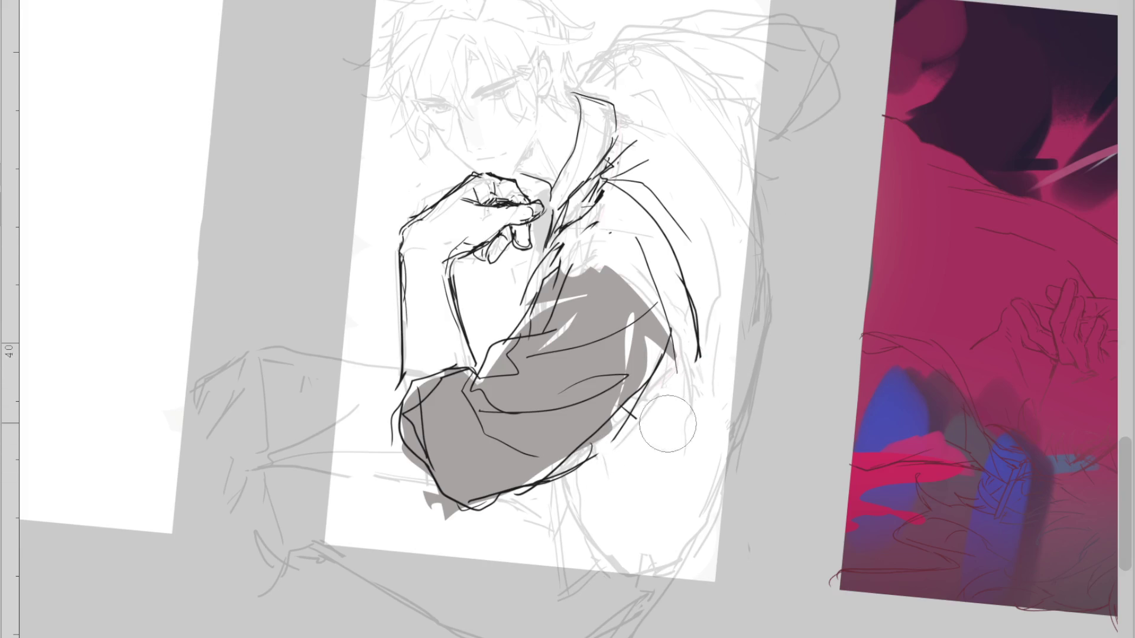
left_click_drag(436, 444, 471, 397)
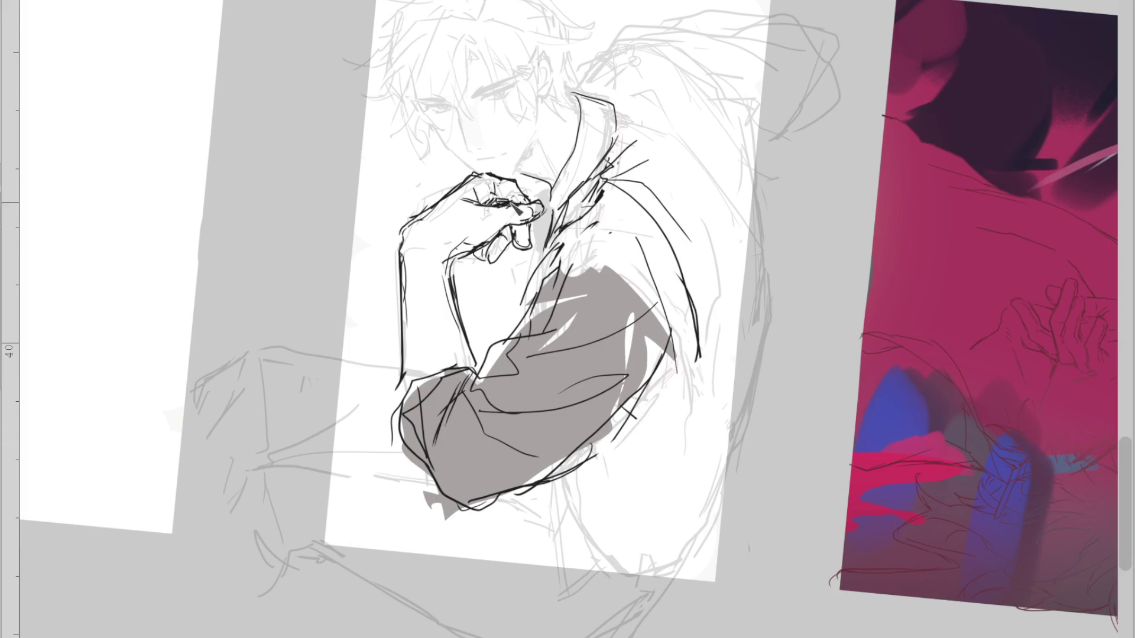
left_click_drag(550, 191, 553, 201)
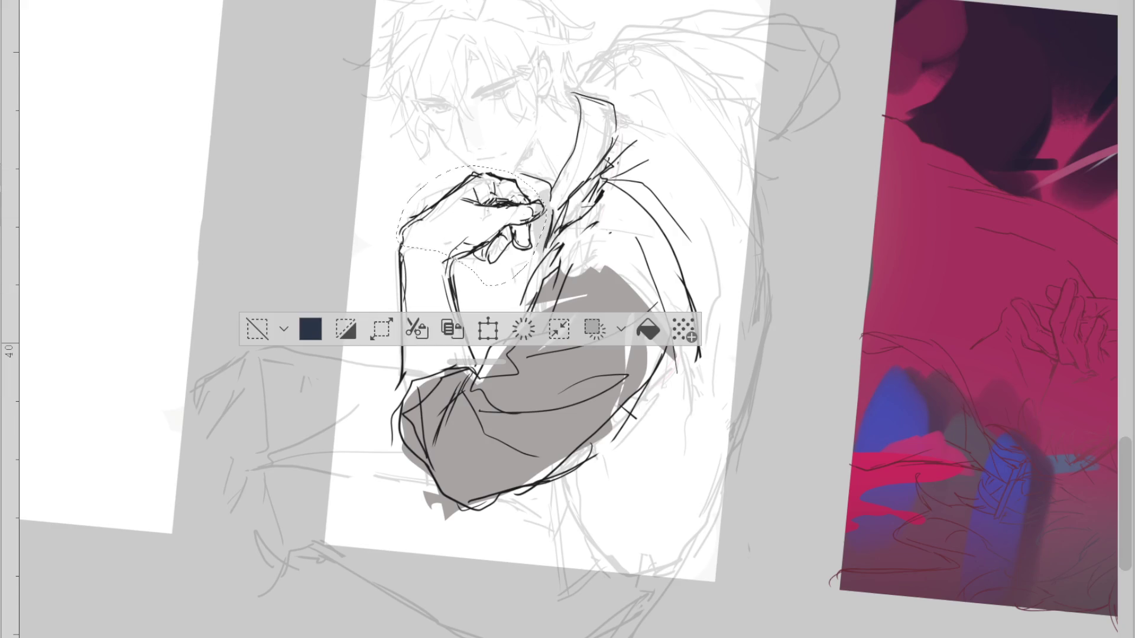
Transform the selected hand: enlarge, slightly rotate, narrow and shift it down-left against the chin
left_click(382, 328)
left_click_drag(512, 257, 518, 264)
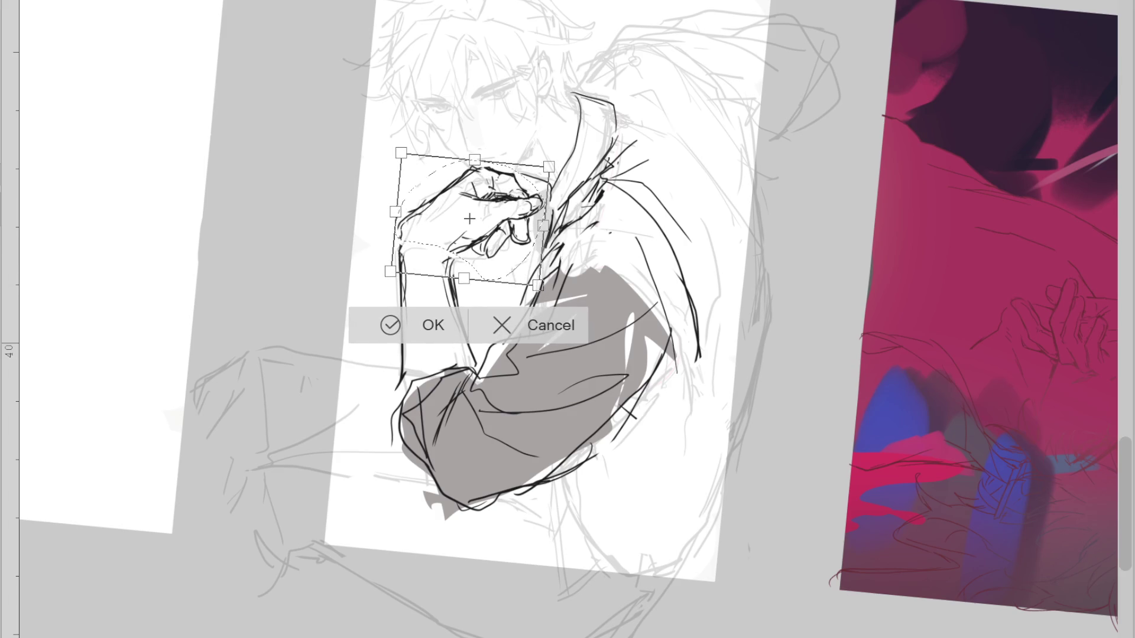
key("h")
left_click_drag(742, 212, 738, 212)
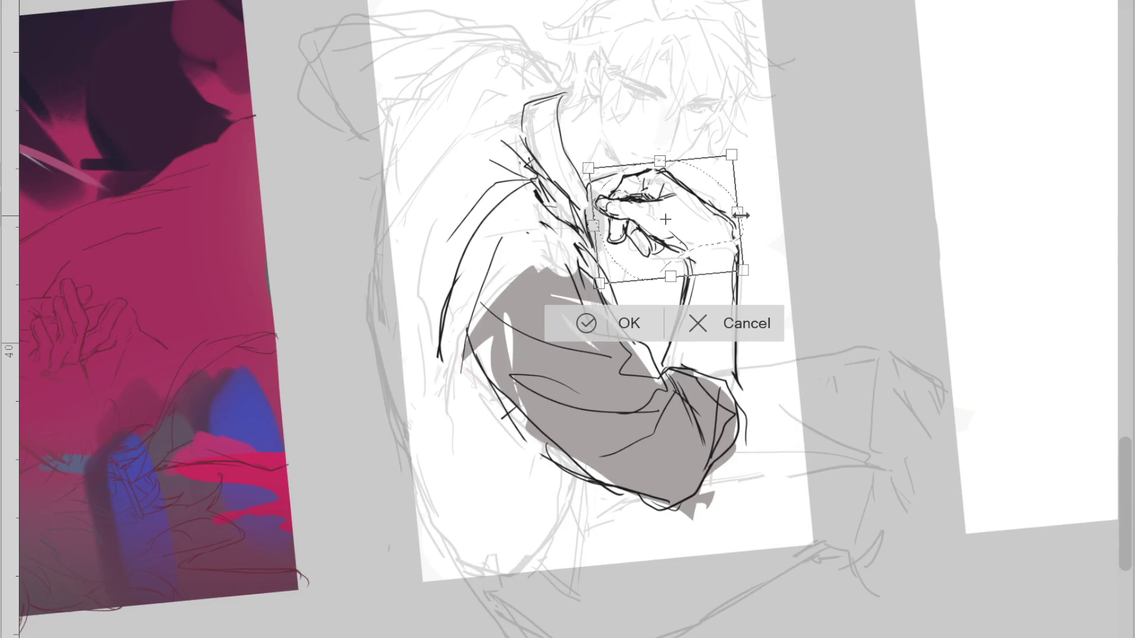
left_click_drag(700, 249, 698, 252)
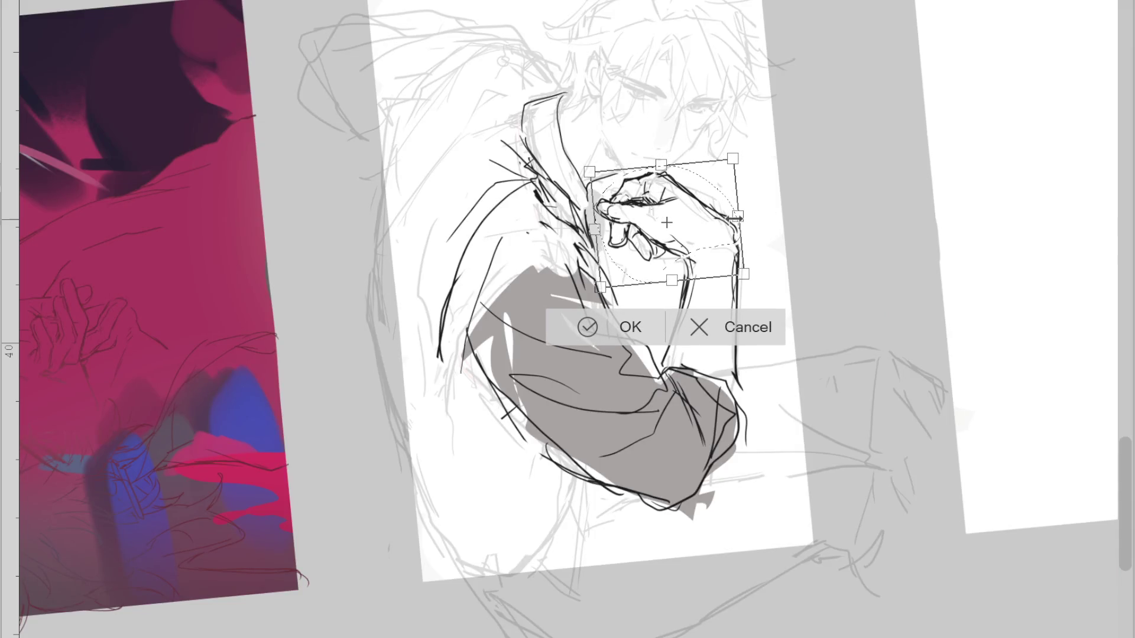
left_click_drag(739, 214, 734, 218)
left_click(585, 325)
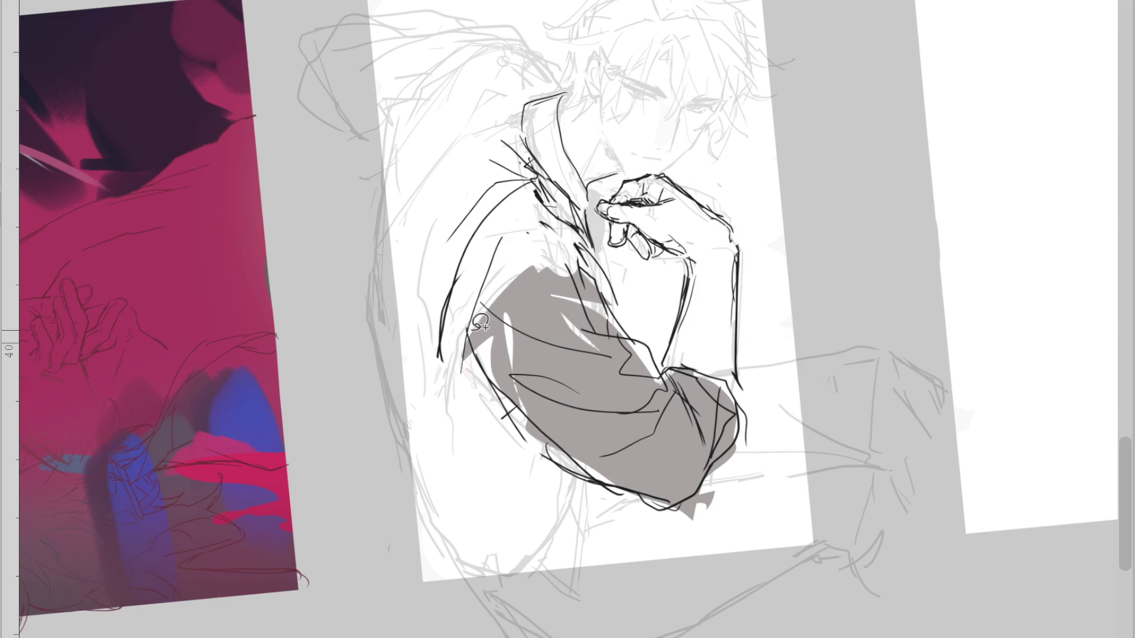
Deselect the hand and add short touch-up strokes at the wrist and thumb
left_click_drag(596, 436, 659, 459)
left_click(739, 447)
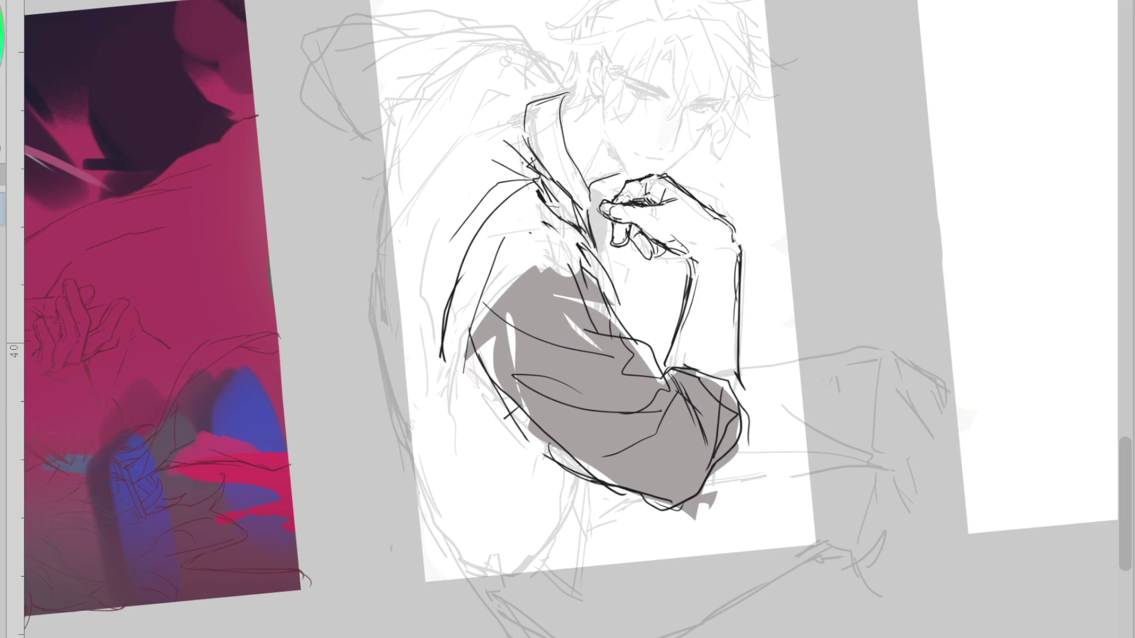
key("ctrl+z")
key("ctrl+z")
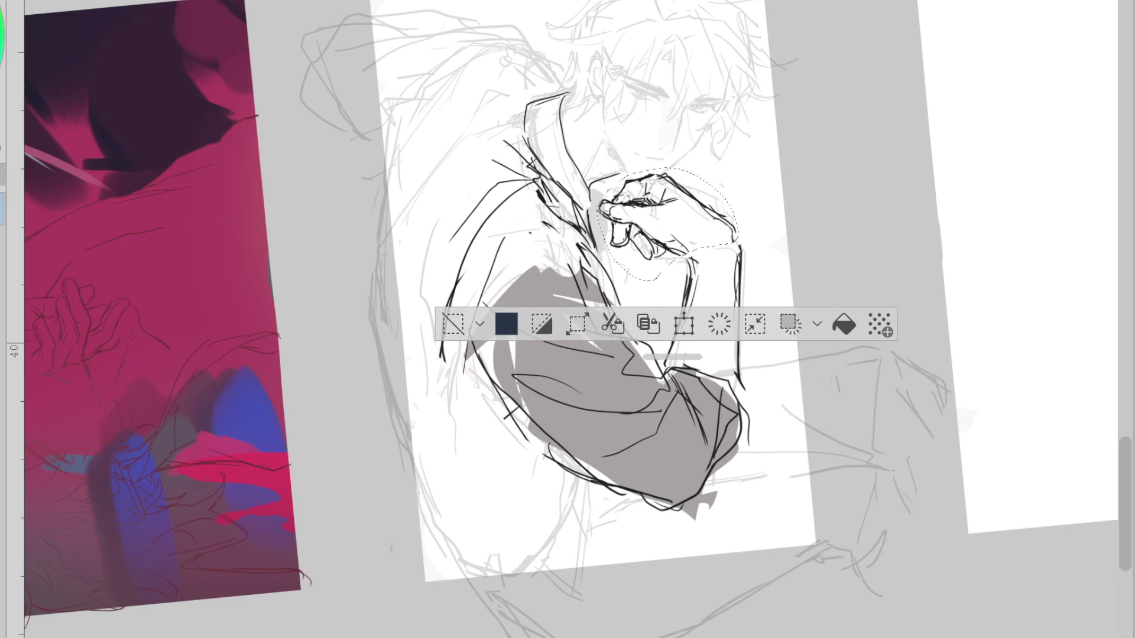
left_click(452, 324)
left_click_drag(694, 260, 707, 273)
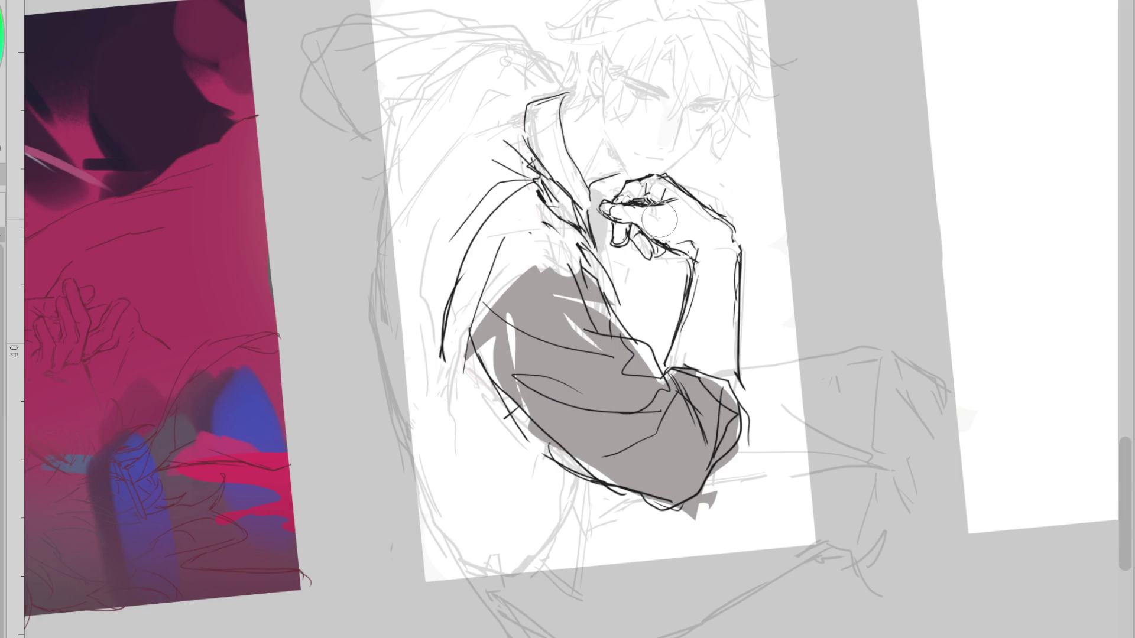
left_click_drag(646, 223, 653, 230)
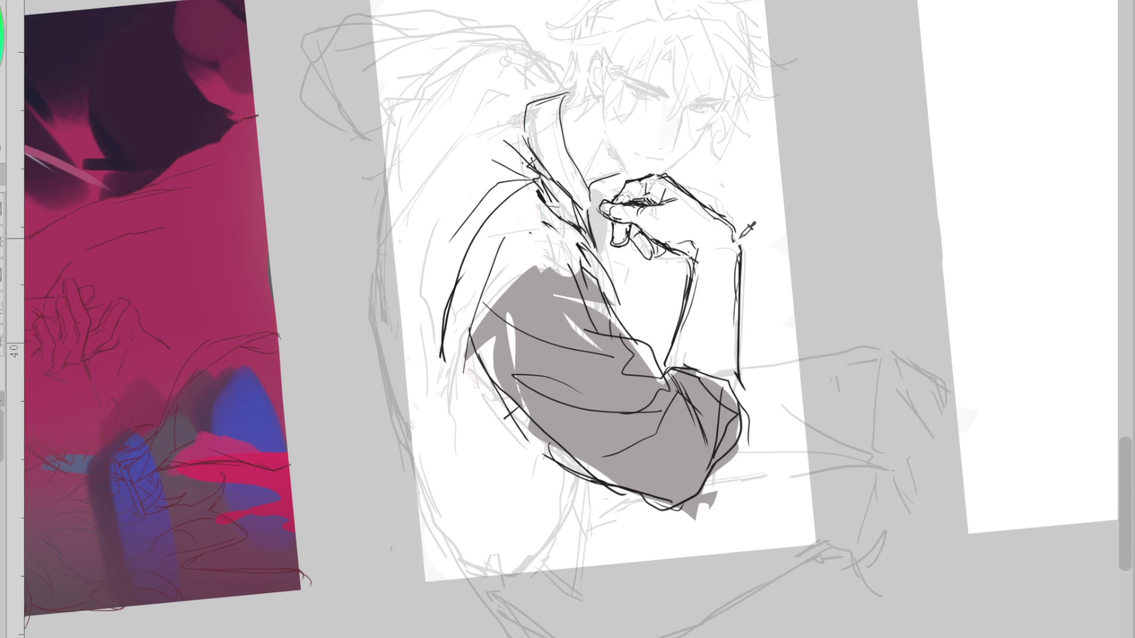
left_click_drag(649, 210, 656, 223)
On a mirrored view, ink a fingertip nail outline, a knuckle line and a finger stroke
key("h")
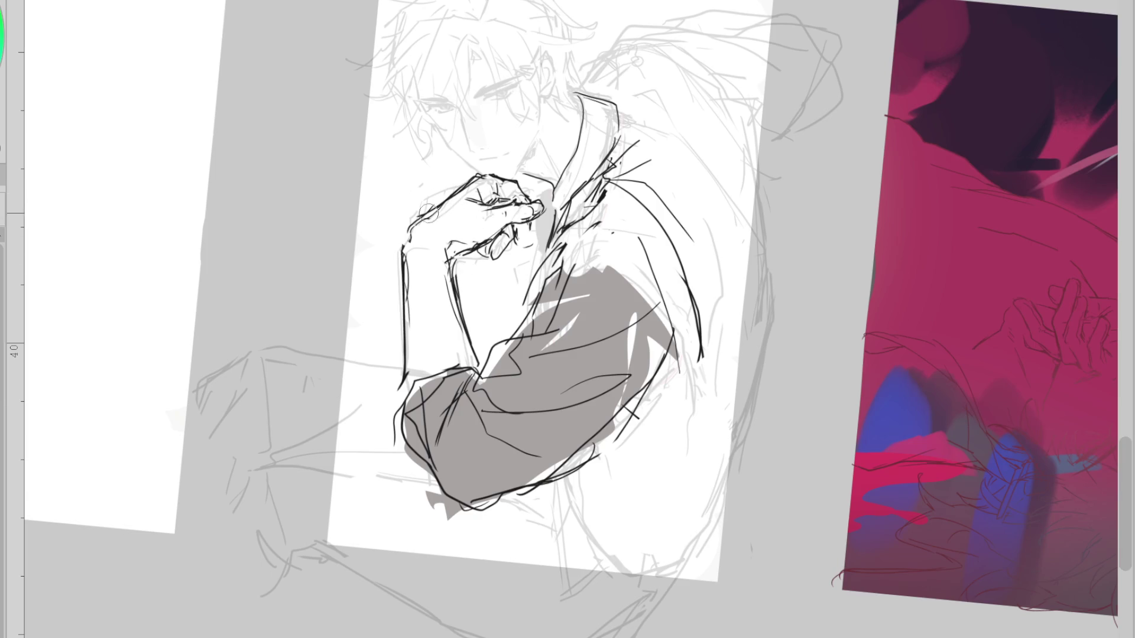
left_click_drag(519, 229, 530, 235)
mouse_move(503, 189)
left_mouse_down()
mouse_move(537, 195)
mouse_move(529, 239)
mouse_move(456, 275)
left_mouse_up()
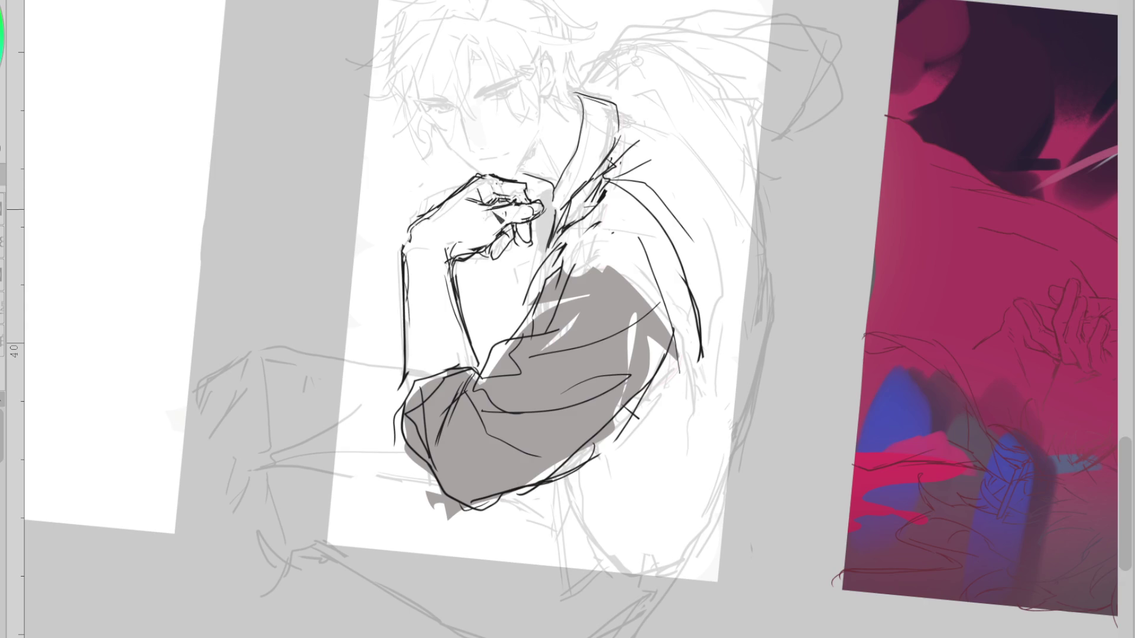
left_click_drag(483, 204, 507, 198)
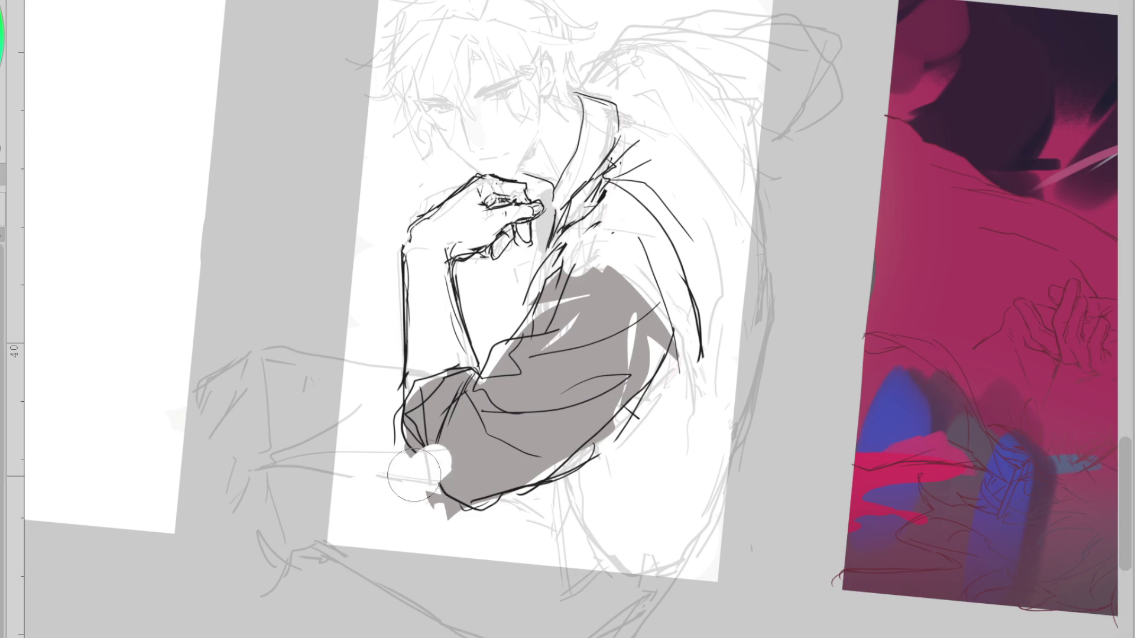
key("m")
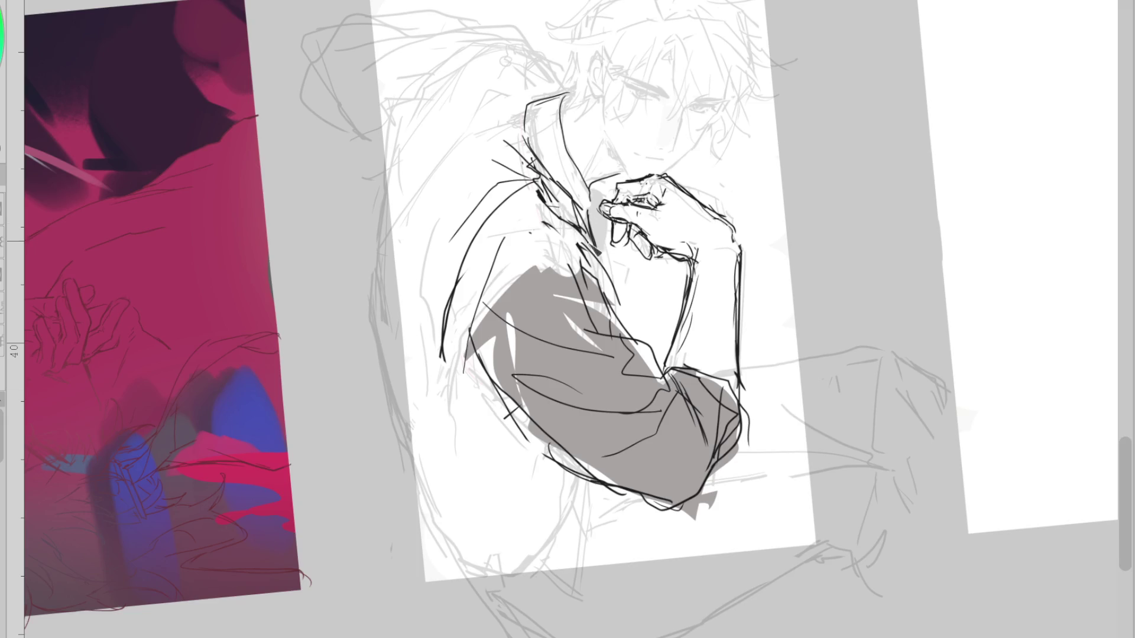
Draw a curved sleeve contour and re-ink the sleeve's lower tip
left_click_drag(532, 218, 452, 332)
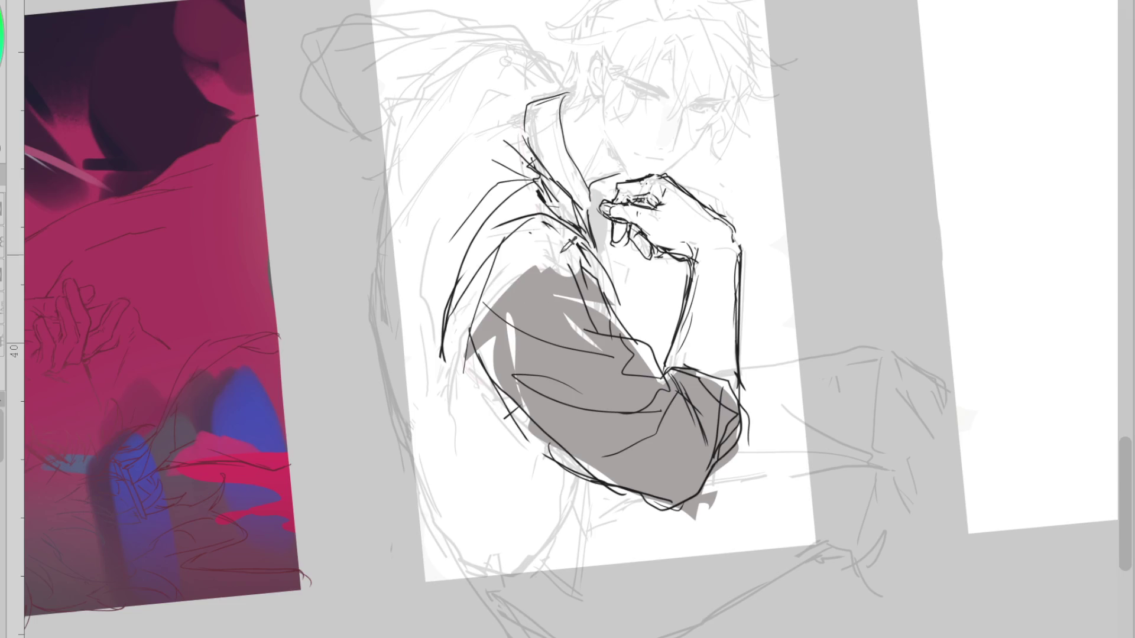
left_click_drag(641, 491, 618, 493)
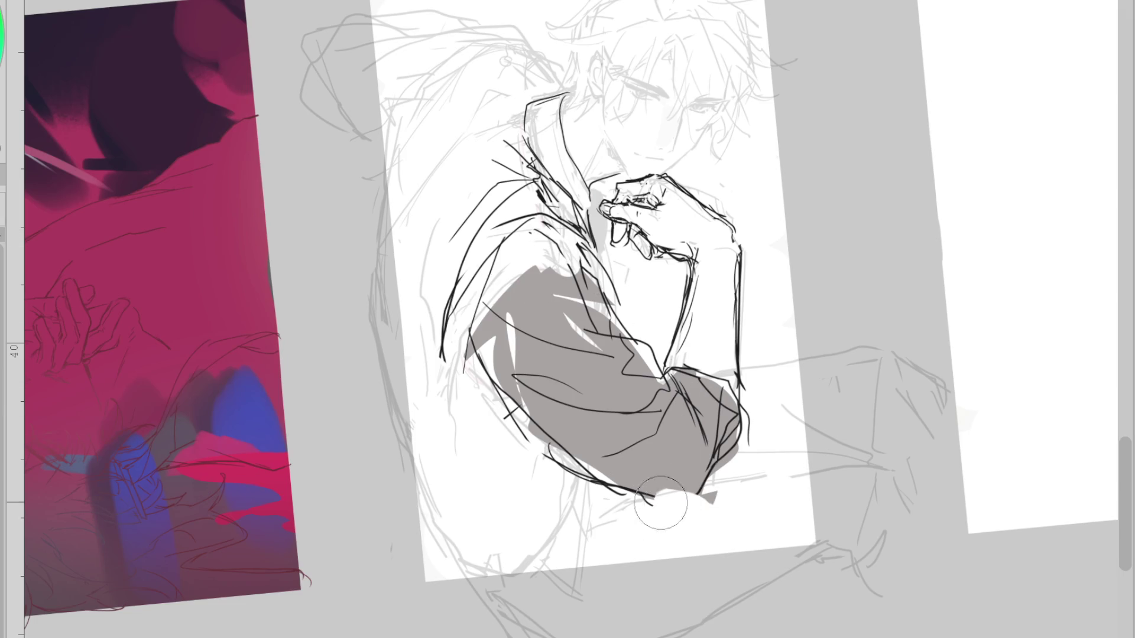
left_click_drag(533, 443, 730, 496)
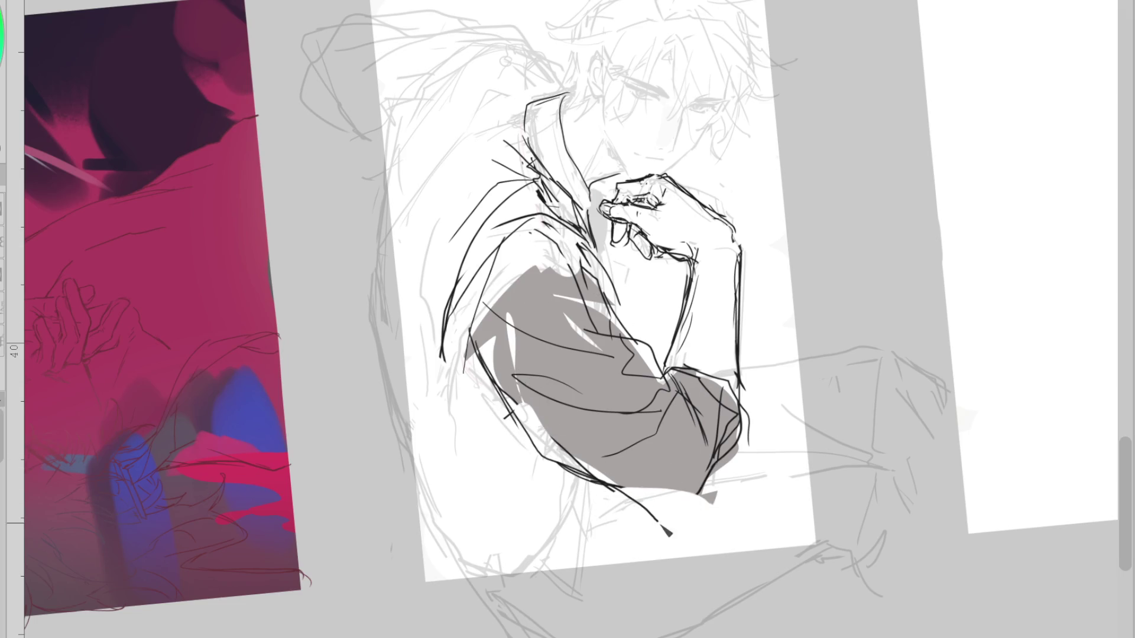
mouse_move(756, 432)
left_mouse_down()
mouse_move(709, 523)
mouse_move(712, 425)
mouse_move(719, 496)
left_mouse_up()
left_click_drag(722, 434, 721, 488)
key("ctrl+z")
Try redrawing the sleeve's left edge contour, undoing each attempt
left_click_drag(452, 360, 577, 473)
left_click_drag(444, 341, 562, 430)
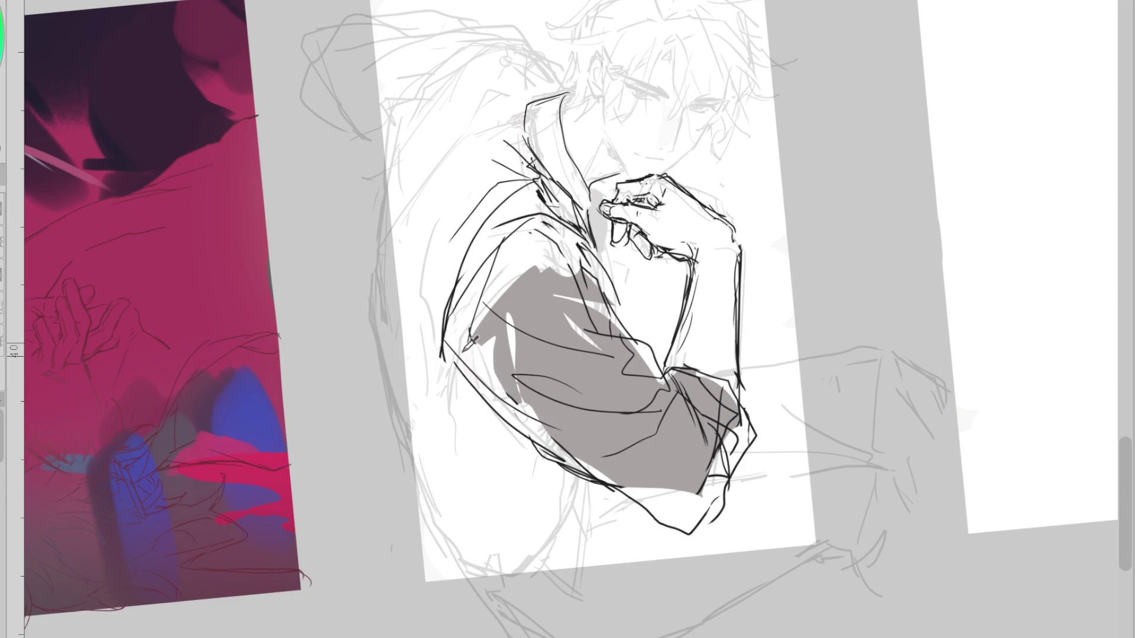
key("ctrl+z")
key("ctrl+z")
key("ctrl+z")
left_click_drag(495, 229, 453, 345)
key("ctrl+z")
key("ctrl+z")
mouse_move(556, 195)
left_mouse_down()
mouse_move(470, 231)
mouse_move(442, 278)
mouse_move(547, 213)
left_mouse_up()
key("ctrl+z")
key("ctrl+z")
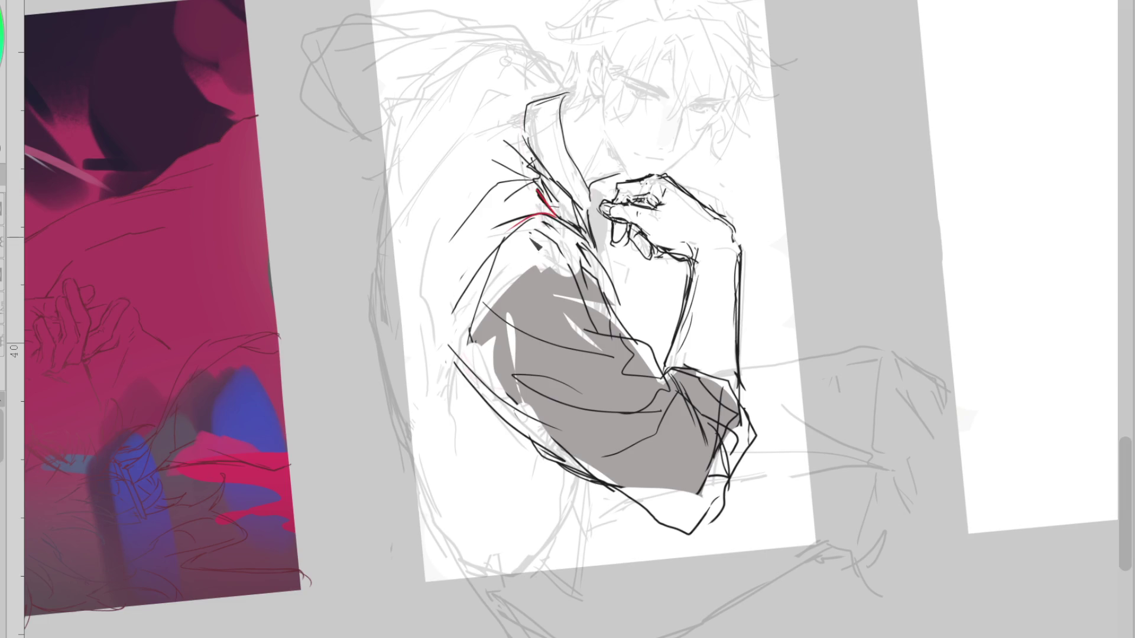
Draw a short red guide along the sleeve's left edge
left_click_drag(549, 214, 455, 342)
key("ctrl+z")
left_click_drag(473, 282, 466, 370)
left_click_drag(535, 207, 437, 400)
key("ctrl+z")
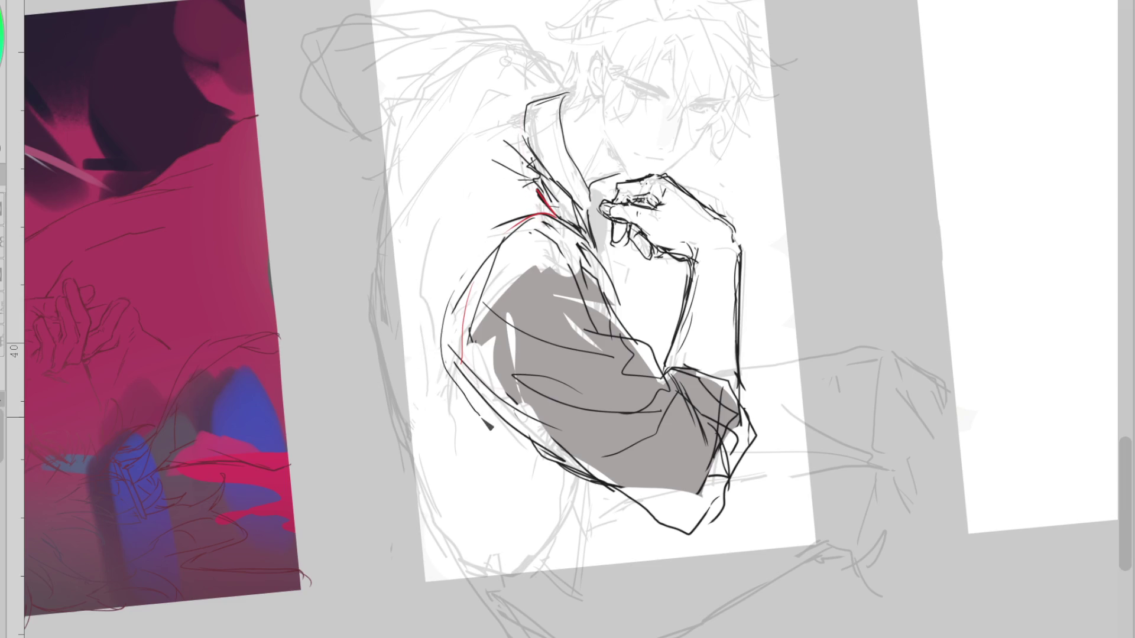
Draw a curved line along the figure's side and a grey guide near the lower body
left_click_drag(483, 503, 528, 552)
key("ctrl+z")
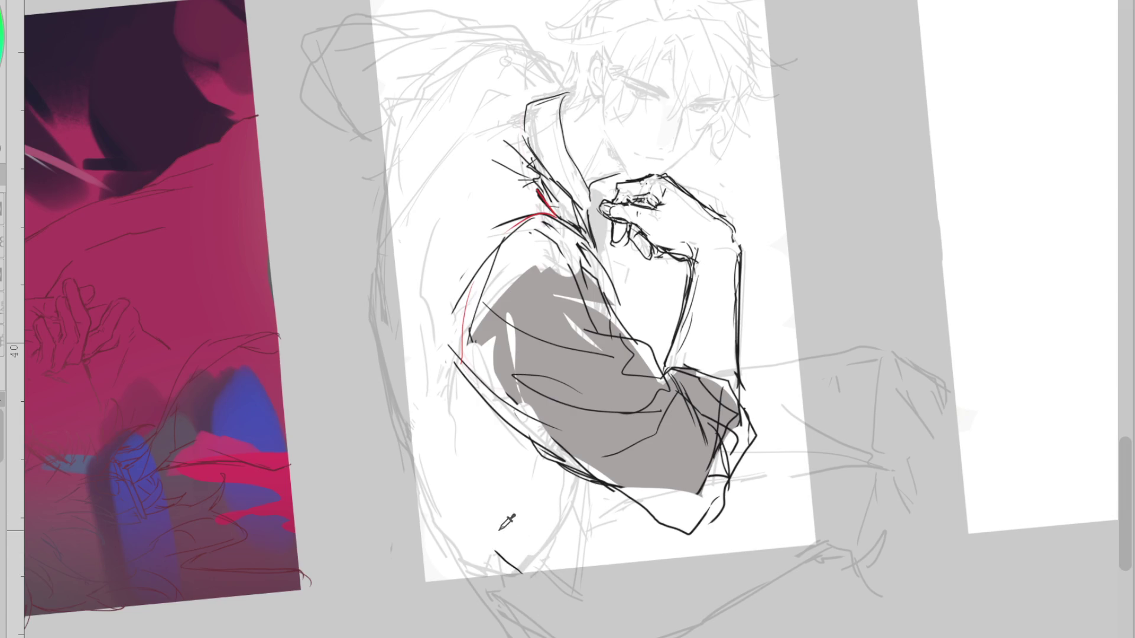
left_click_drag(441, 436, 479, 506)
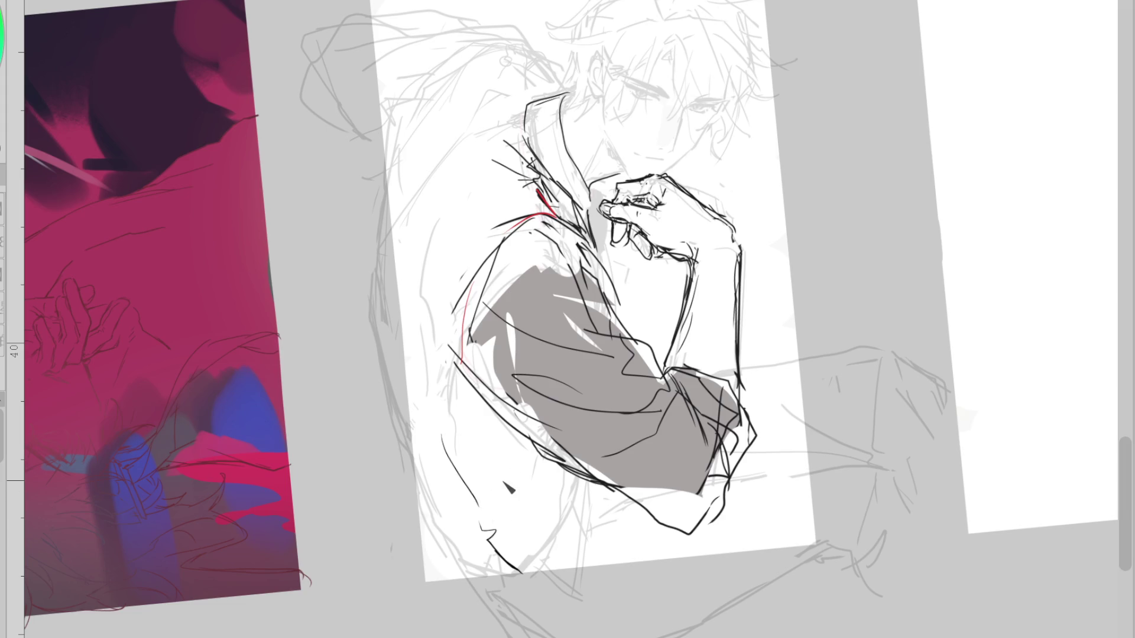
key("h")
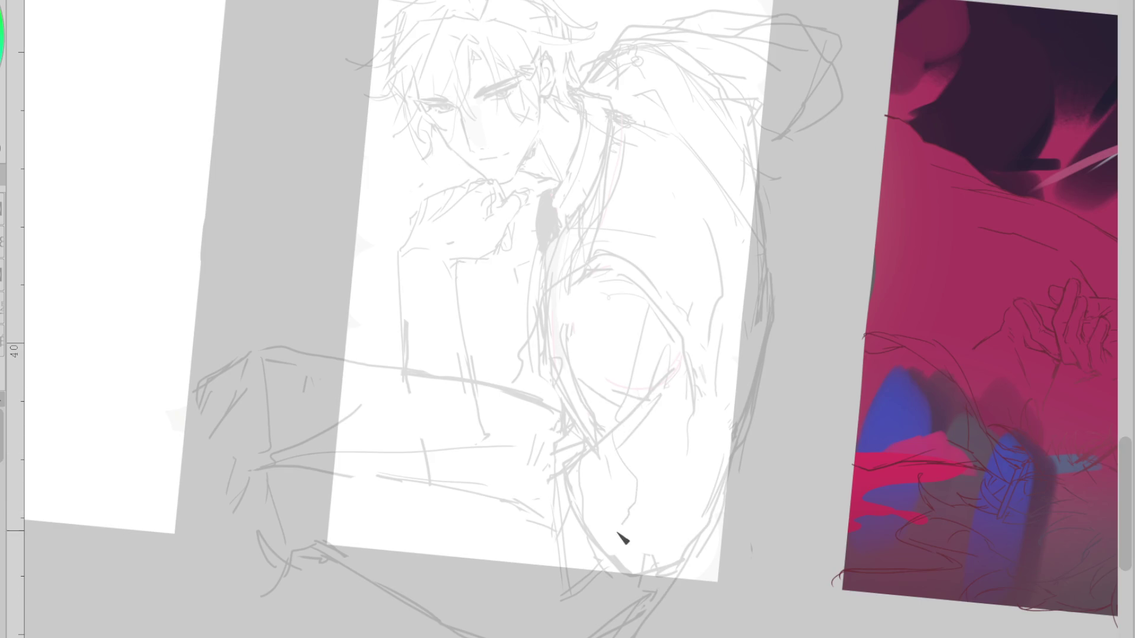
left_click_drag(604, 542, 635, 495)
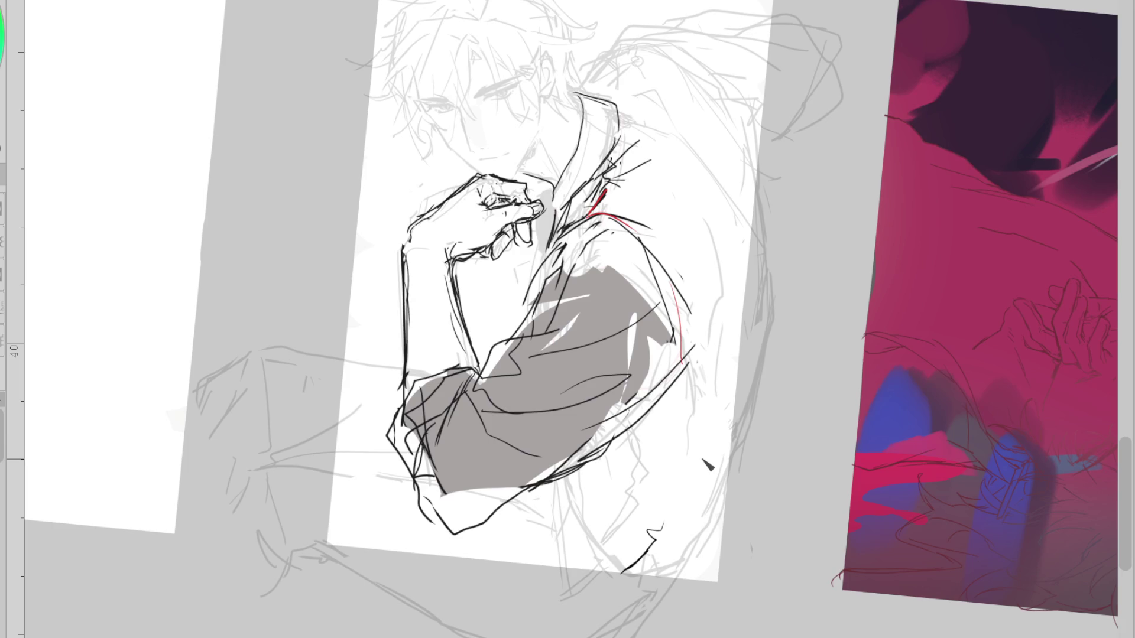
key("h")
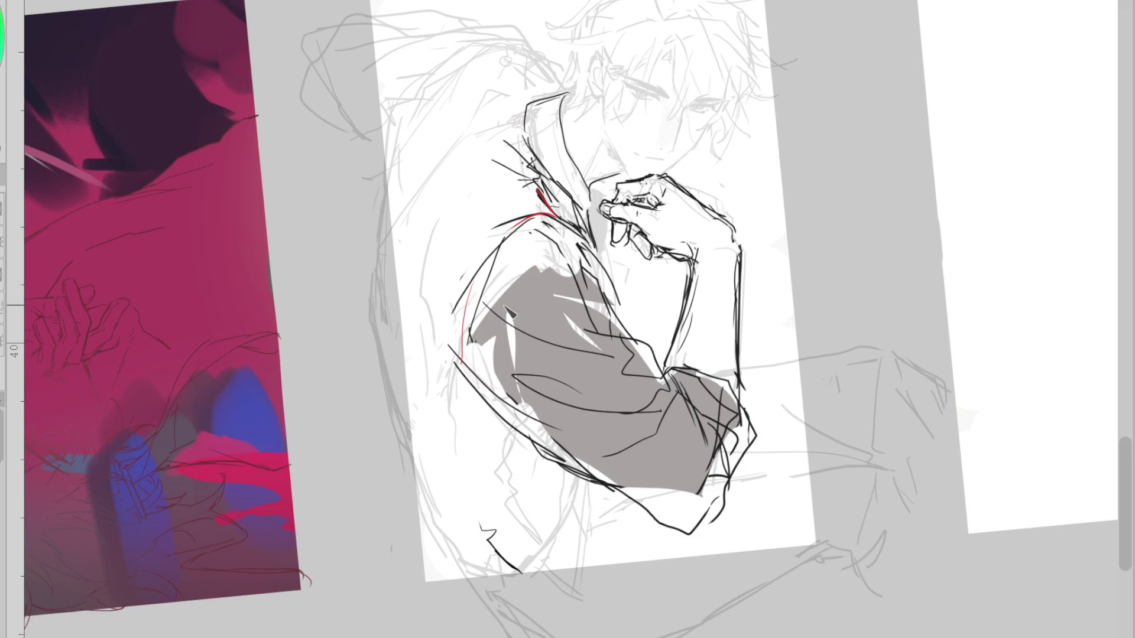
Attempt the long back and outer shoulder curve several times, undoing each try
mouse_move(473, 404)
left_mouse_down()
mouse_move(547, 211)
mouse_move(516, 435)
left_mouse_up()
key("ctrl+z")
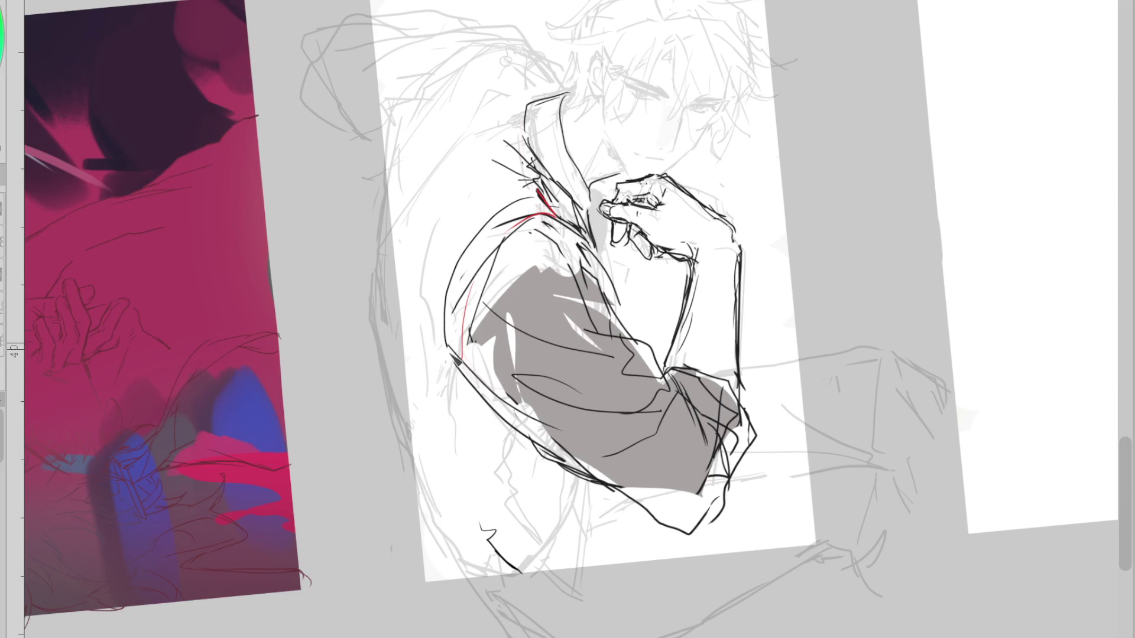
key("ctrl+z")
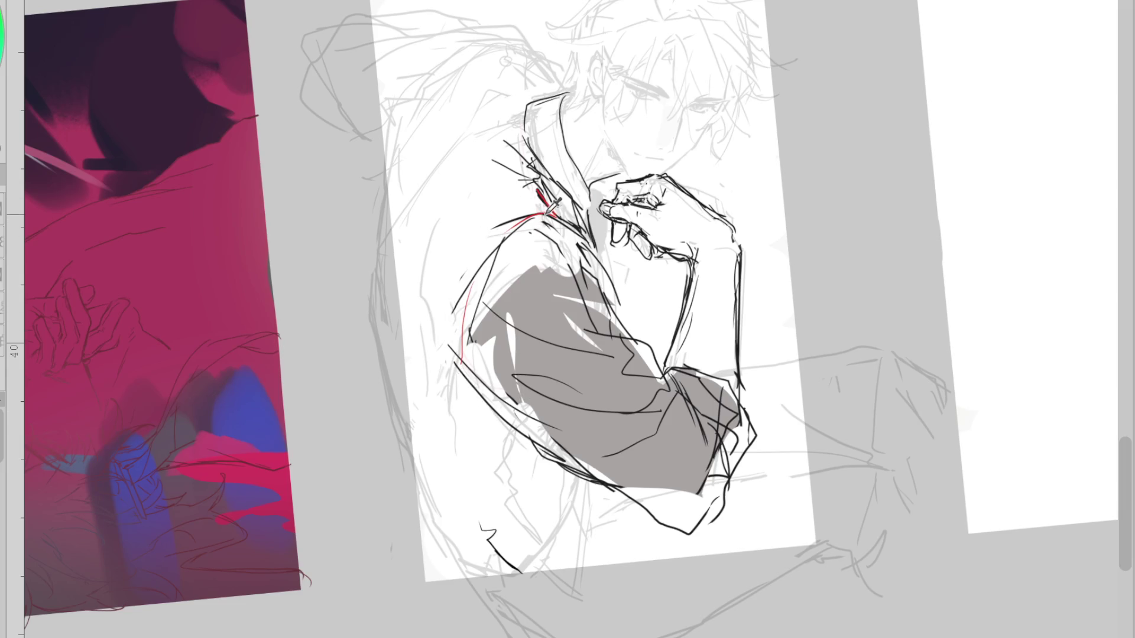
left_click_drag(541, 213, 476, 412)
key("ctrl+z")
left_click_drag(521, 218, 482, 414)
key("ctrl+z")
left_click_drag(520, 218, 477, 396)
key("ctrl+z")
key("ctrl+z")
mouse_move(552, 189)
left_mouse_down()
mouse_move(461, 342)
mouse_move(479, 414)
left_mouse_up()
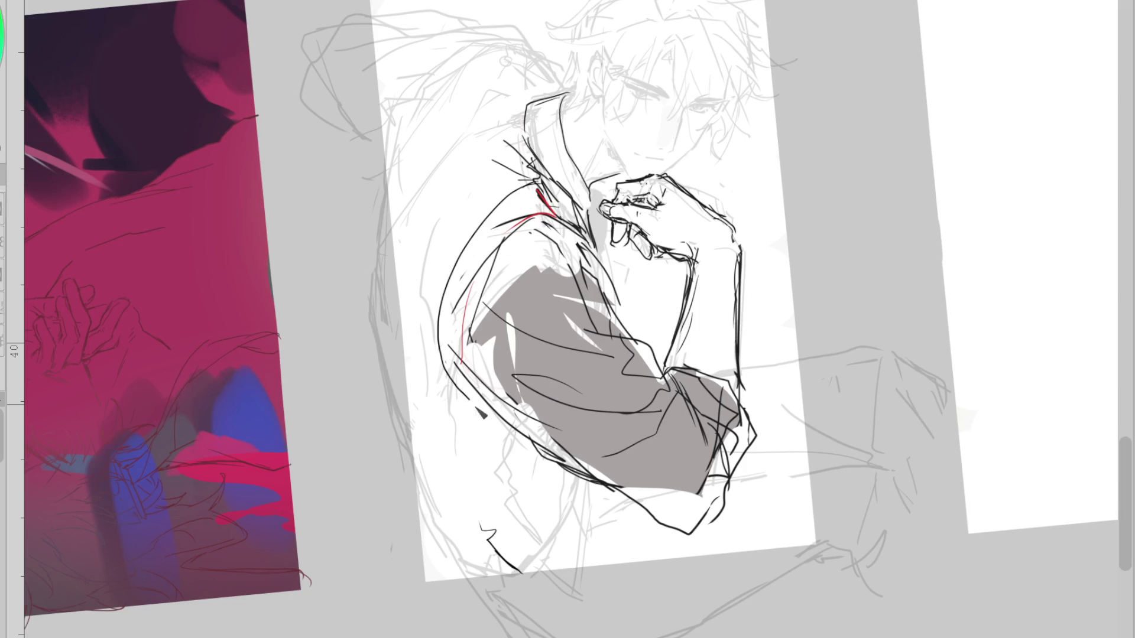
key("ctrl+z")
mouse_move(553, 192)
left_mouse_down()
mouse_move(449, 378)
mouse_move(493, 233)
mouse_move(443, 337)
mouse_move(494, 414)
left_mouse_up()
key("ctrl+z")
key("ctrl+z")
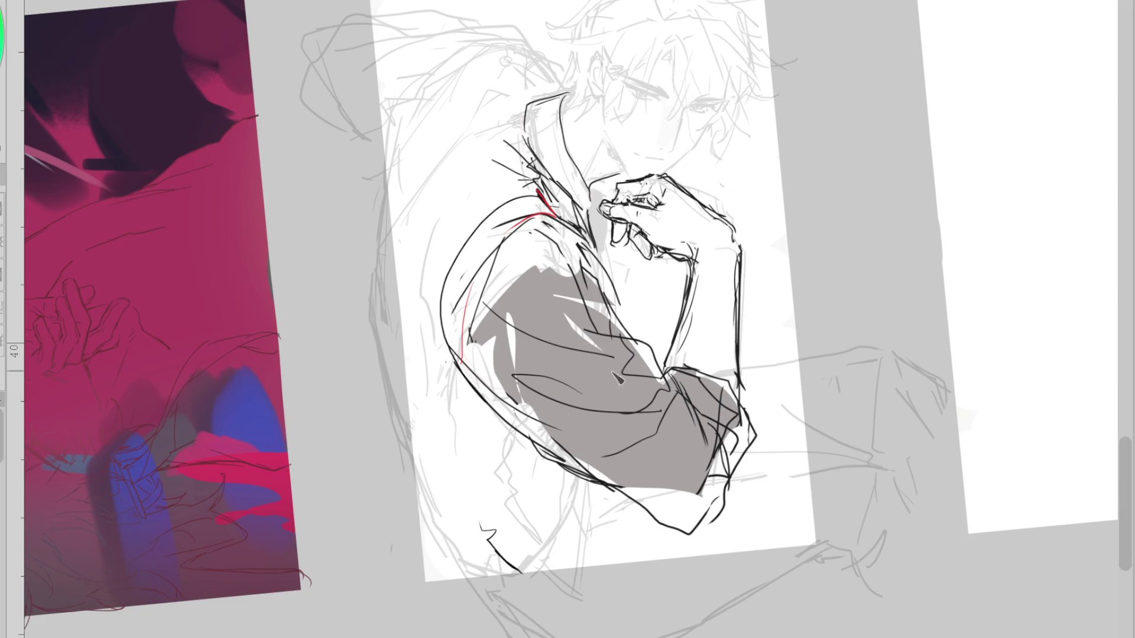
Redraw the collar's edge lines, including its left edge, with short hatching strokes
mouse_move(573, 90)
left_mouse_down()
mouse_move(553, 118)
mouse_move(588, 207)
left_mouse_up()
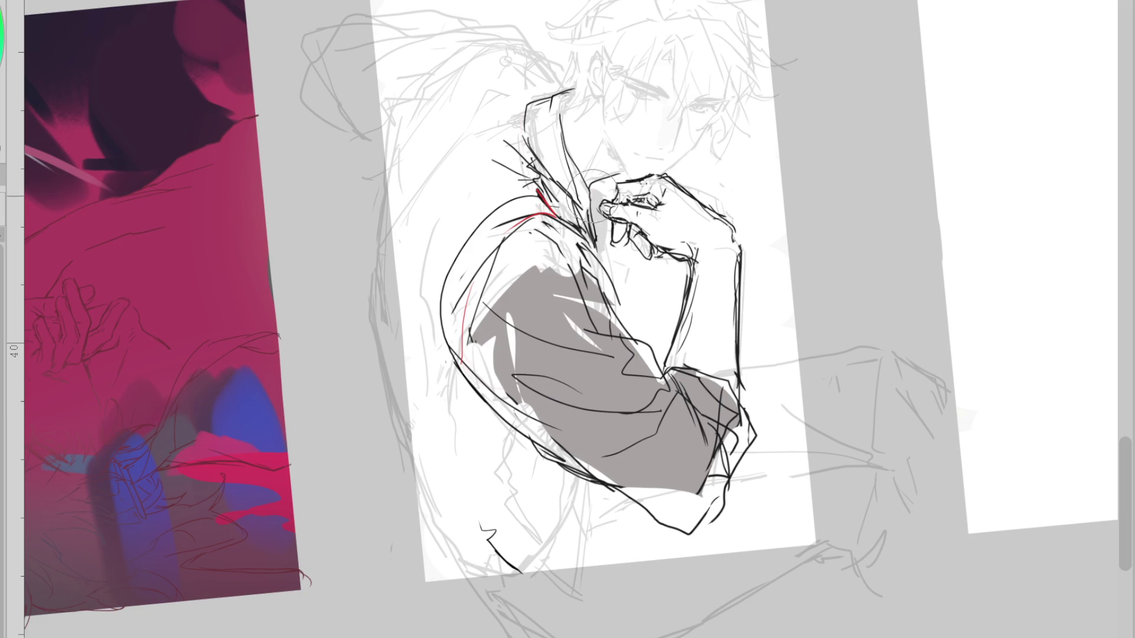
left_click_drag(567, 217, 581, 230)
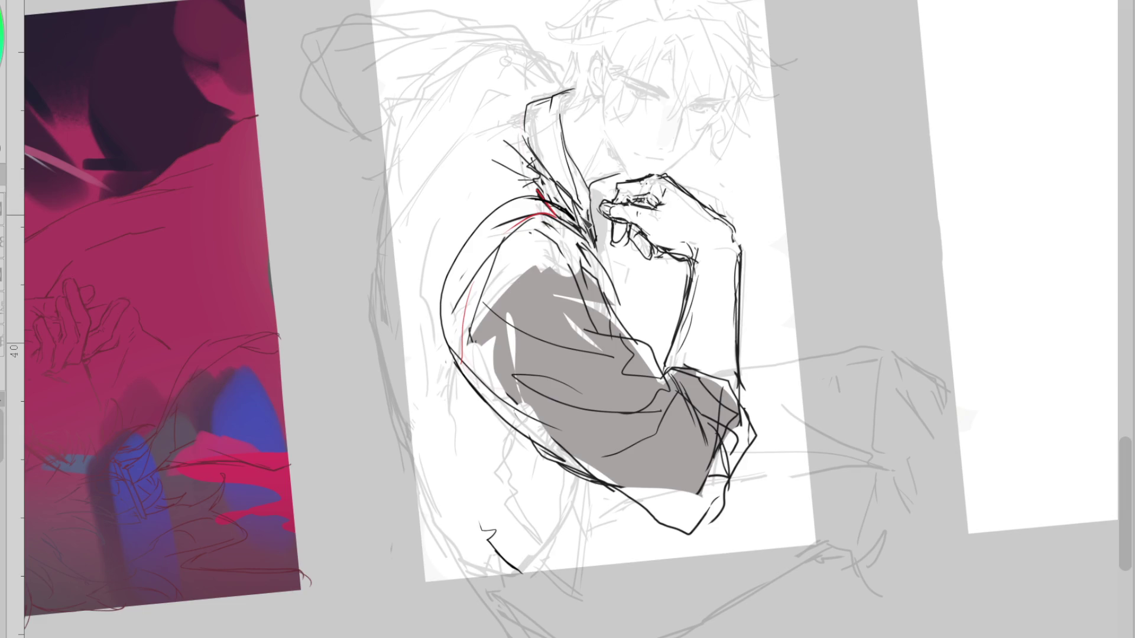
left_click_drag(579, 161, 587, 170)
left_click_drag(508, 93, 528, 142)
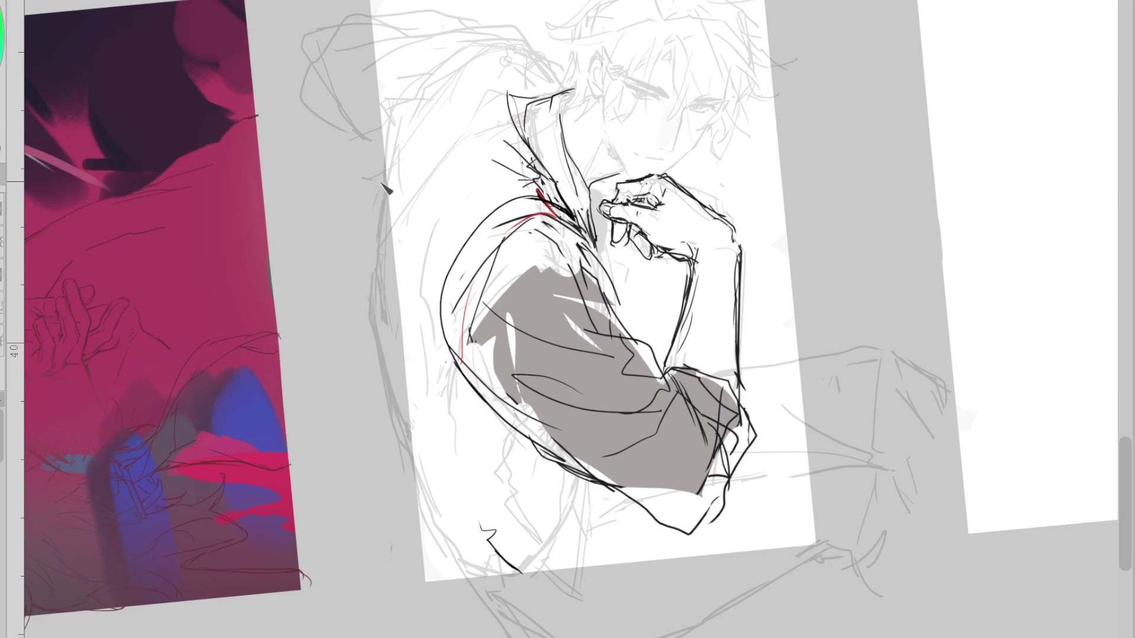
Add lines near the sleeve bottom, the figure's lower left, and beneath the hand
left_click_drag(584, 482, 538, 551)
left_click_drag(415, 495, 465, 579)
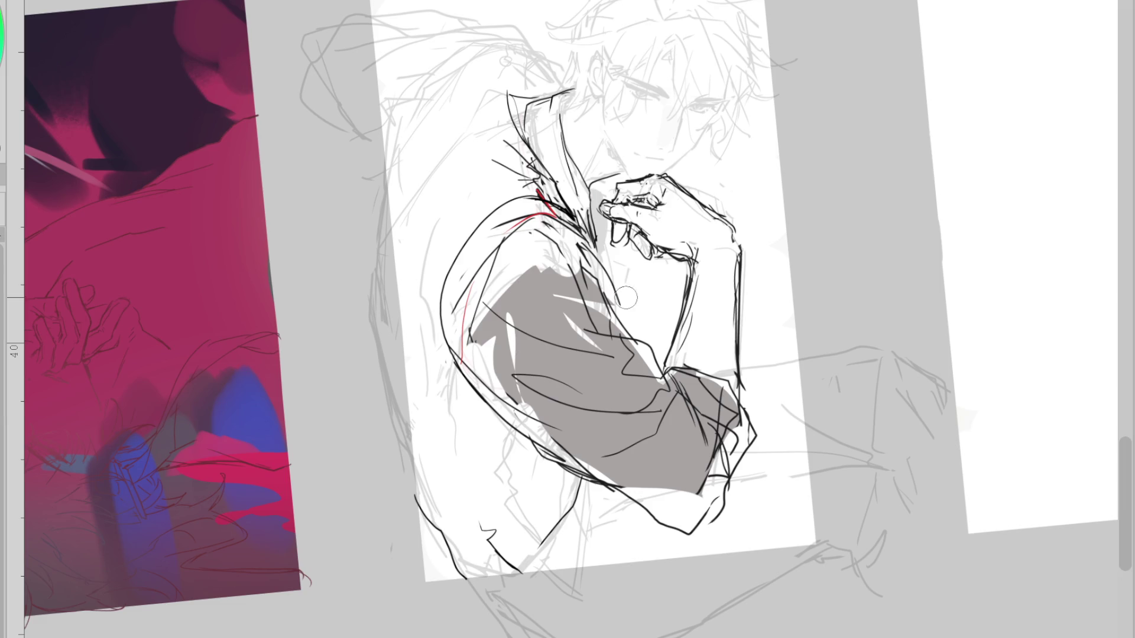
left_click_drag(589, 262, 612, 313)
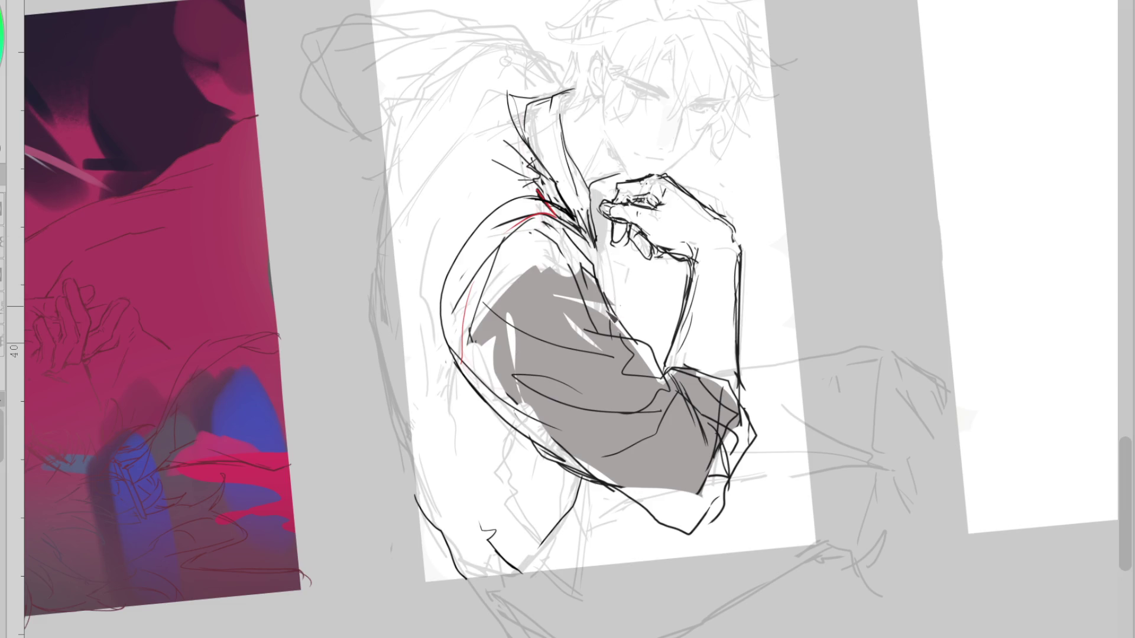
scroll(567, 320, "down", 2)
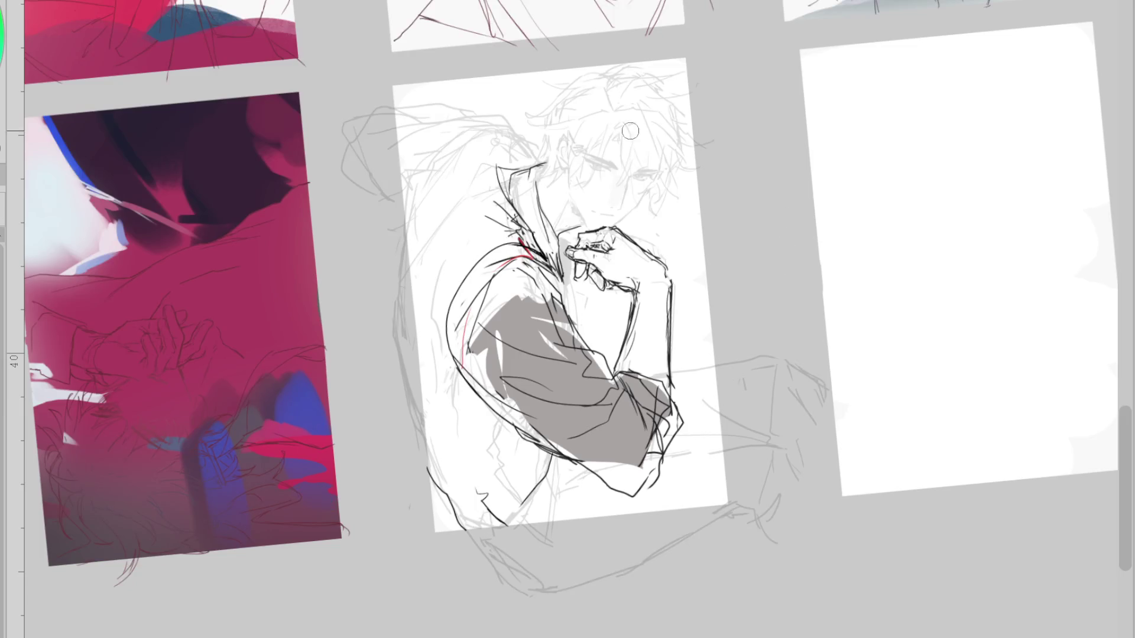
Compare the lineart with the sketch and rotate it slightly counter-clockwise to fit
scroll(788, 236, "up", 2)
key("ctrl+h")
key("ctrl+h")
key("ctrl+h")
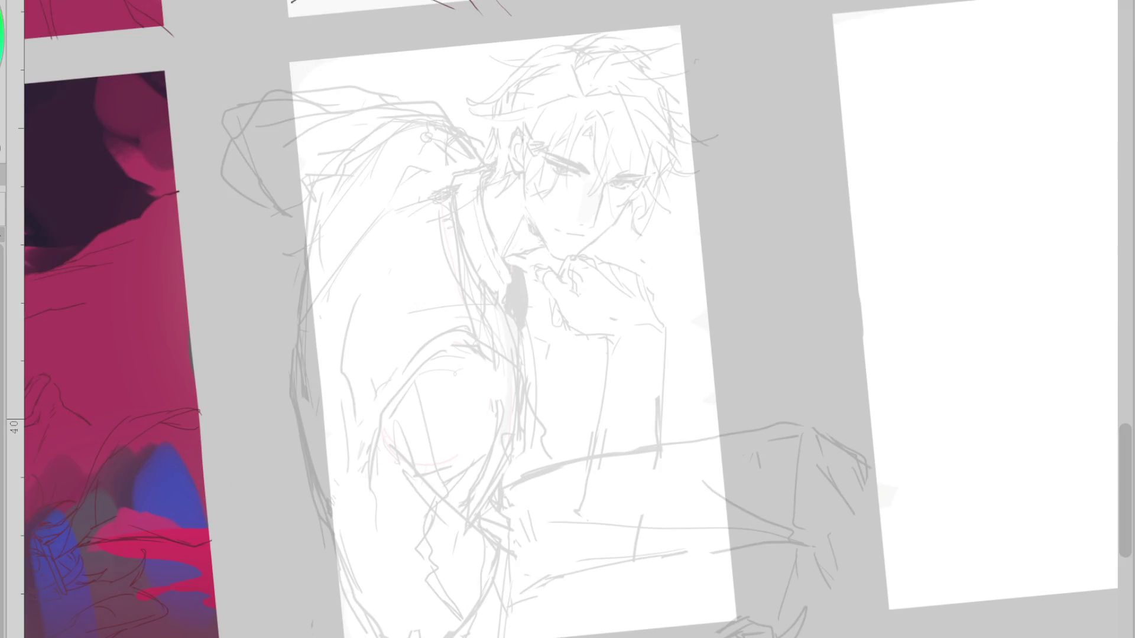
key("ctrl+h")
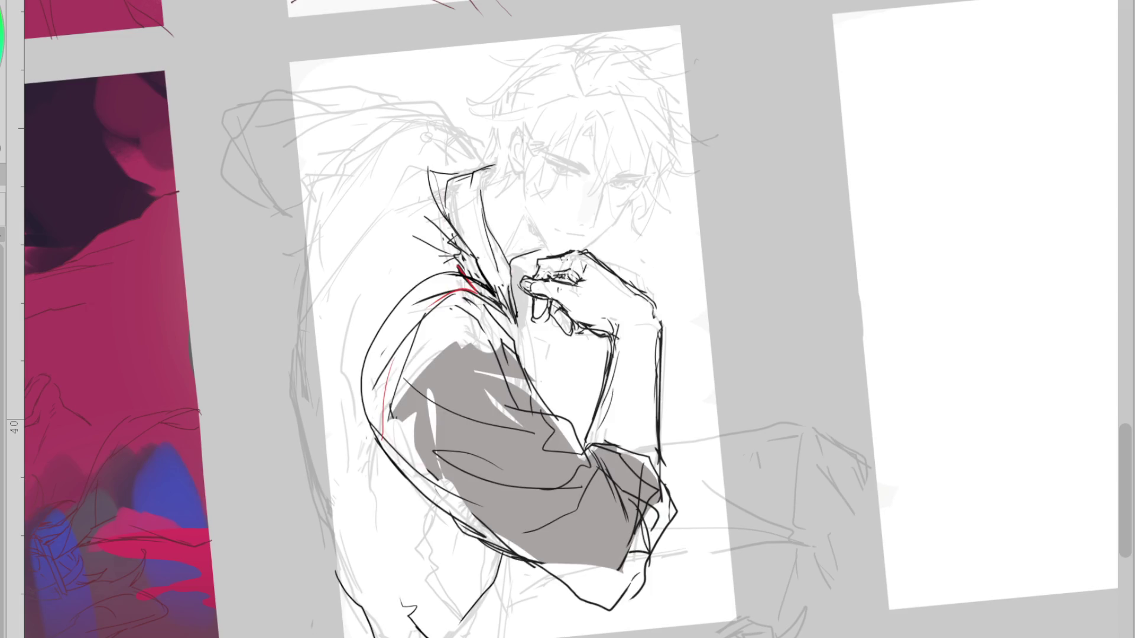
key("ctrl+t")
left_click_drag(628, 531, 639, 518)
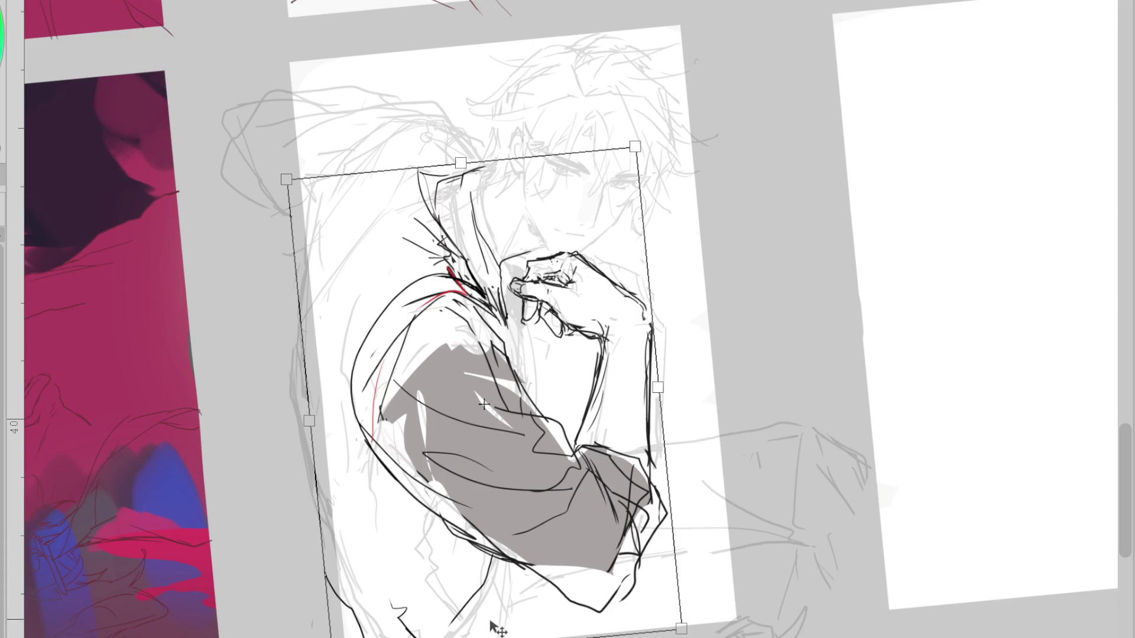
key("Return")
Erase the old collar strokes and redraw the collar's neck stroke, curved front and top edge
mouse_move(449, 204)
left_mouse_down()
mouse_move(426, 248)
mouse_move(496, 277)
left_mouse_up()
left_click_drag(449, 243, 473, 287)
left_click_drag(450, 200, 458, 276)
key("ctrl+z")
left_click_drag(437, 195, 449, 269)
mouse_move(425, 172)
left_mouse_down()
mouse_move(467, 195)
mouse_move(488, 248)
left_mouse_up()
left_click_drag(540, 237, 552, 249)
mouse_move(494, 170)
left_mouse_down()
mouse_move(445, 208)
mouse_move(442, 260)
mouse_move(461, 275)
left_mouse_up()
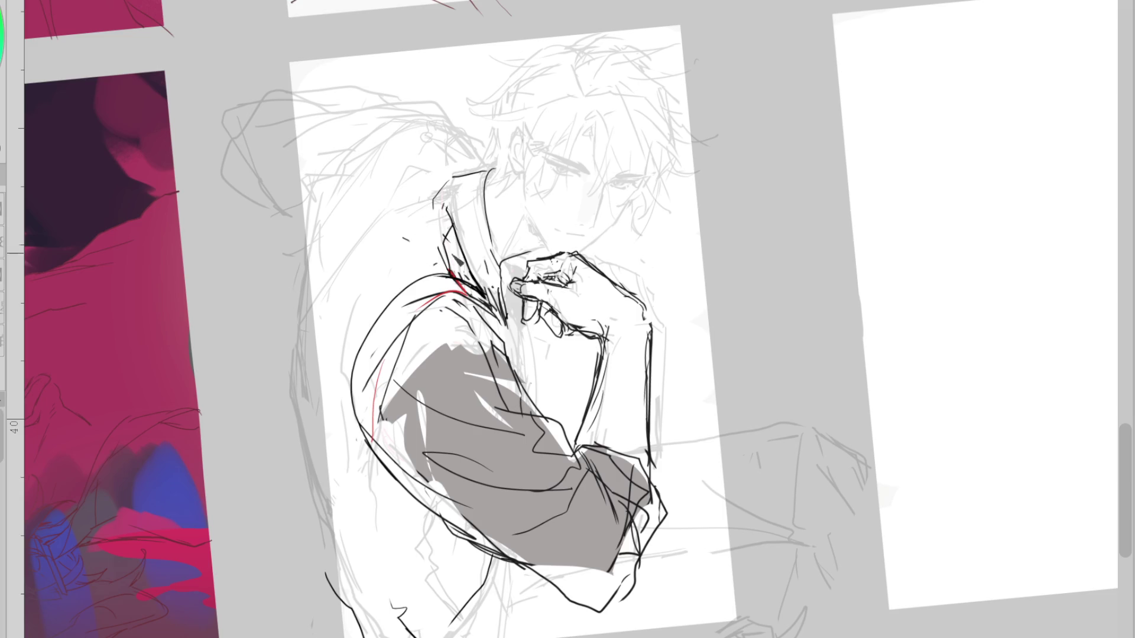
Extend the collar's top edge left and draw sweeping curved lines across the figure's back
mouse_move(461, 173)
left_mouse_down()
mouse_move(384, 196)
mouse_move(345, 231)
left_mouse_up()
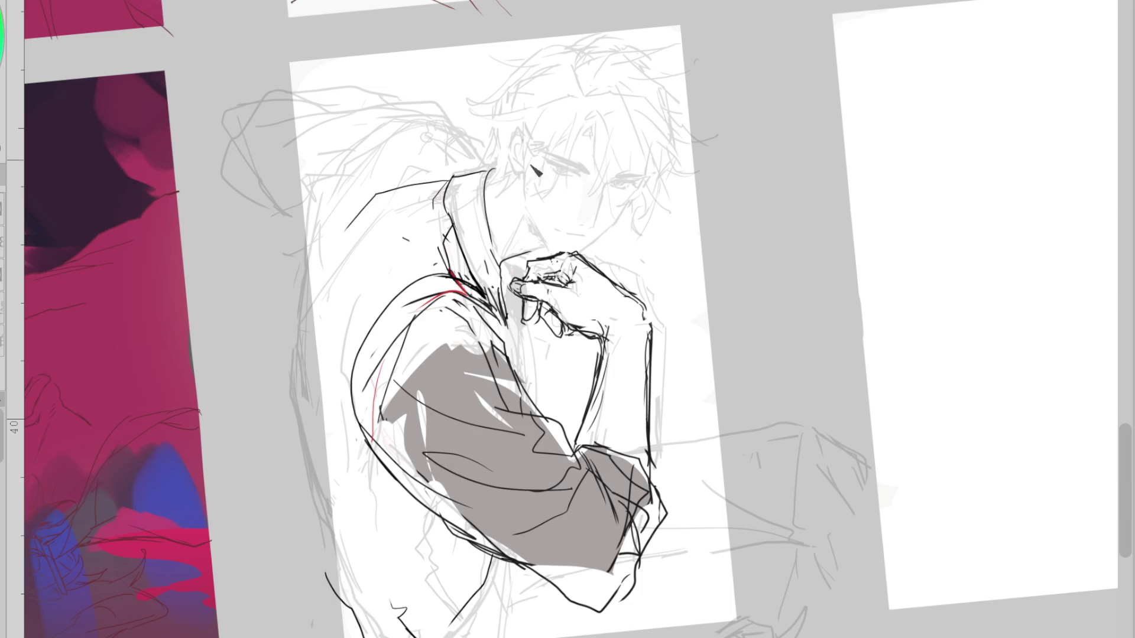
left_click_drag(379, 140, 308, 221)
left_click_drag(383, 133, 480, 163)
key("ctrl+z")
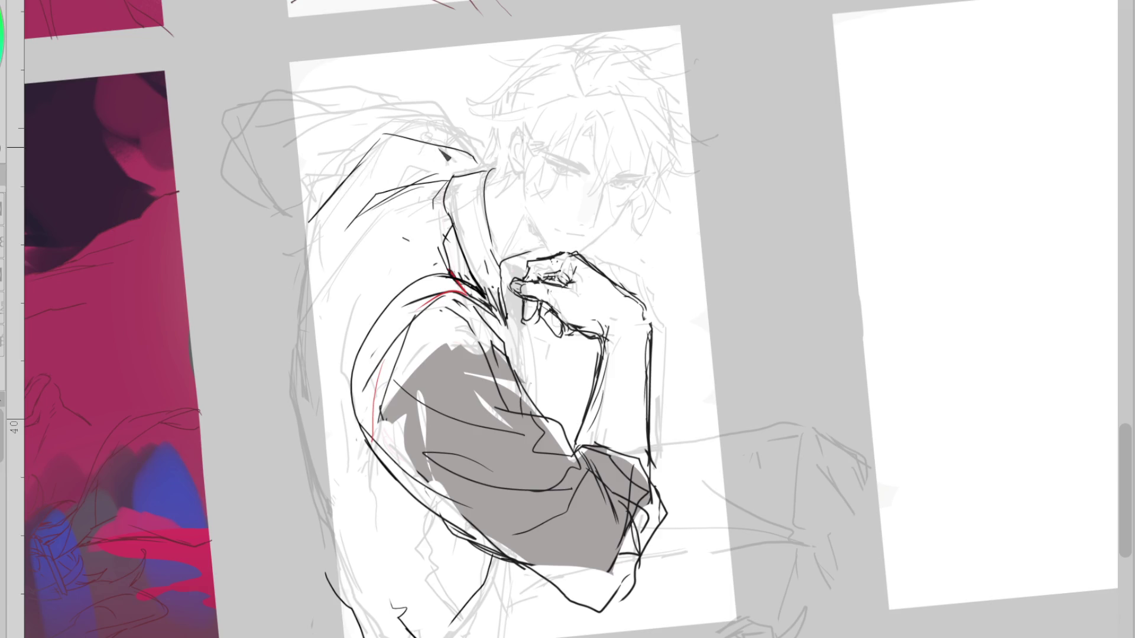
mouse_move(331, 195)
left_mouse_down()
mouse_move(482, 154)
mouse_move(319, 145)
left_mouse_up()
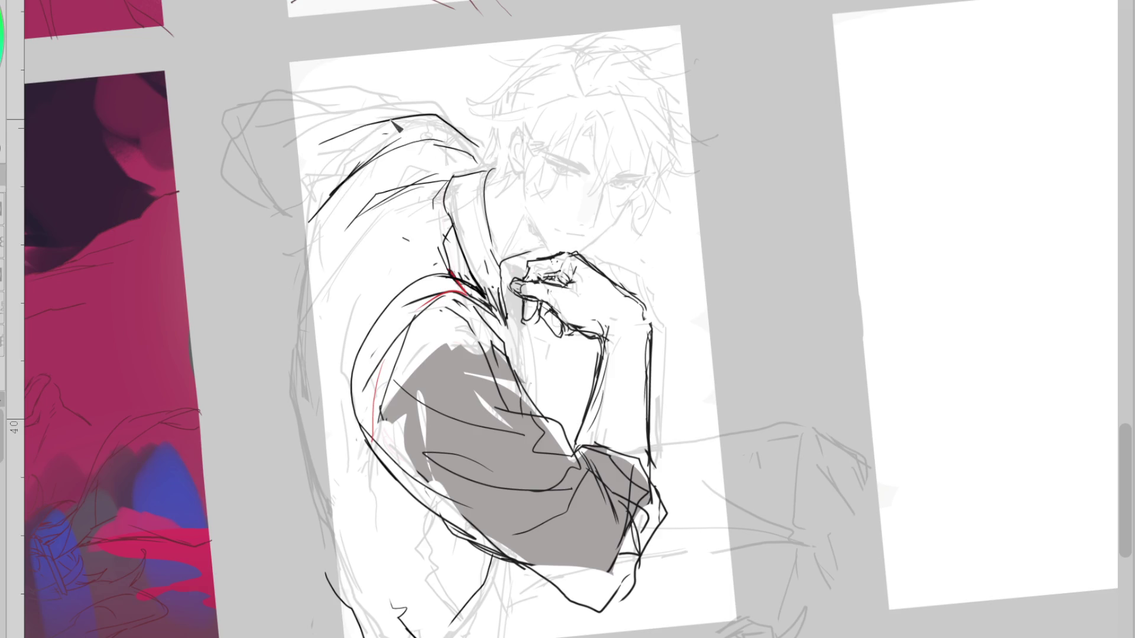
Check on a mirrored view, drop a stray chin stroke, and push the wrist contour outward
key("h")
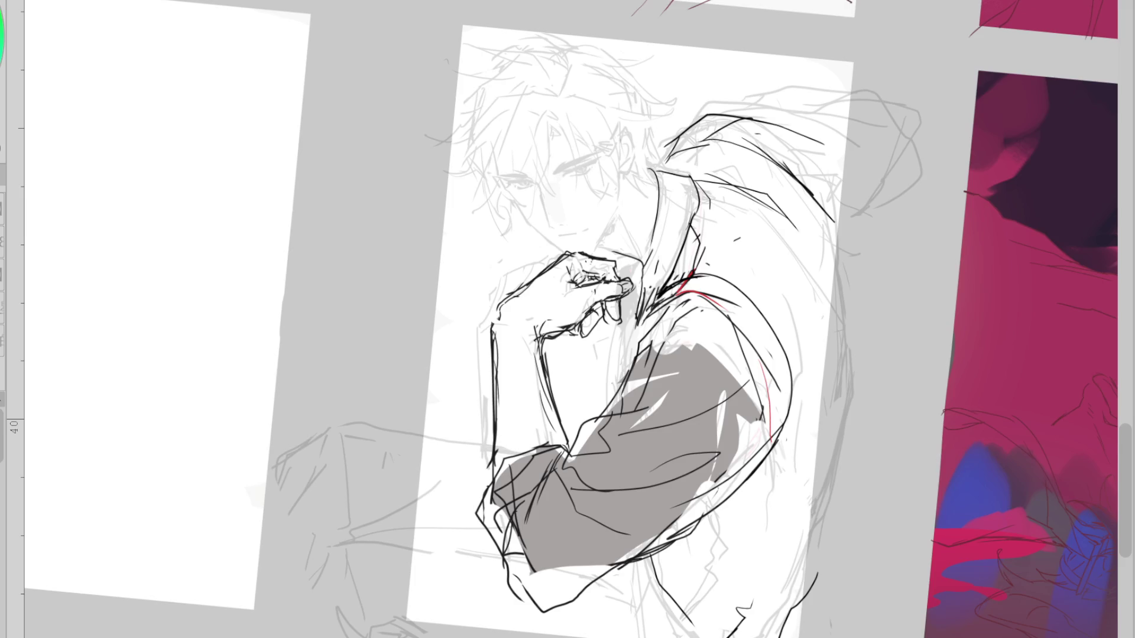
scroll(668, 224, "up", 2)
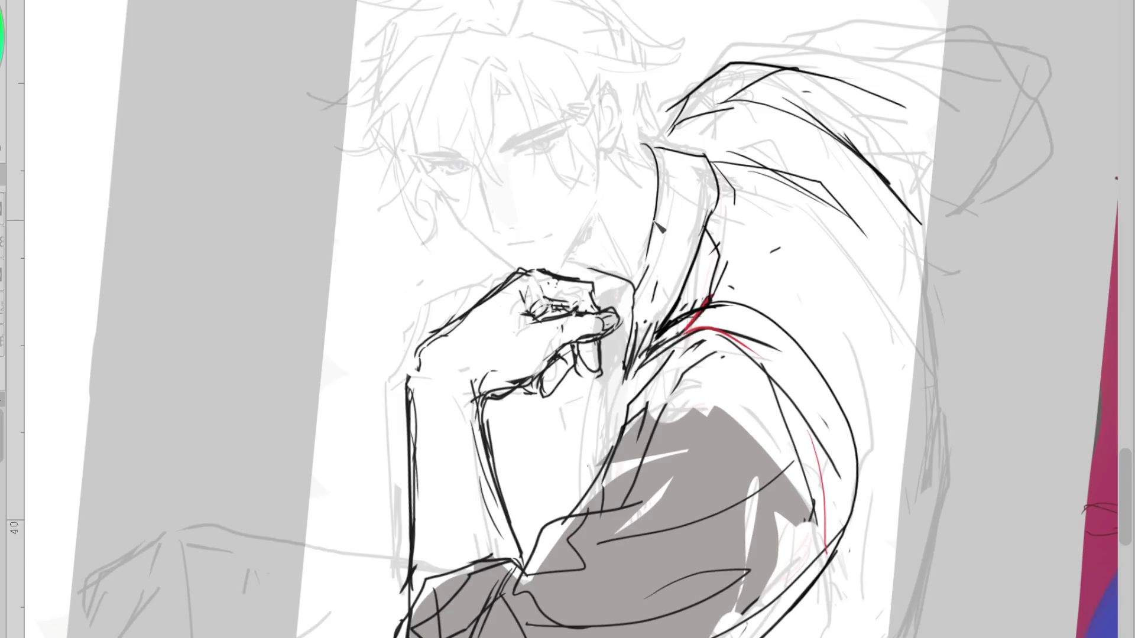
left_click_drag(600, 151, 579, 267)
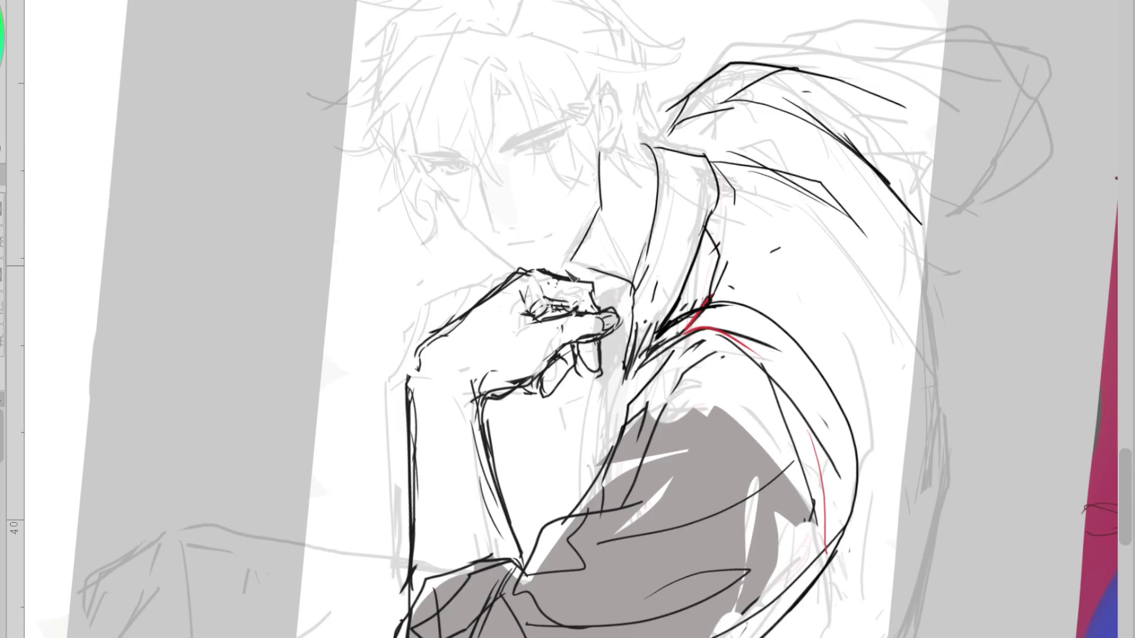
key("ctrl+z")
key("h")
scroll(593, 108, "down", 2)
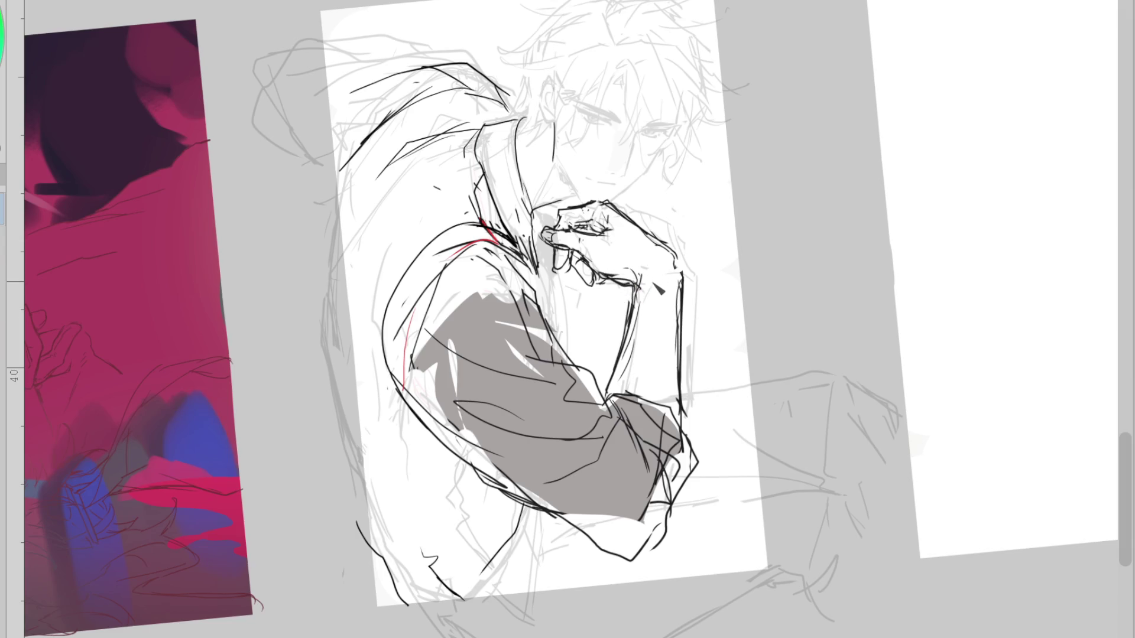
mouse_move(670, 294)
left_mouse_down()
mouse_move(708, 291)
mouse_move(688, 291)
left_mouse_up()
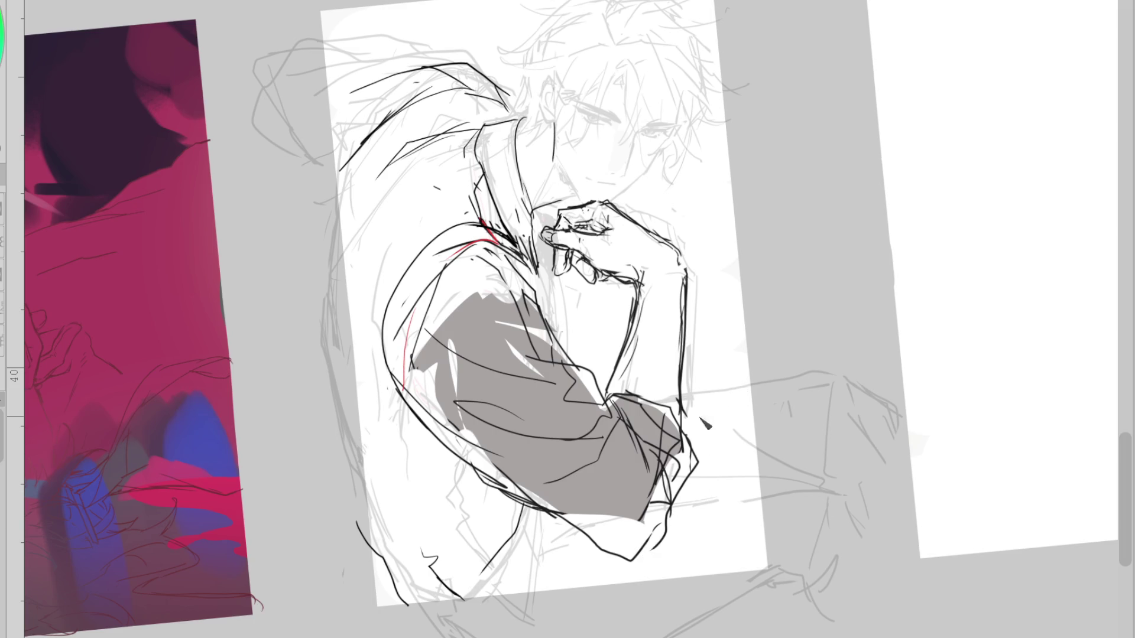
Ink the forearm's outer and inner contours down to the elbow and the cuff edge
left_click_drag(644, 305, 606, 402)
left_click_drag(654, 296, 634, 391)
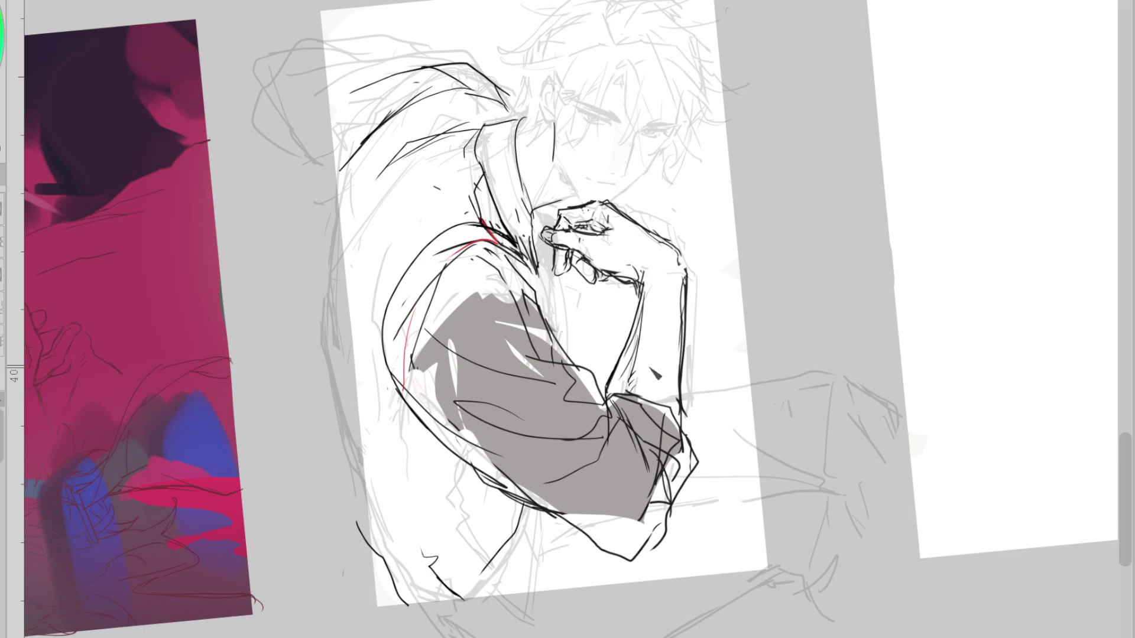
left_click_drag(688, 431, 651, 553)
key("ctrl+z")
key("ctrl+z")
Thicken the upper arm's outer contour and ink the shoulder contour
left_click_drag(403, 368, 511, 482)
left_click_drag(419, 393, 504, 476)
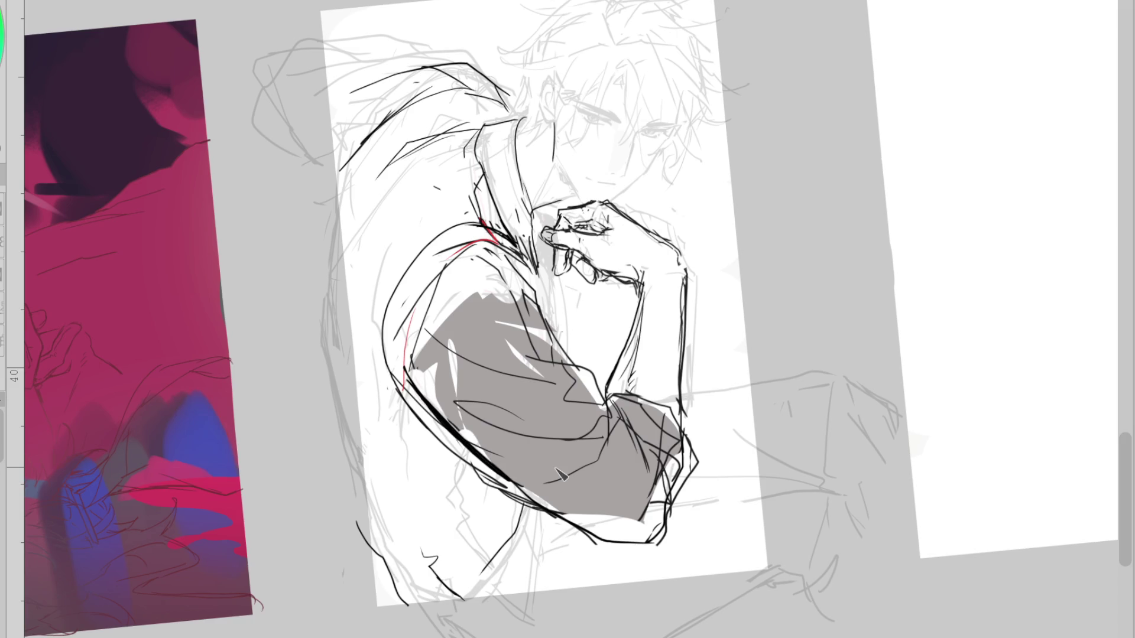
left_click_drag(414, 278, 481, 227)
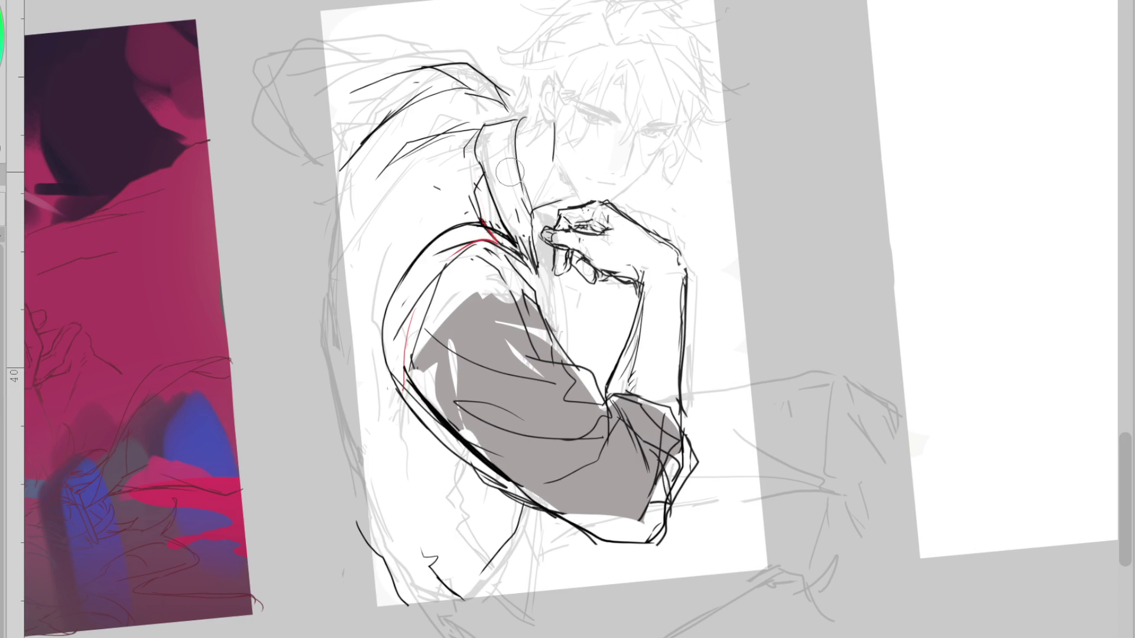
left_click_drag(467, 153, 514, 68)
key("ctrl+z")
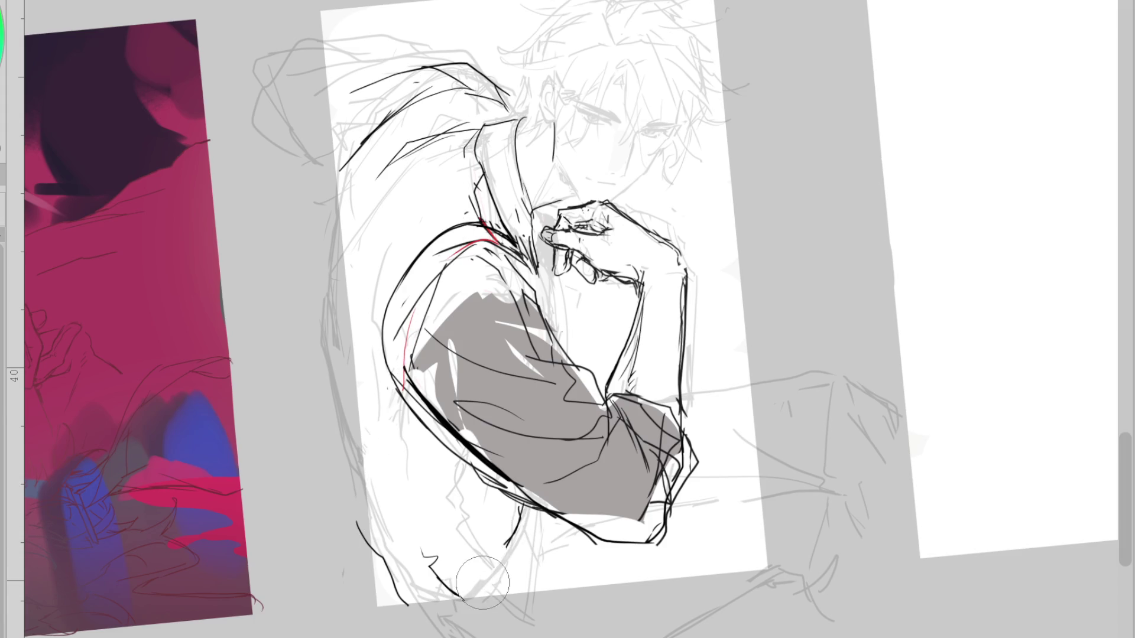
Draw the leg line right from the elbow, plus small marks at the collar and shoulder
left_click_drag(679, 397, 786, 381)
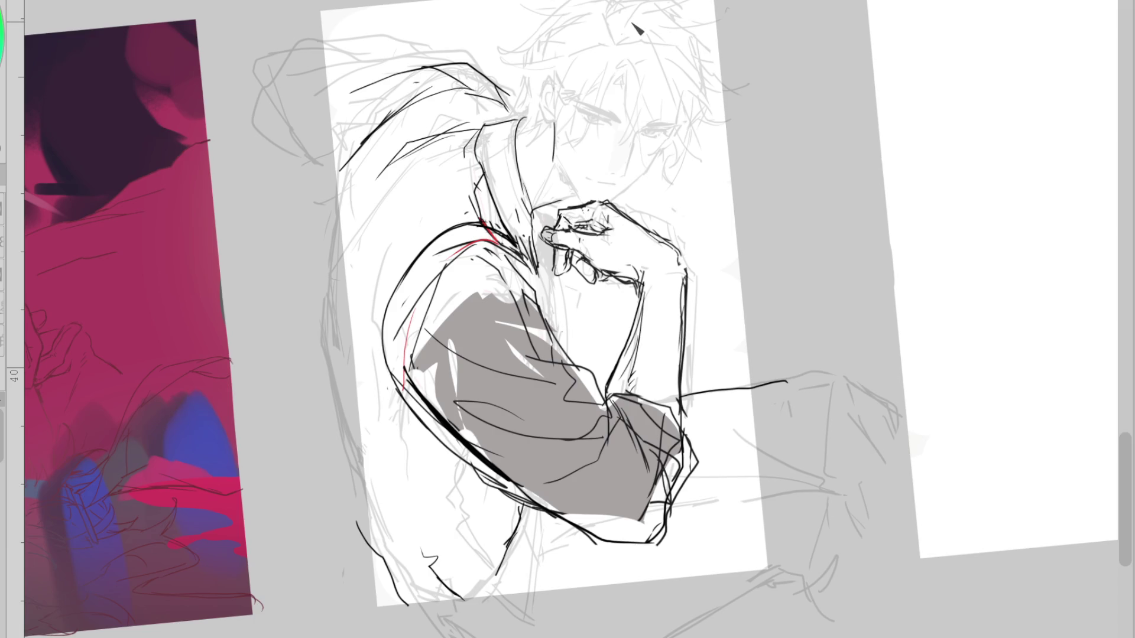
mouse_move(672, 241)
left_mouse_down()
mouse_move(621, 278)
mouse_move(677, 296)
left_mouse_up()
key("ctrl+z")
left_click_drag(512, 129, 527, 125)
left_click_drag(471, 261, 478, 259)
mouse_move(541, 3)
left_mouse_down()
mouse_move(501, 94)
mouse_move(736, 127)
mouse_move(745, 3)
left_mouse_up()
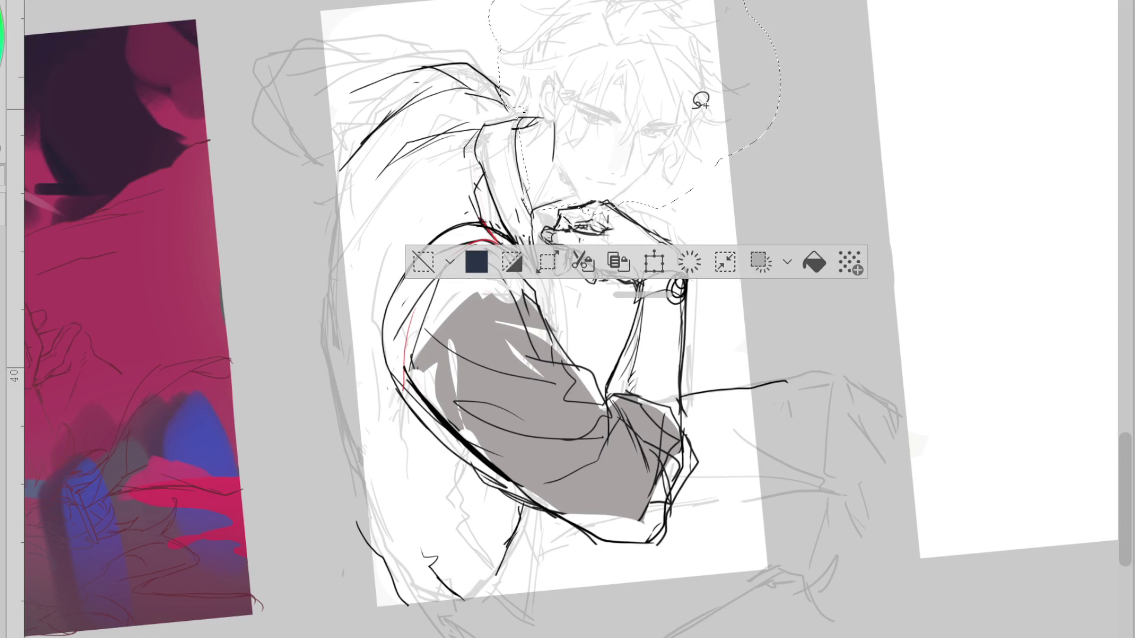
Nudge the selected head slightly up and right, commit the transform, and clear the selection
key("ctrl+t")
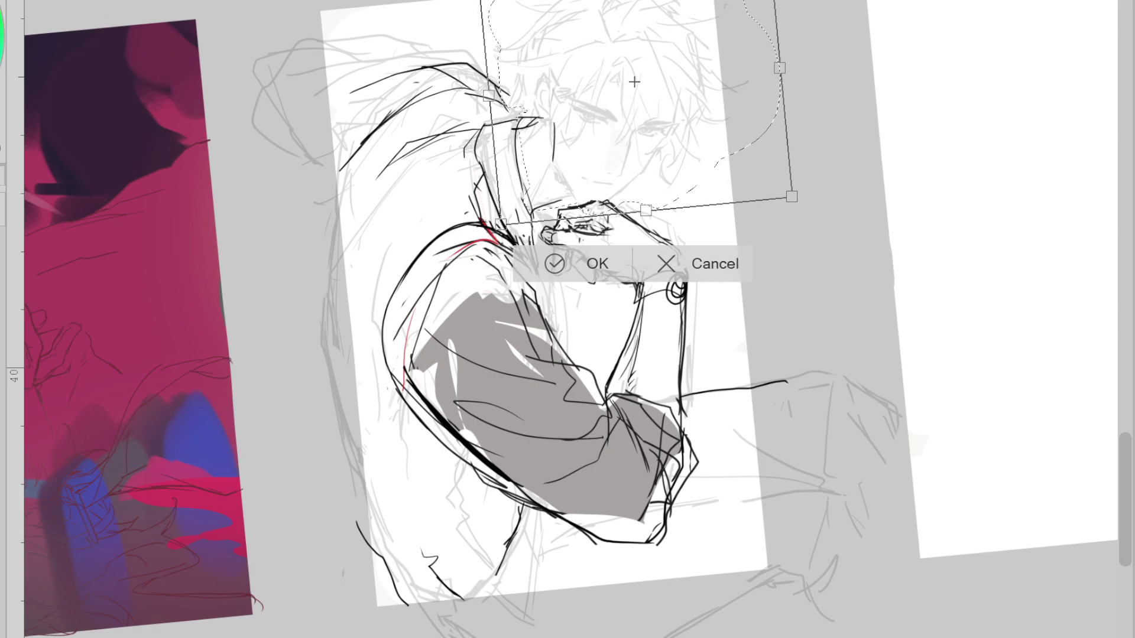
mouse_move(686, 182)
left_mouse_down()
mouse_move(729, 189)
mouse_move(703, 190)
left_mouse_up()
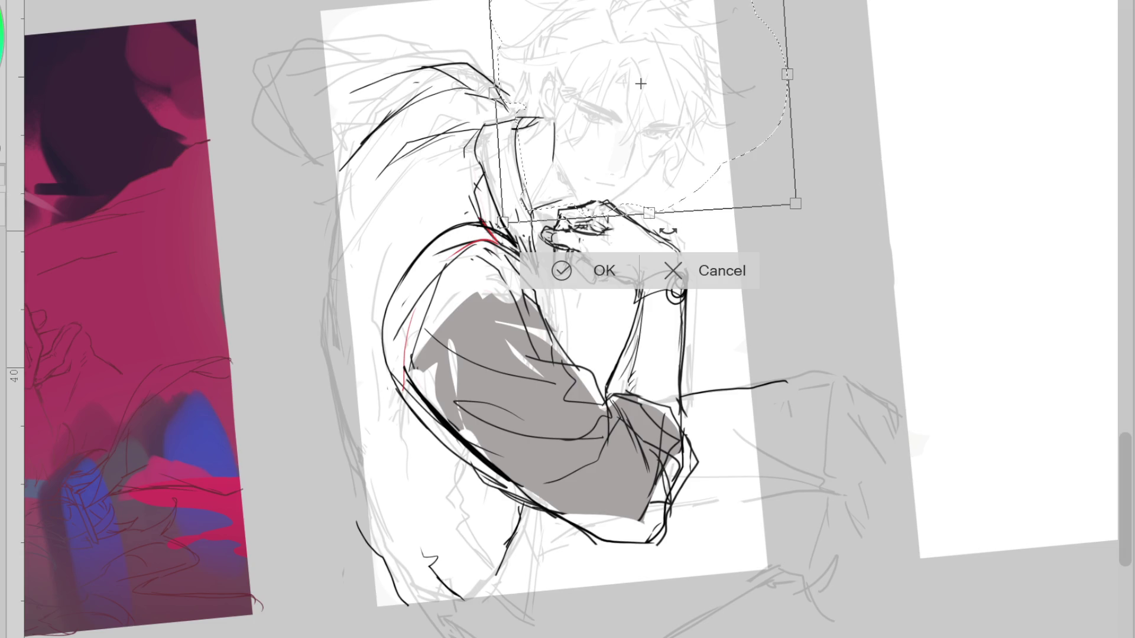
scroll(628, 131, "up", 2)
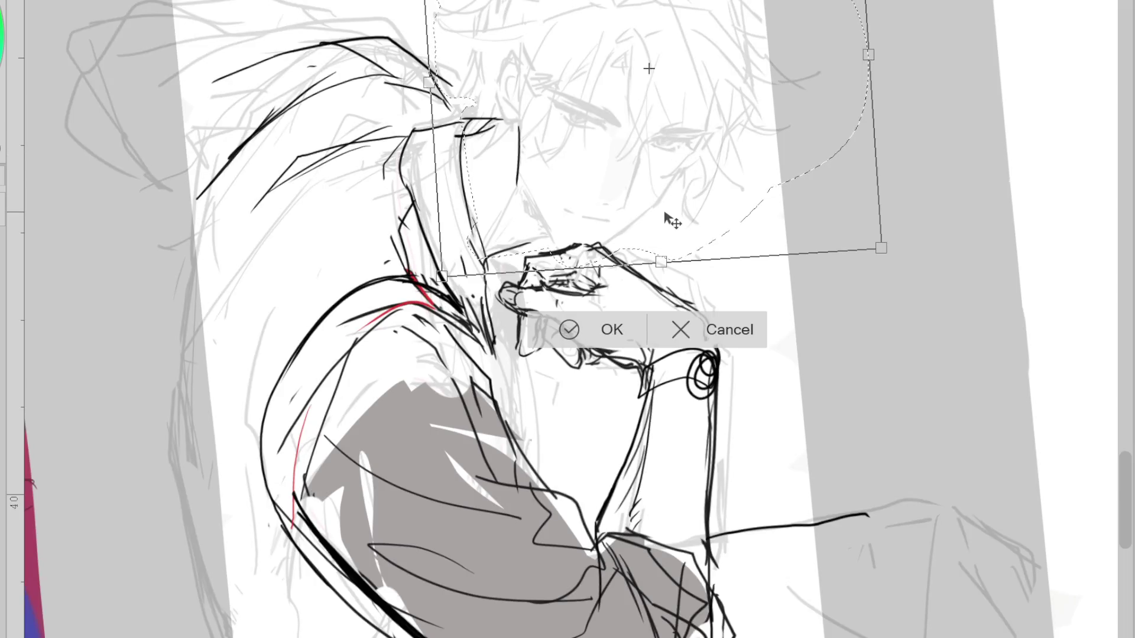
left_click(609, 337)
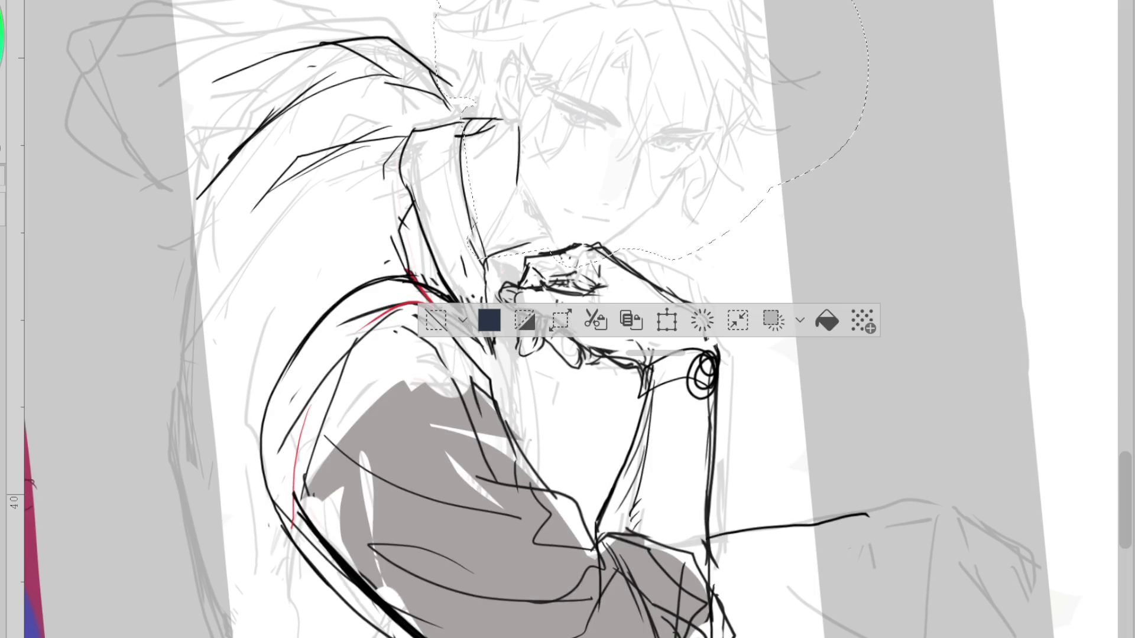
left_click(436, 320)
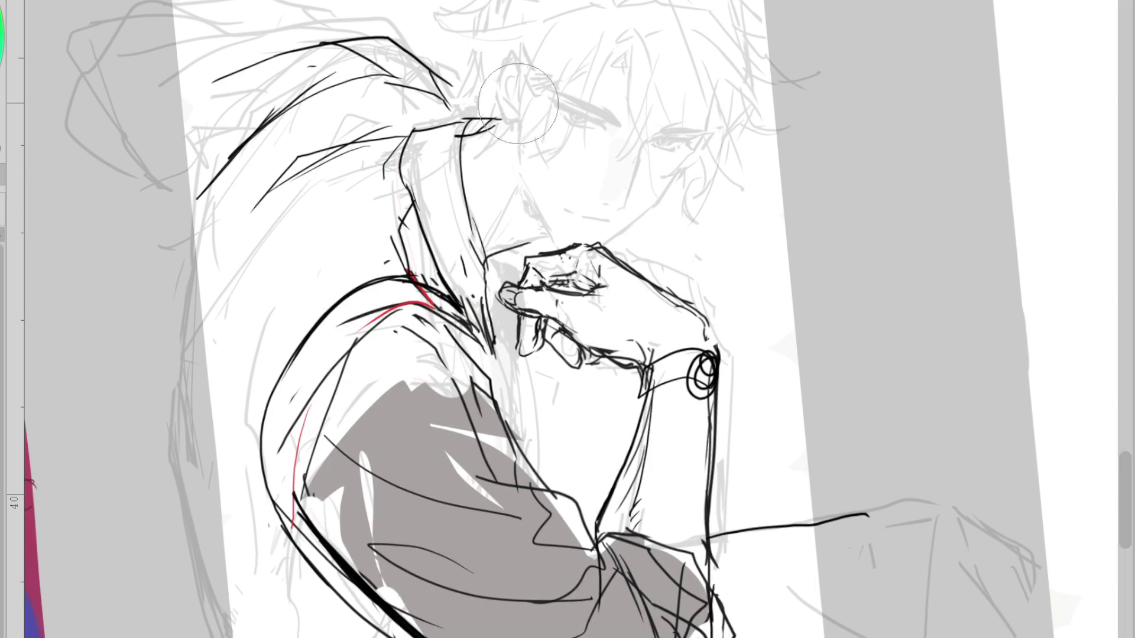
key("ctrl+z")
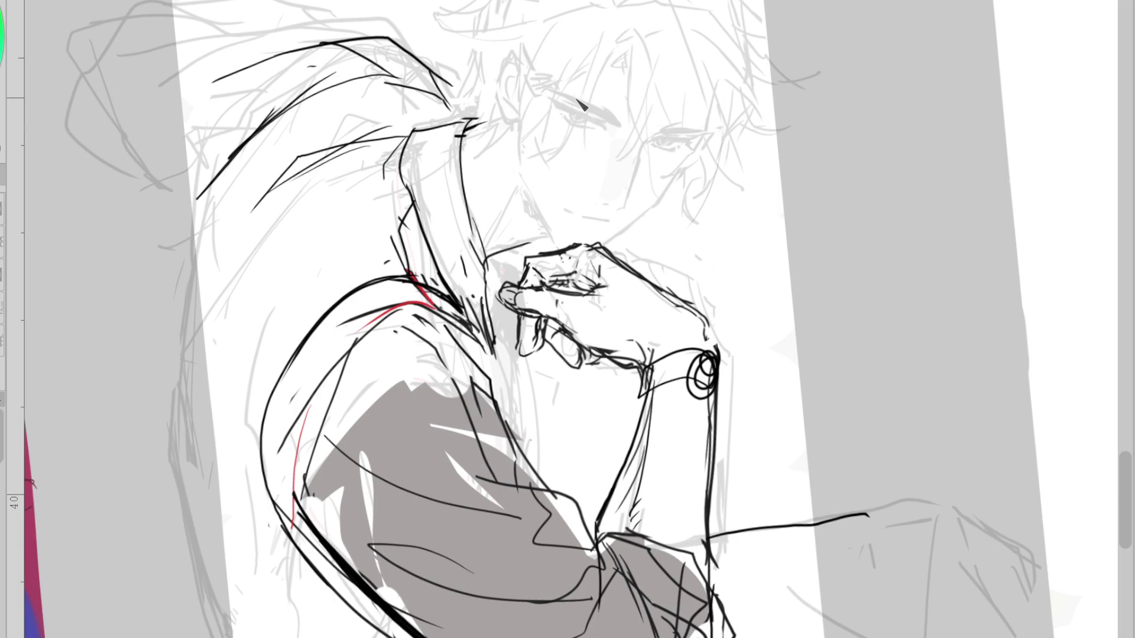
scroll(582, 104, "up", 2)
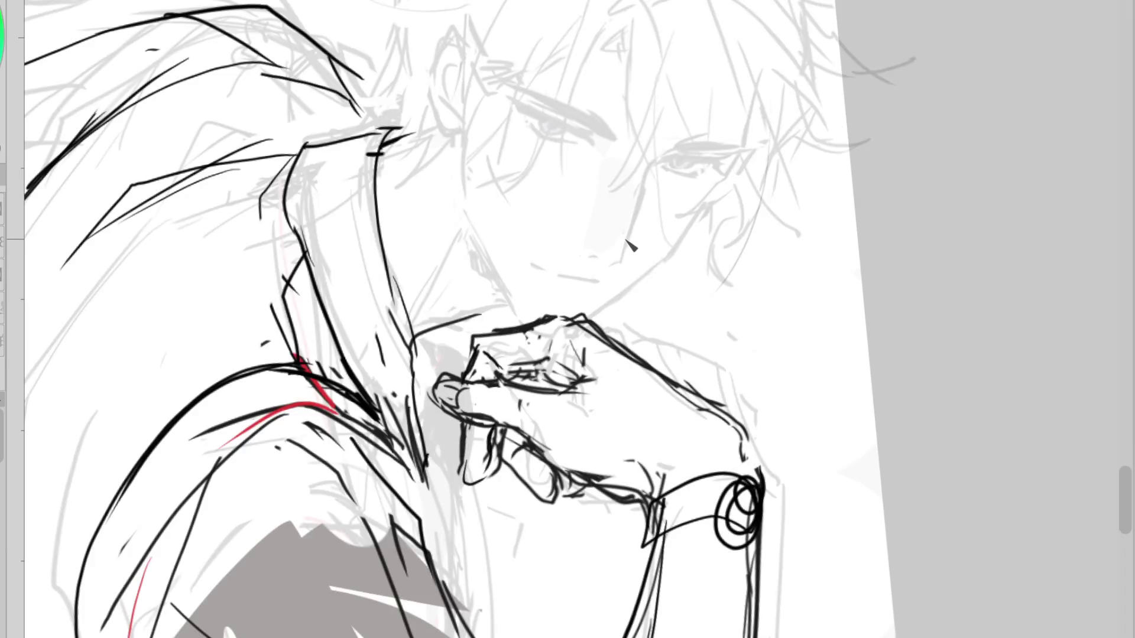
scroll(661, 219, "down", 2)
scroll(661, 219, "down", 2)
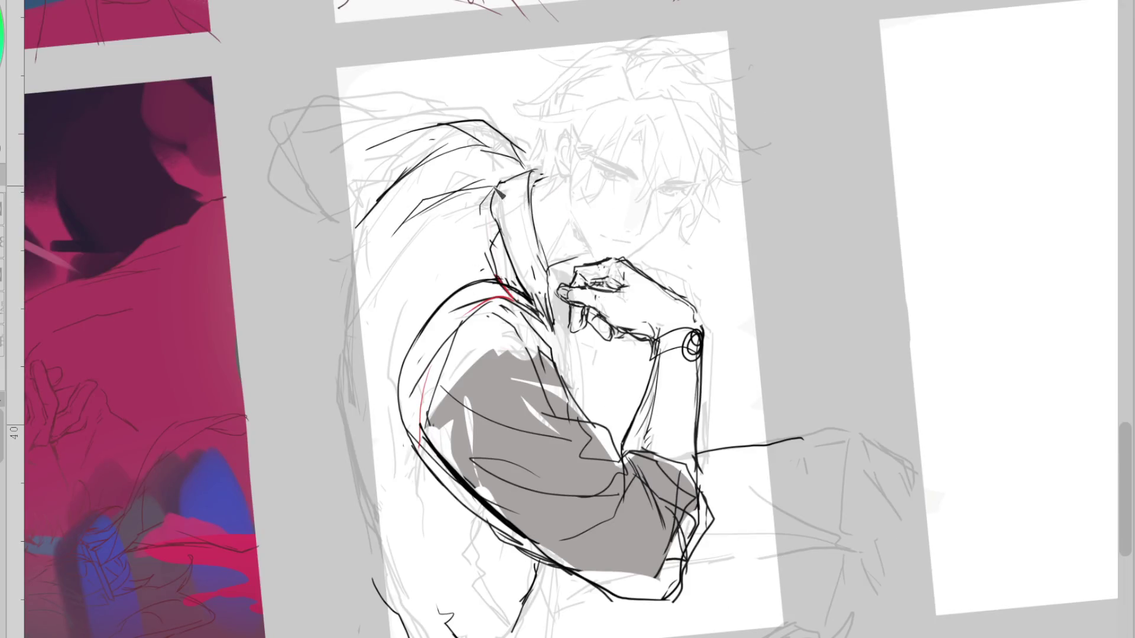
Add a short pen stroke at the right eye
left_click_drag(635, 176, 643, 184)
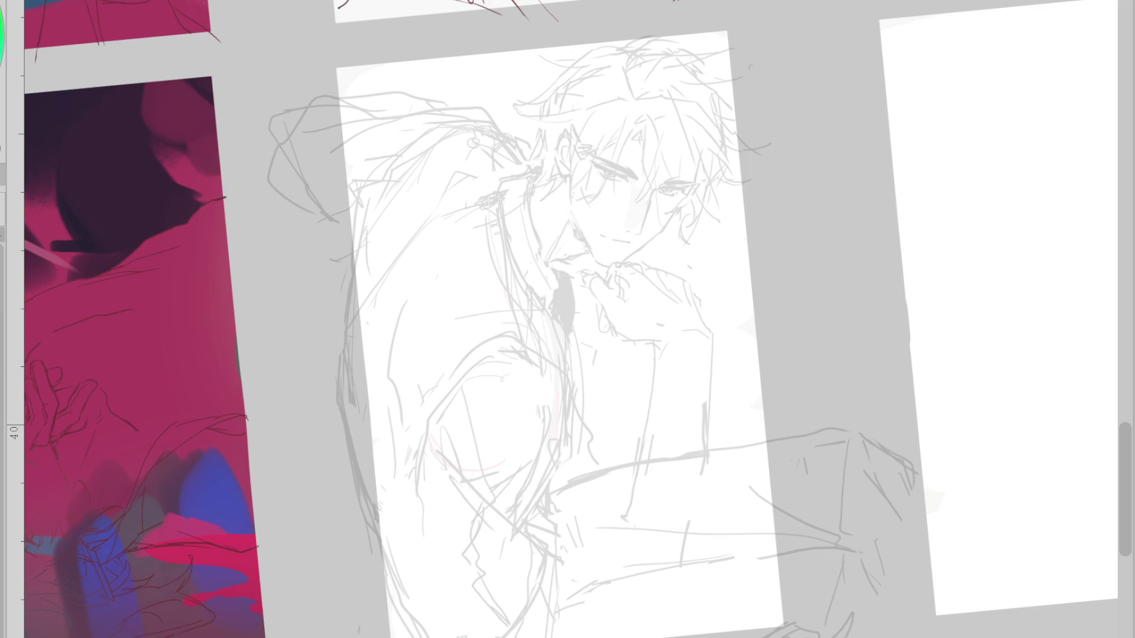
Erase the sketch's hand lines beneath the chin
mouse_move(632, 440)
left_mouse_down()
mouse_move(645, 272)
mouse_move(611, 292)
mouse_move(611, 261)
mouse_move(598, 266)
left_mouse_up()
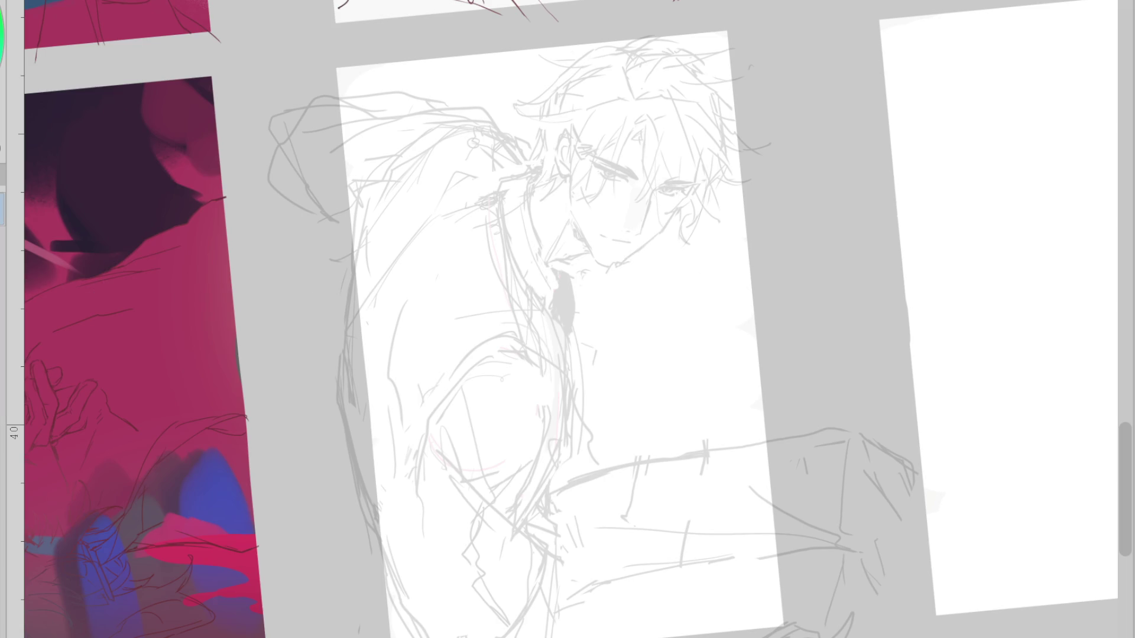
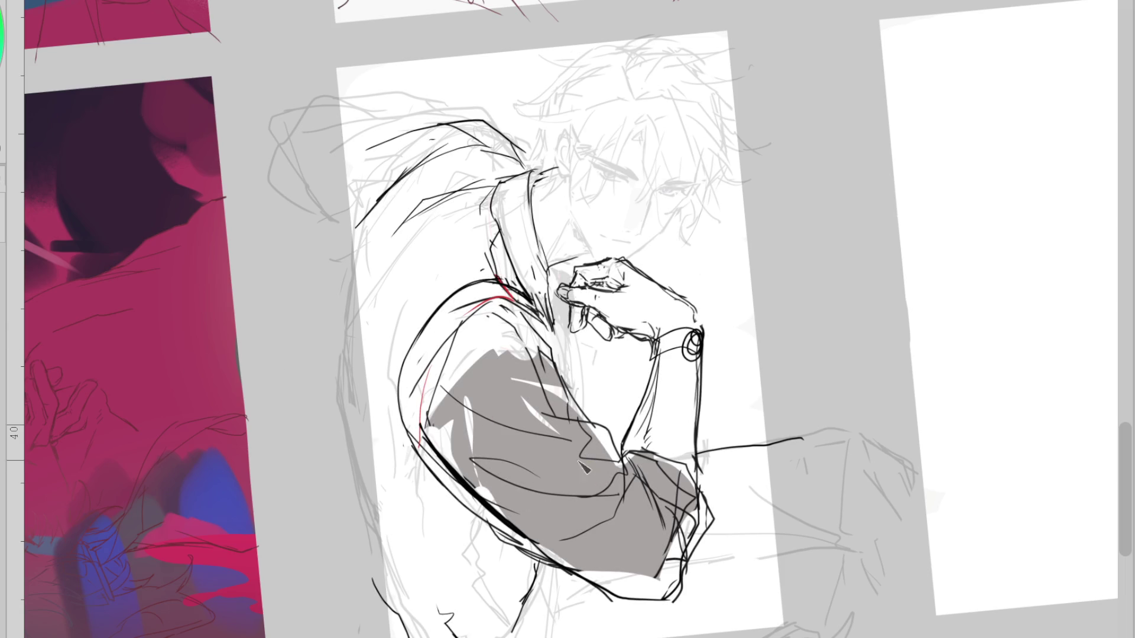
Erase stray collar and hair strokes and check the drawing in a mirrored view
left_click_drag(570, 157, 535, 172)
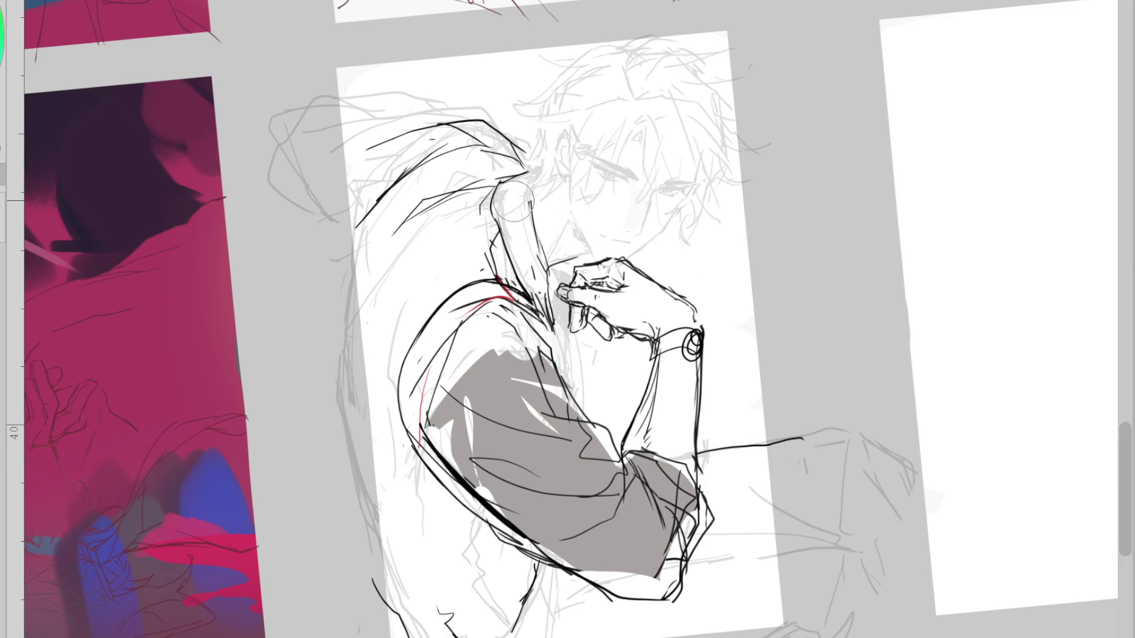
key("h")
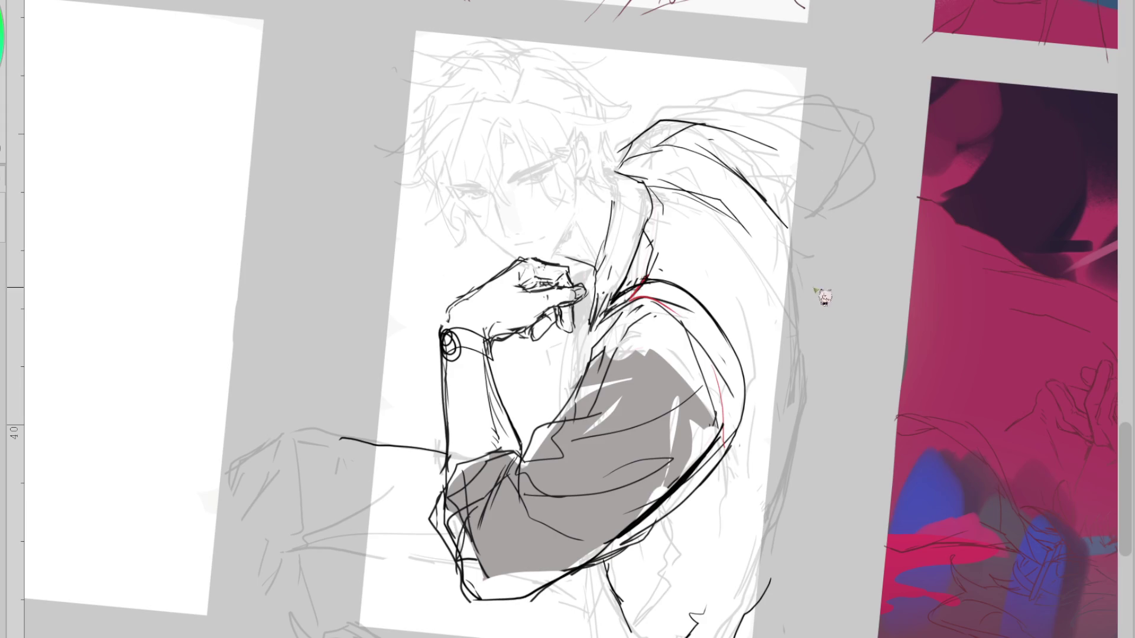
left_click_drag(768, 200, 778, 208)
key("ctrl+z")
key("ctrl+z")
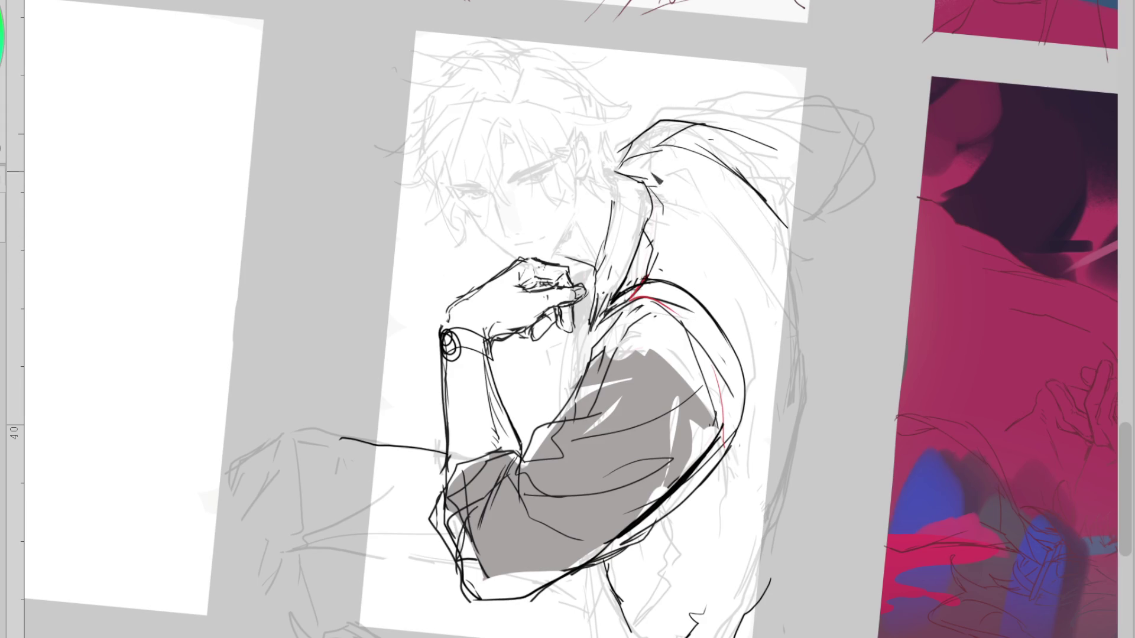
key("m")
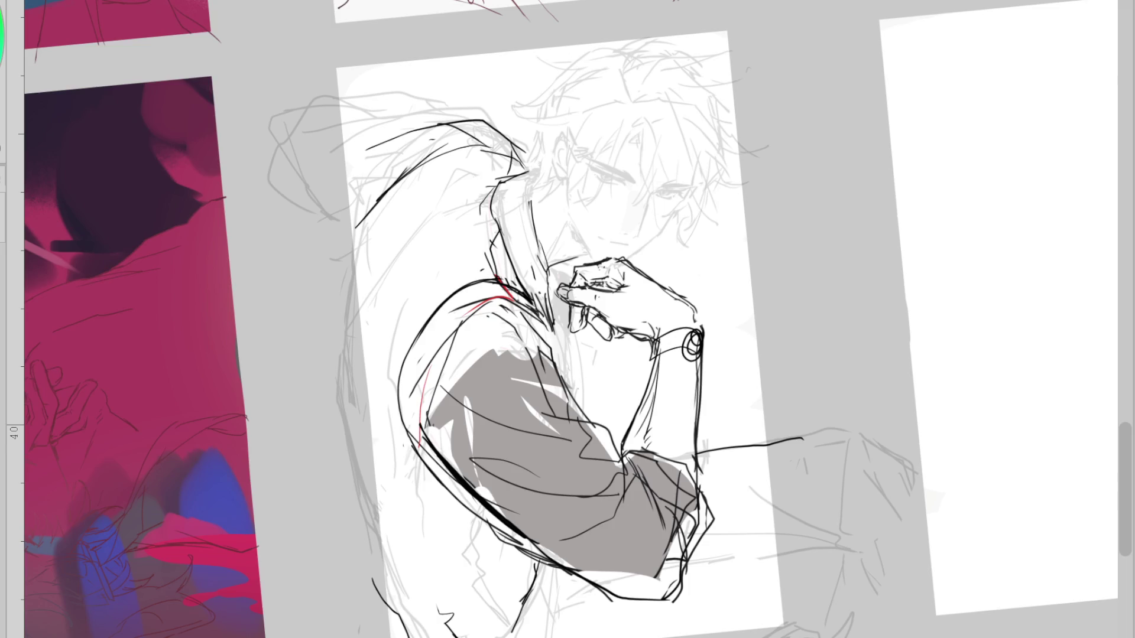
Ink the long curved back contour from the shoulder down, redrawing it until it sits right
left_click_drag(505, 139, 396, 160)
key("ctrl+z")
left_click_drag(467, 131, 342, 267)
key("ctrl+z")
mouse_move(440, 125)
left_mouse_down()
mouse_move(354, 276)
mouse_move(340, 356)
left_mouse_up()
left_click_drag(440, 181, 336, 363)
key("ctrl+z")
Ink the hair edge along the neck, the chin-knuckle contour and a cheek line, then lasso the head
left_click_drag(543, 176, 529, 212)
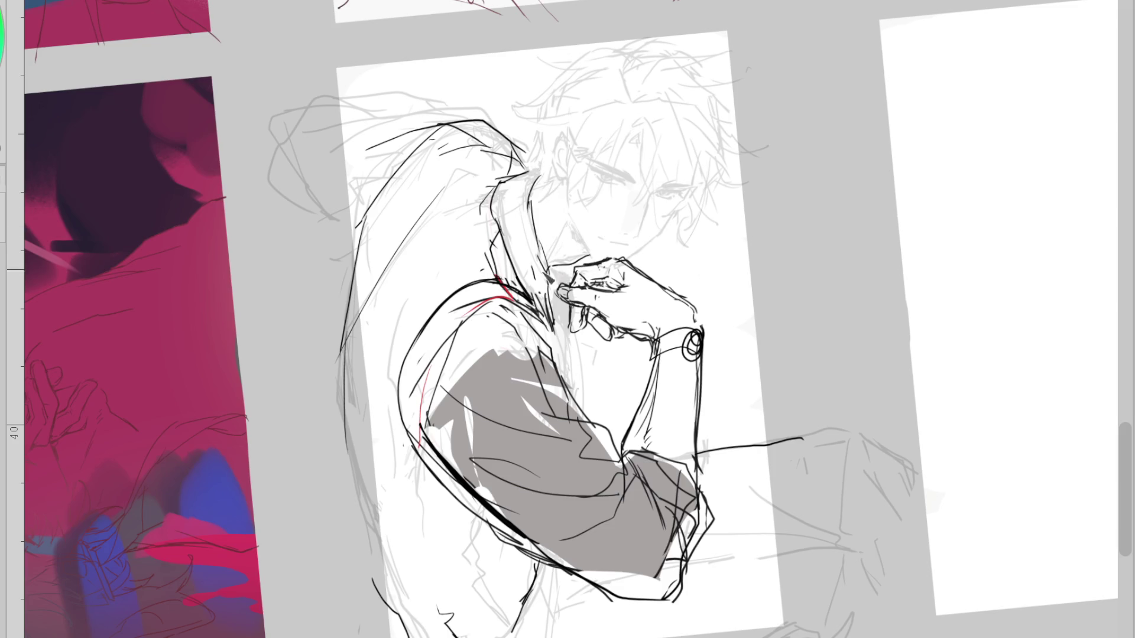
left_click_drag(591, 256, 559, 273)
scroll(650, 188, "up", 3)
left_click_drag(544, 168, 543, 253)
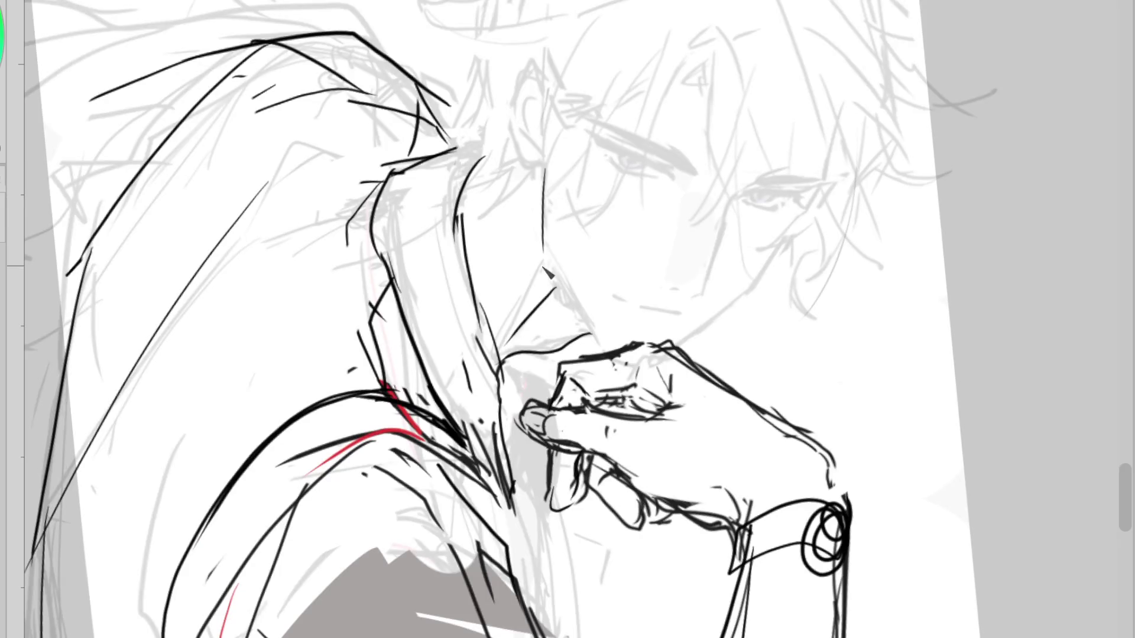
scroll(619, 210, "down", 2)
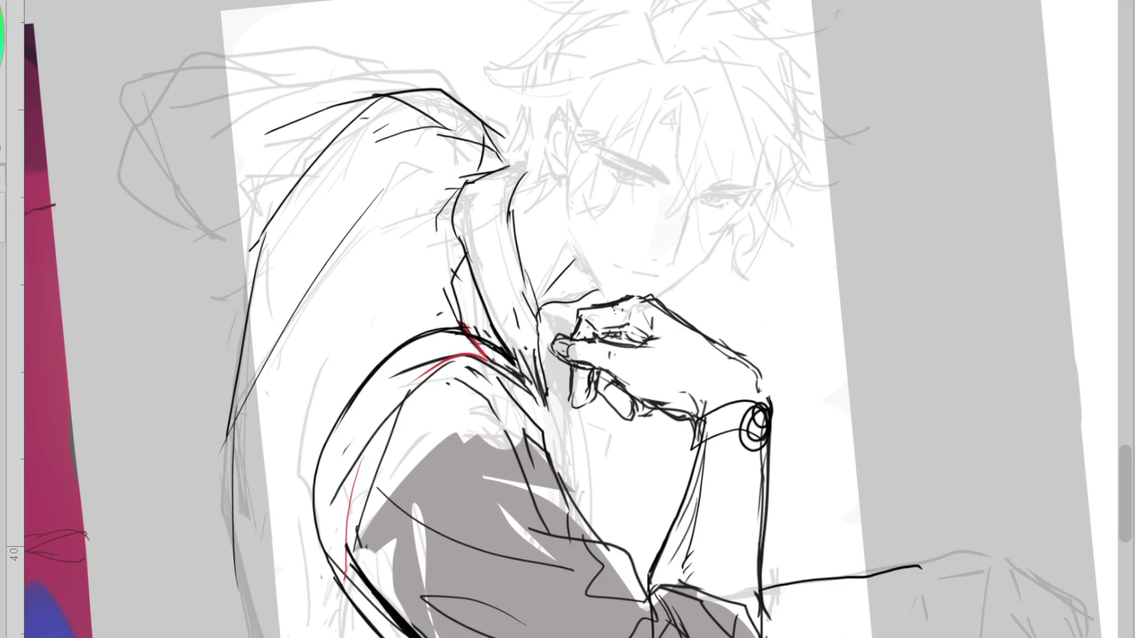
mouse_move(537, 5)
left_mouse_down()
mouse_move(665, 304)
mouse_move(758, 18)
left_mouse_up()
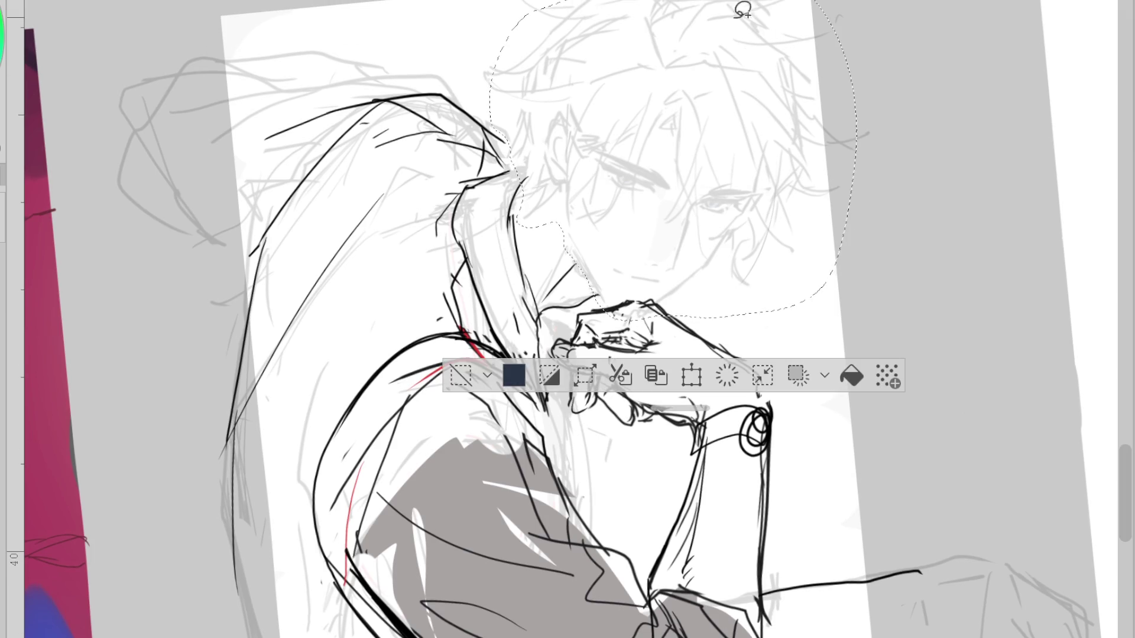
Nudge the lassoed face upward and rotate it slightly over the hand, then apply and deselect
key("ctrl+t")
left_click_drag(738, 282, 749, 289)
scroll(726, 286, "down", 2)
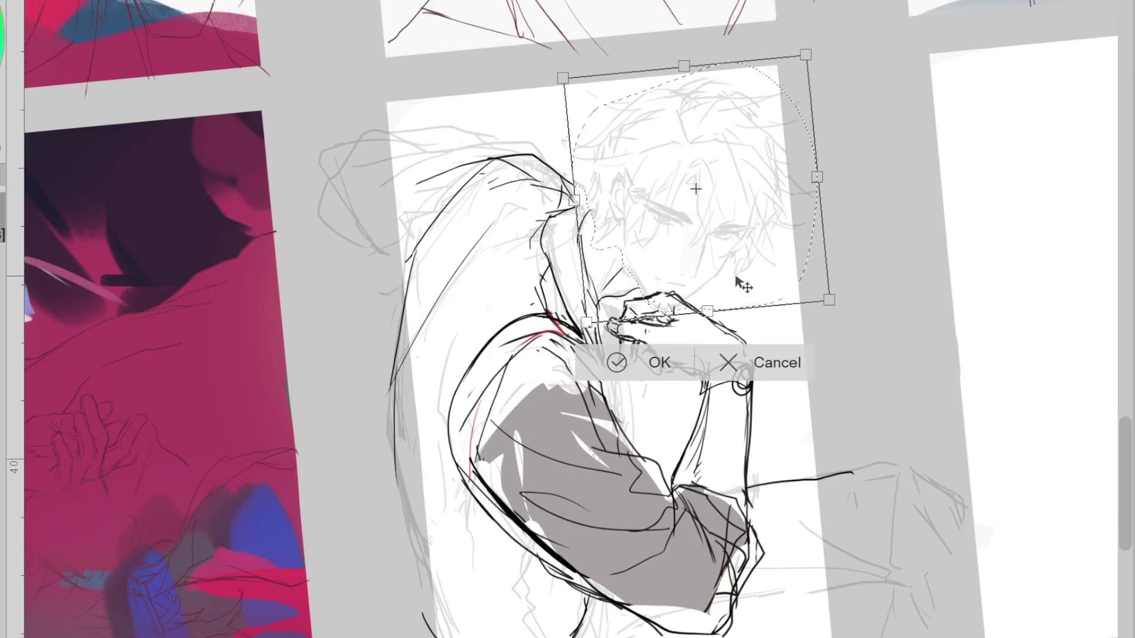
key("Return")
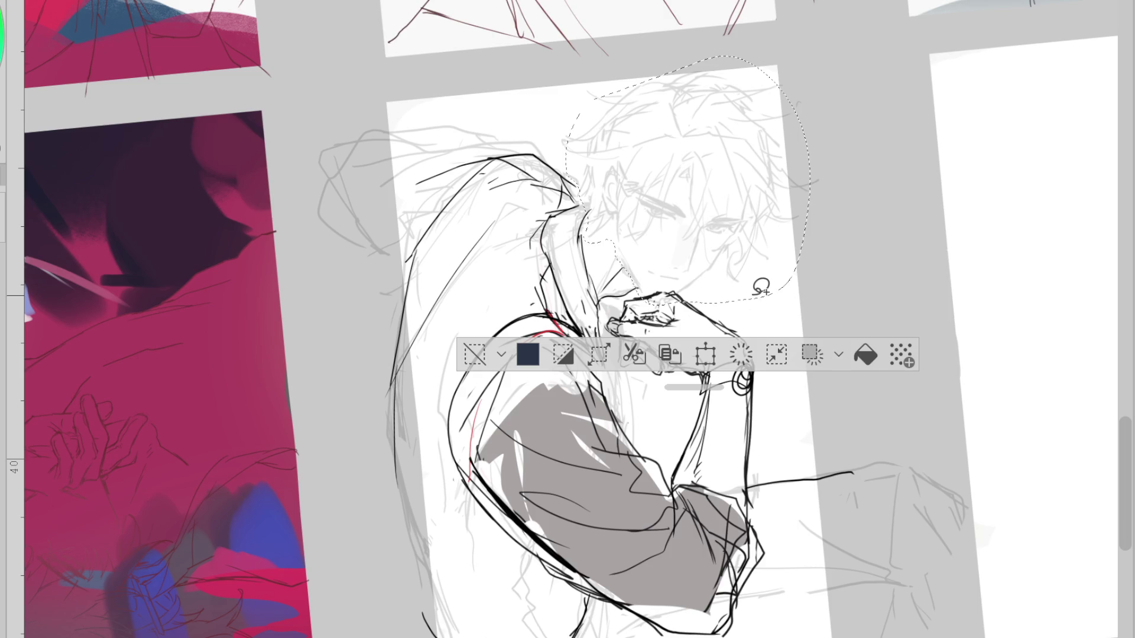
key("ctrl+t")
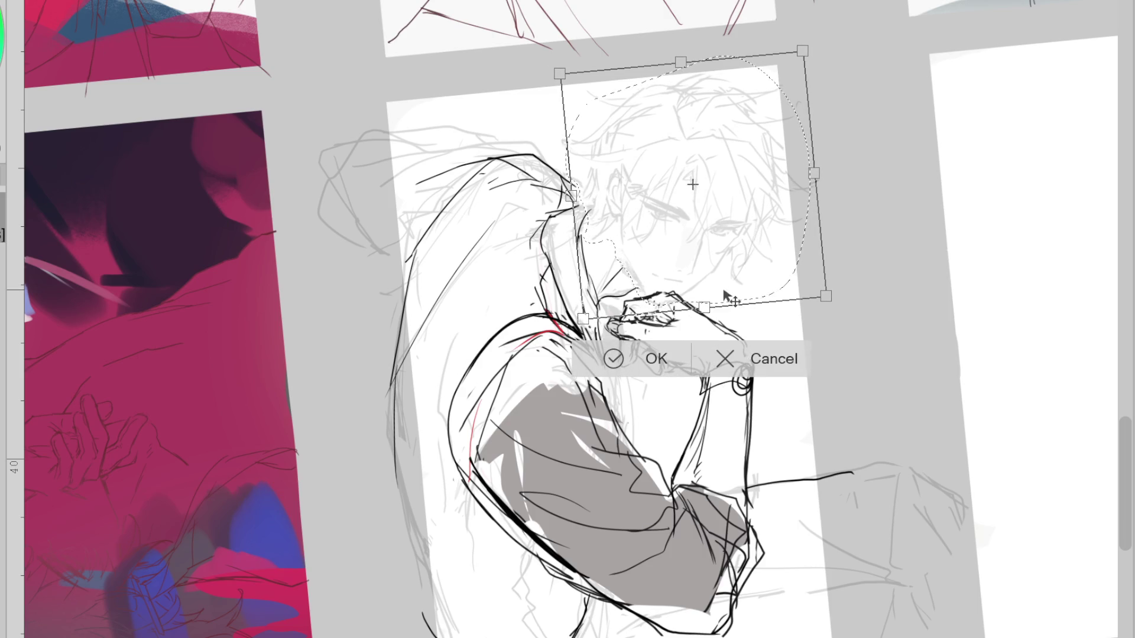
left_click_drag(725, 293, 705, 269)
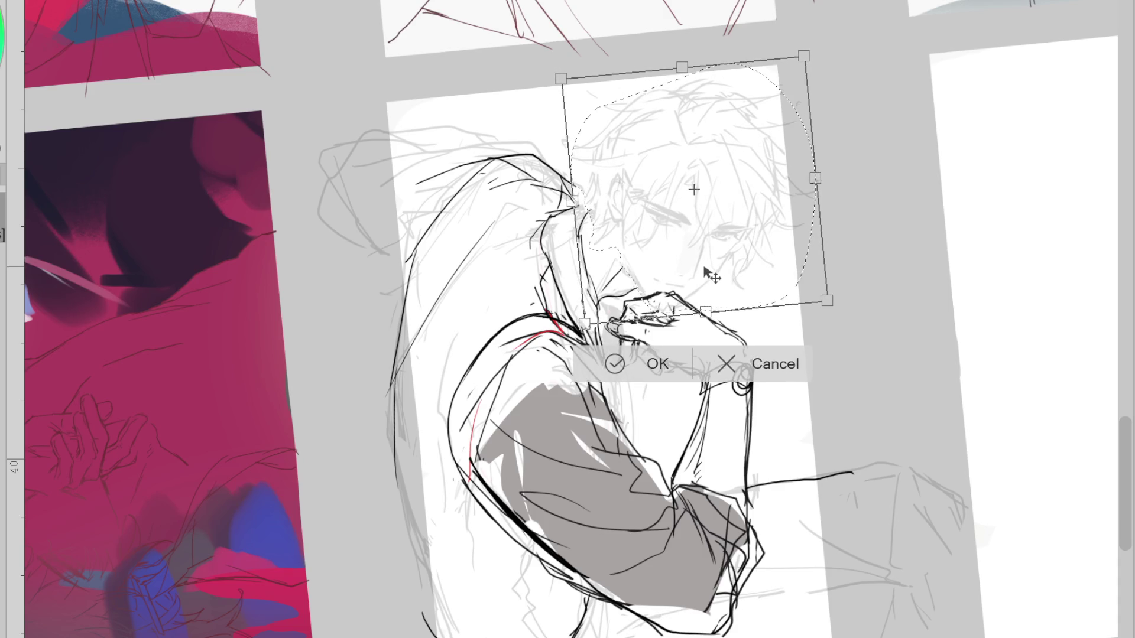
left_click_drag(777, 259, 808, 294)
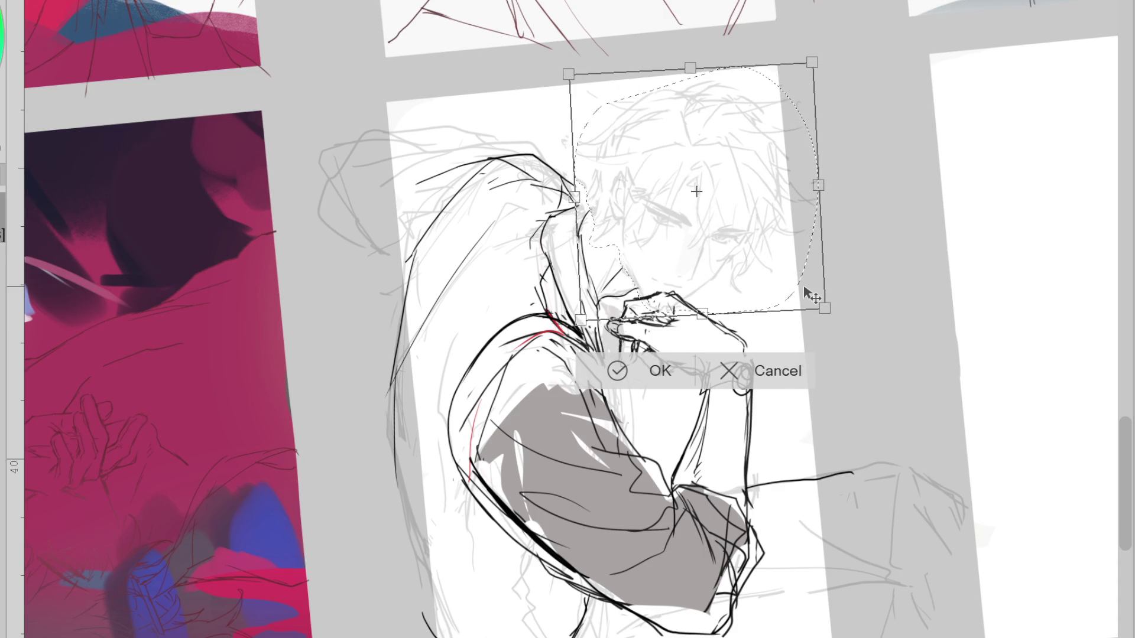
key("h")
left_click(402, 371)
left_click(236, 374)
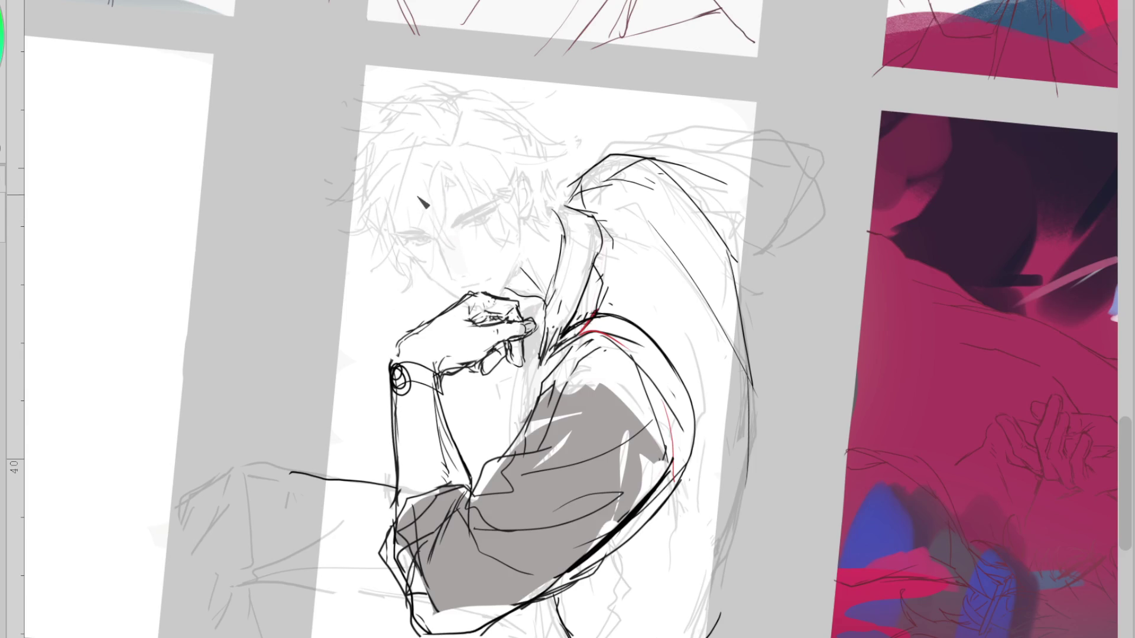
Compare the rough sketch with the line art hidden, then reset the canvas rotation upright
key("m")
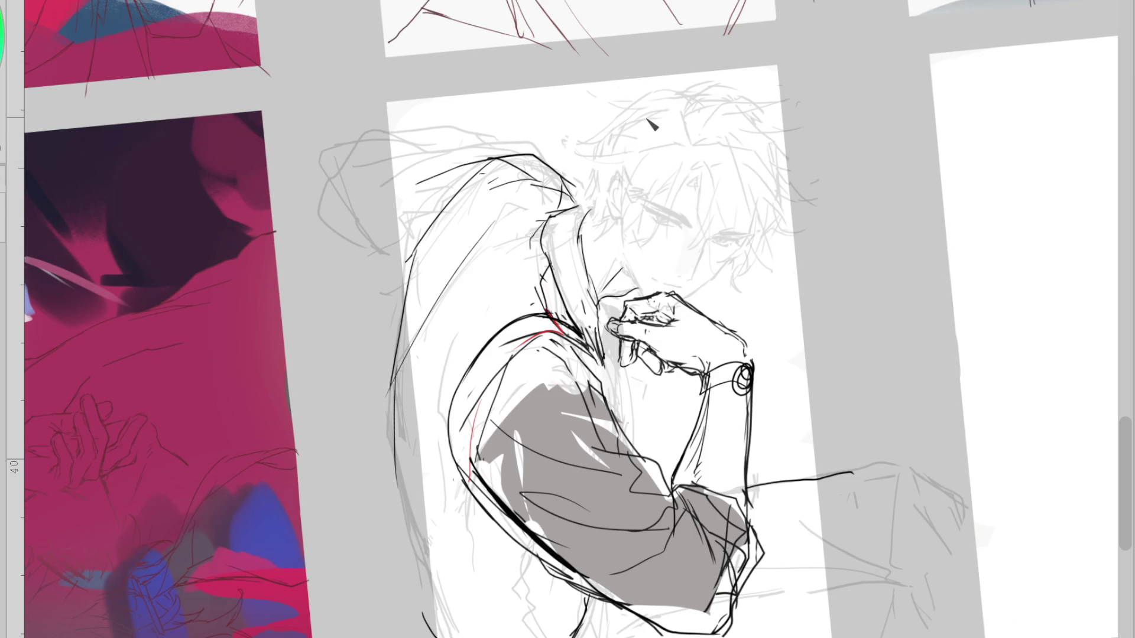
key("h")
key("h")
key("ctrl+z")
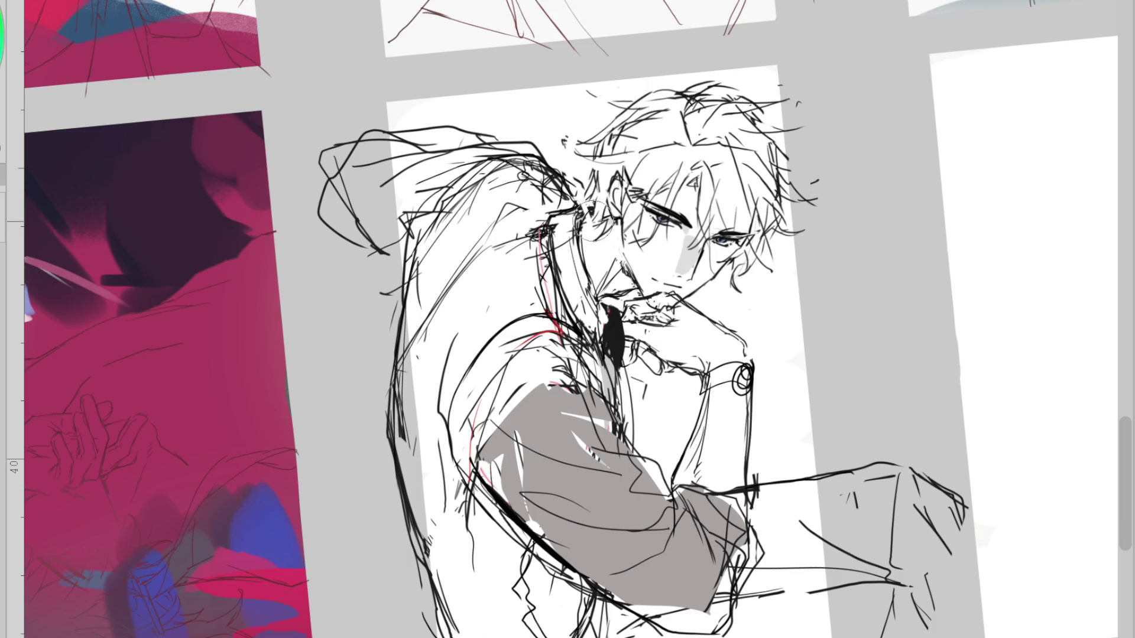
key("h")
key("h")
key("h")
key("h")
key("h")
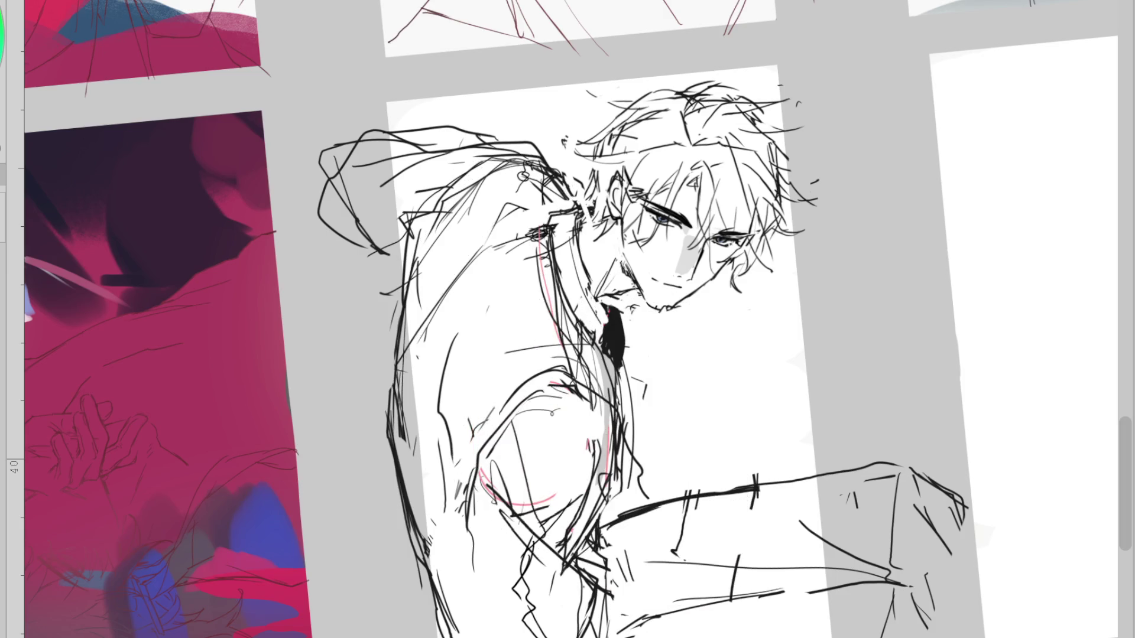
key("h")
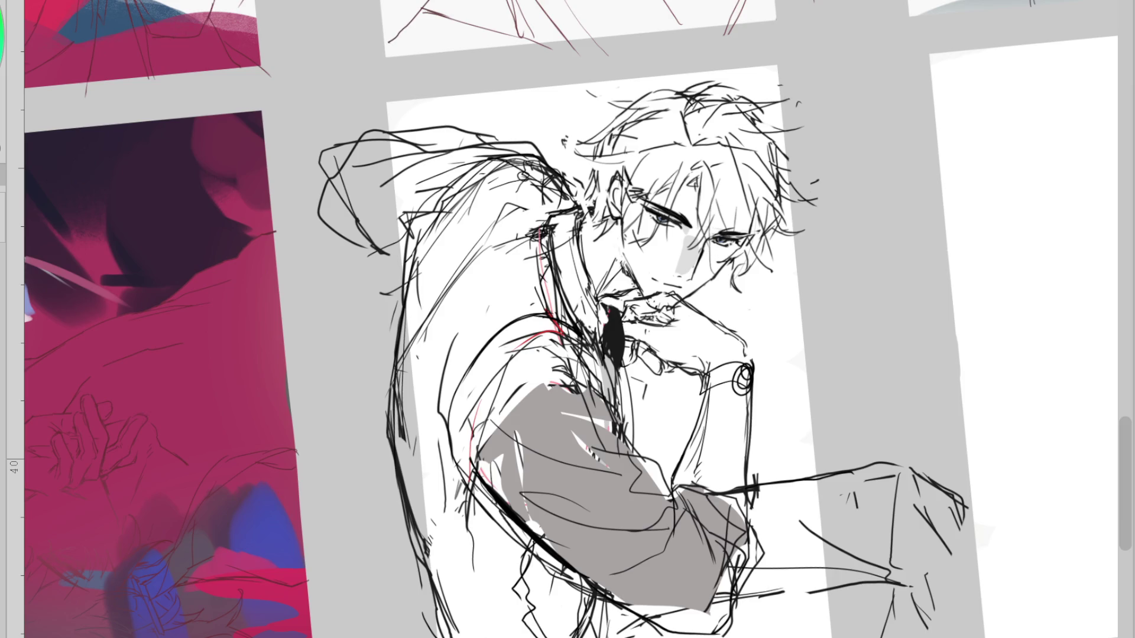
key("5")
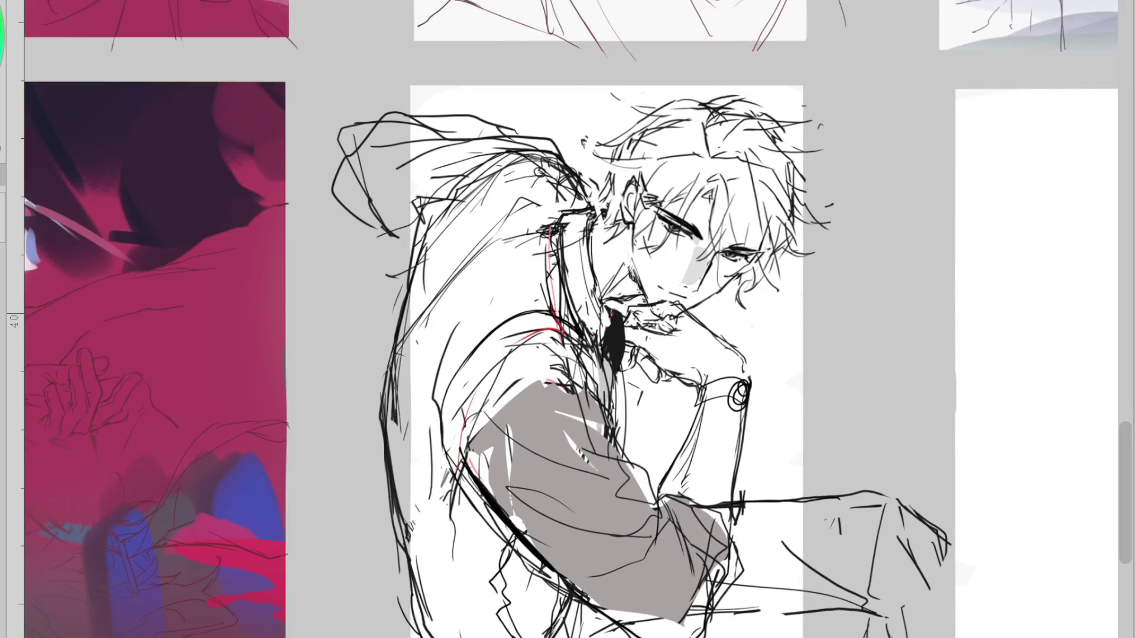
Shift the sketch layer slightly down and left, then fade it back to light grey
key("ctrl+t")
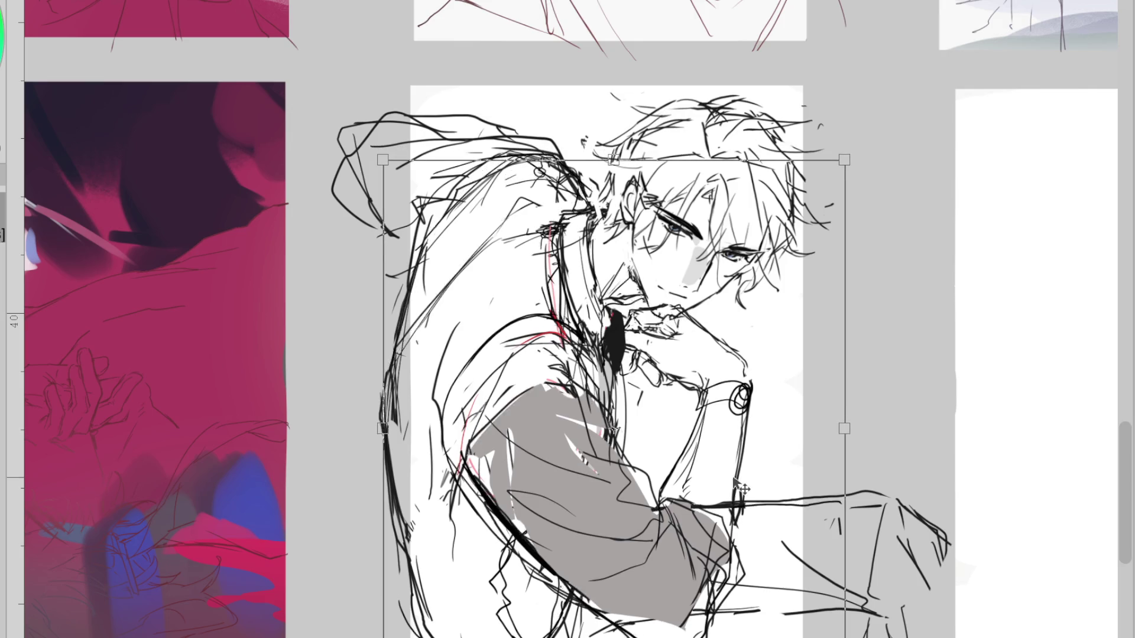
left_click_drag(712, 461, 711, 469)
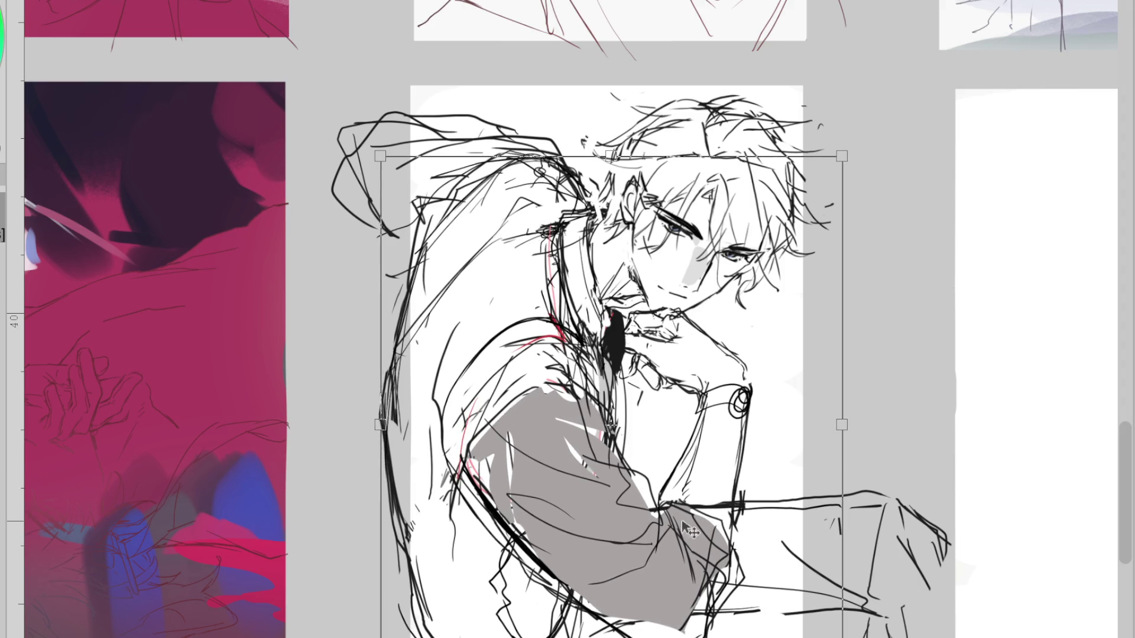
key("Return")
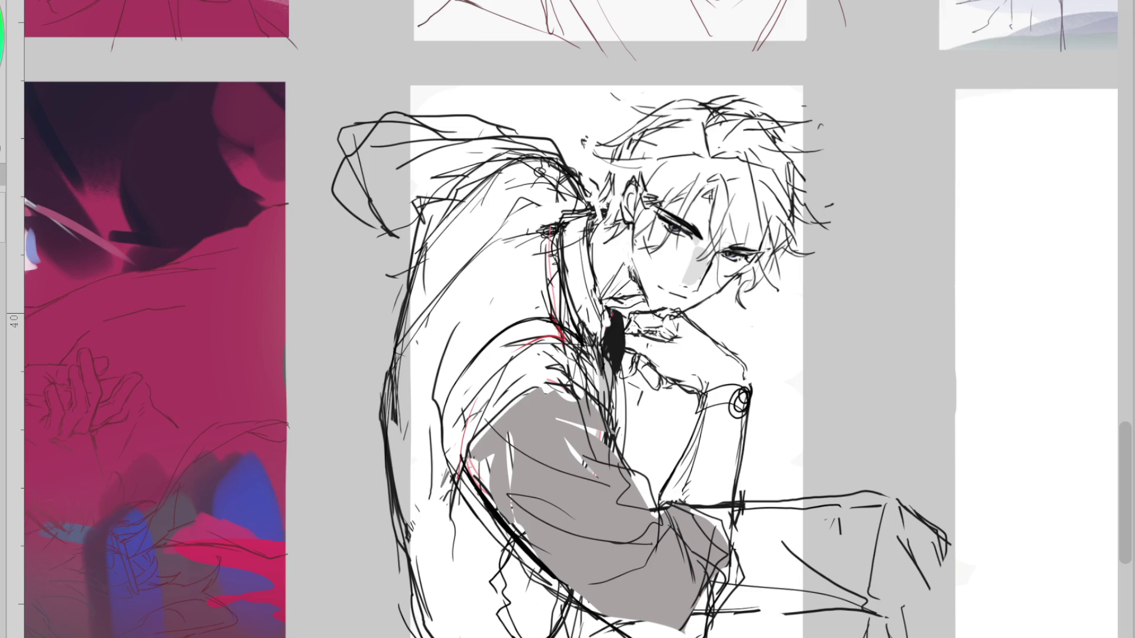
key("ctrl+z")
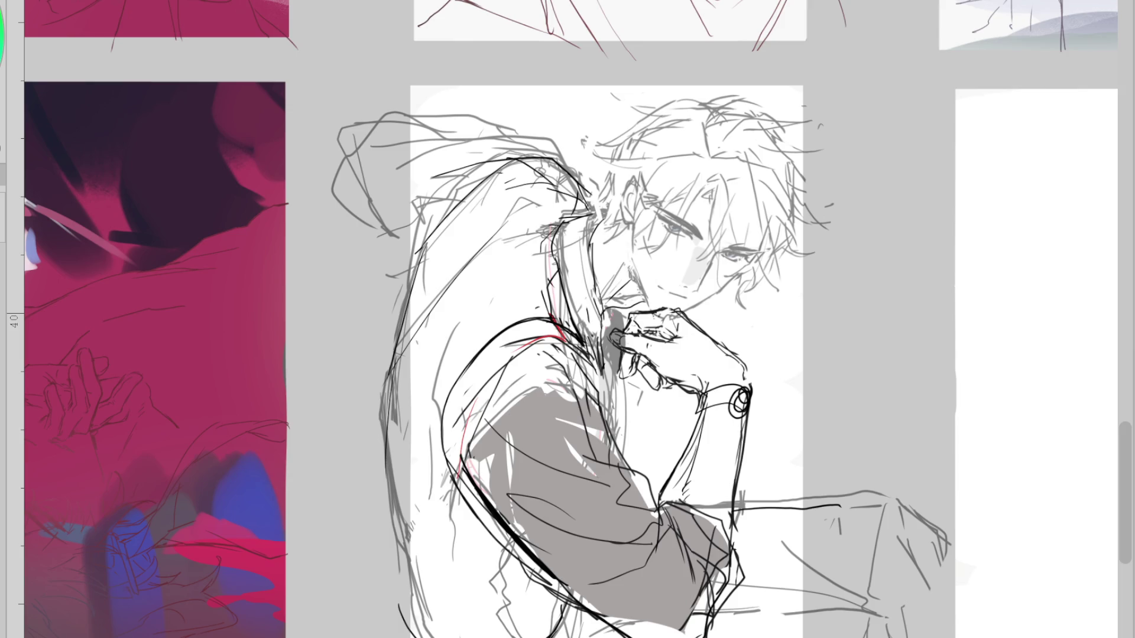
key("m")
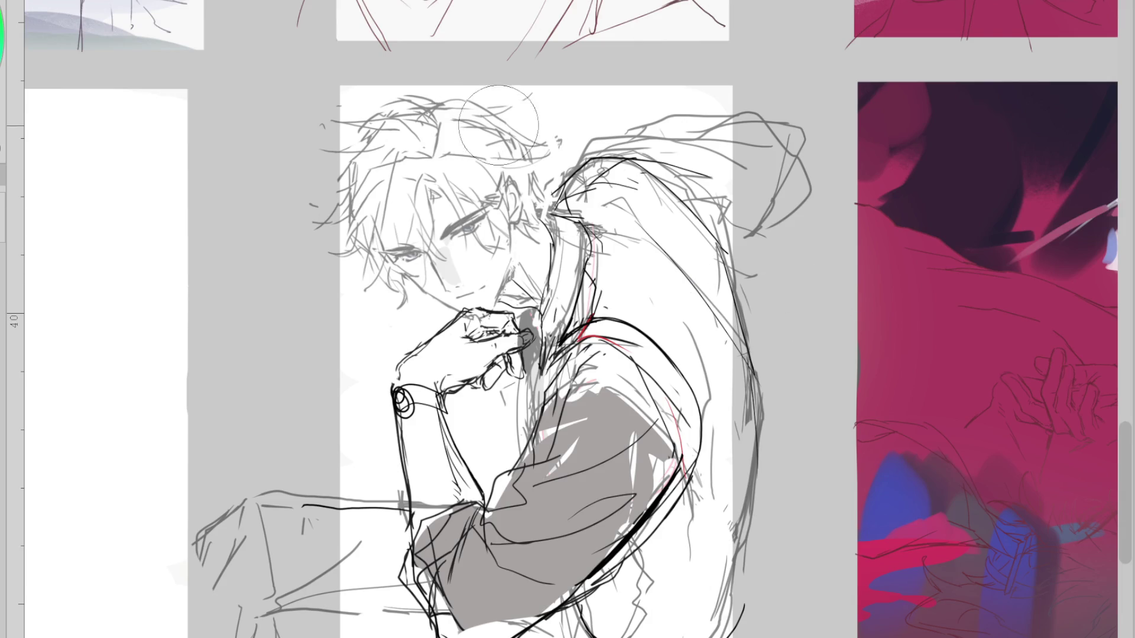
Redraw sketch strokes around the lower back, hip, back's right edge and neck
scroll(509, 130, "down", 2)
scroll(606, 515, "up", 1)
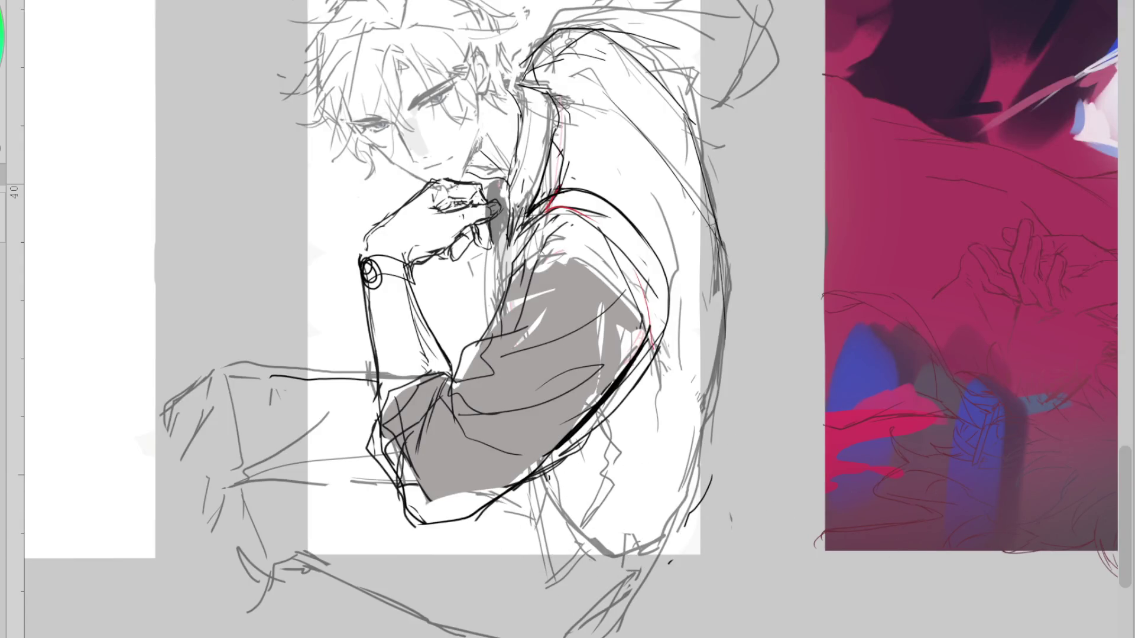
left_click_drag(709, 450, 627, 561)
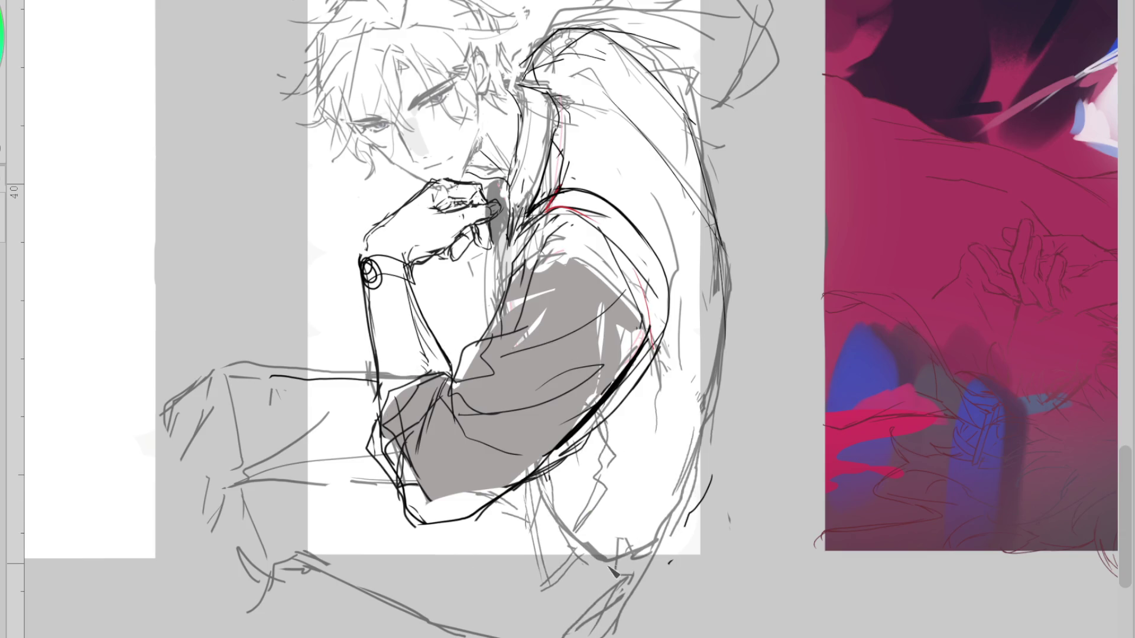
left_click_drag(680, 449, 597, 586)
left_click_drag(686, 491, 613, 615)
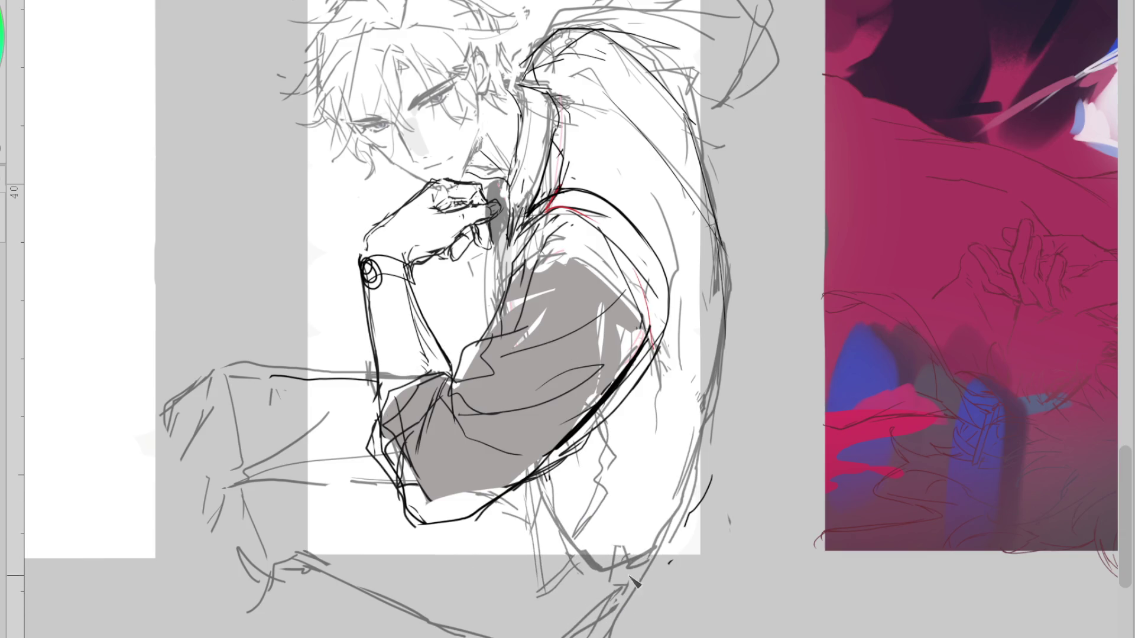
left_click_drag(725, 118, 709, 367)
left_click_drag(724, 242, 704, 473)
left_click_drag(559, 107, 549, 207)
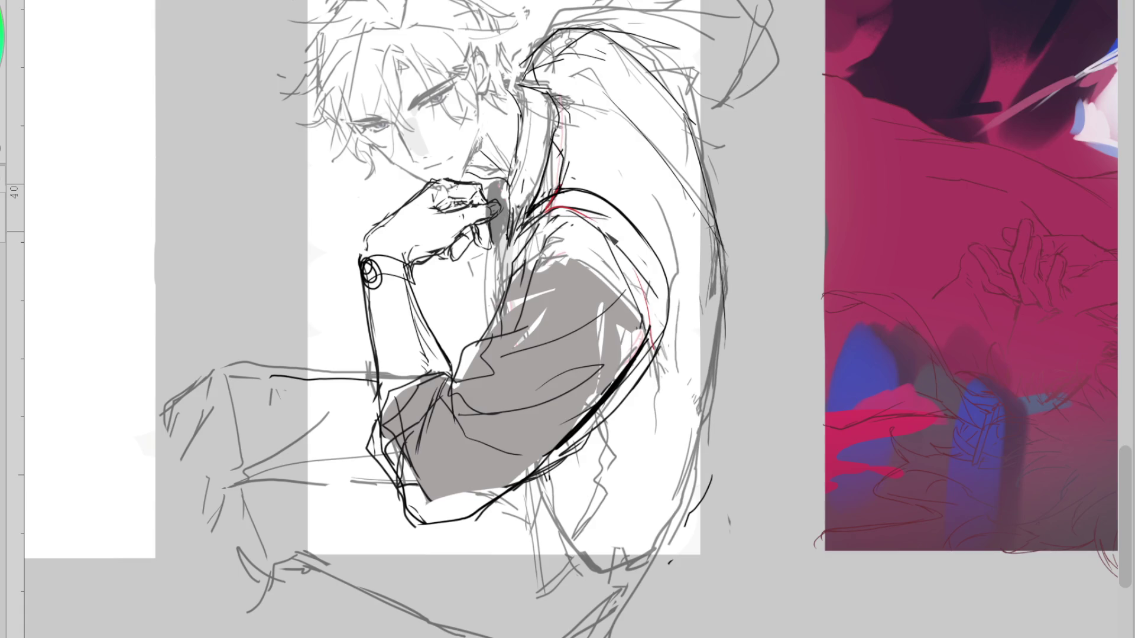
left_click_drag(548, 104, 559, 162)
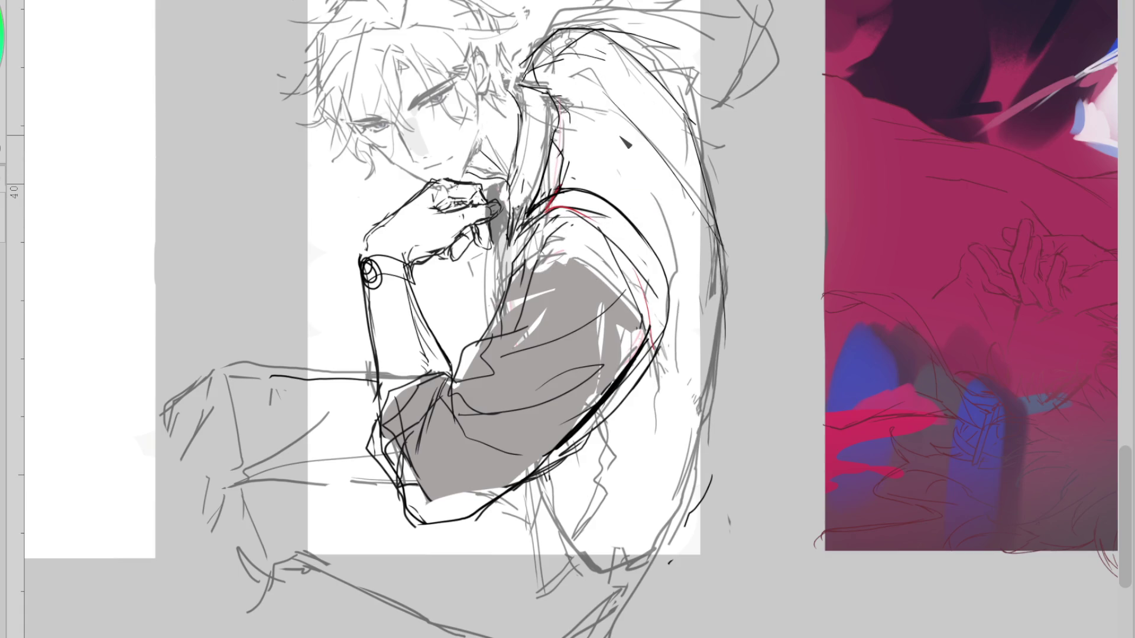
key("m")
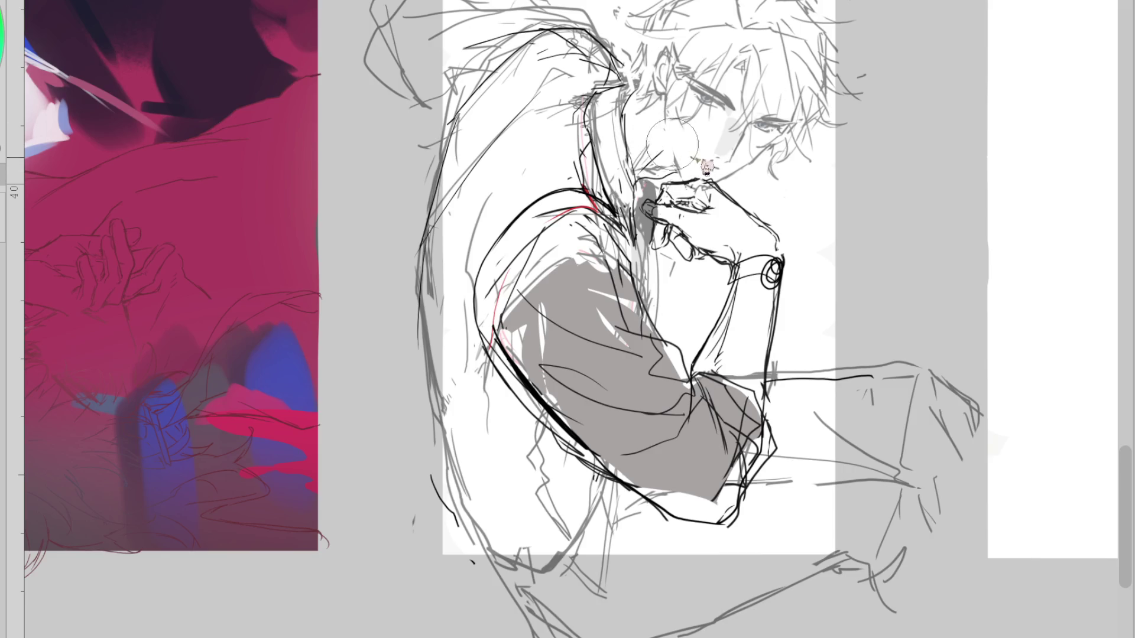
Rework the chin and jaw lines, briefly hiding the inked arm and hand to check
left_click_drag(673, 131, 665, 169)
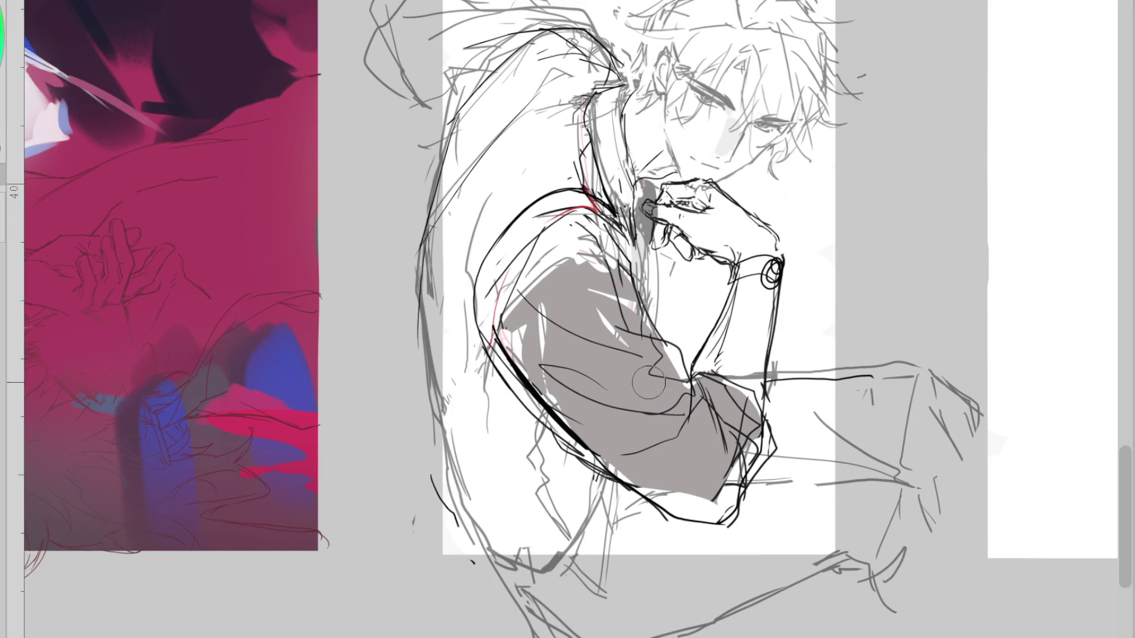
key("ctrl+z")
key("Delete")
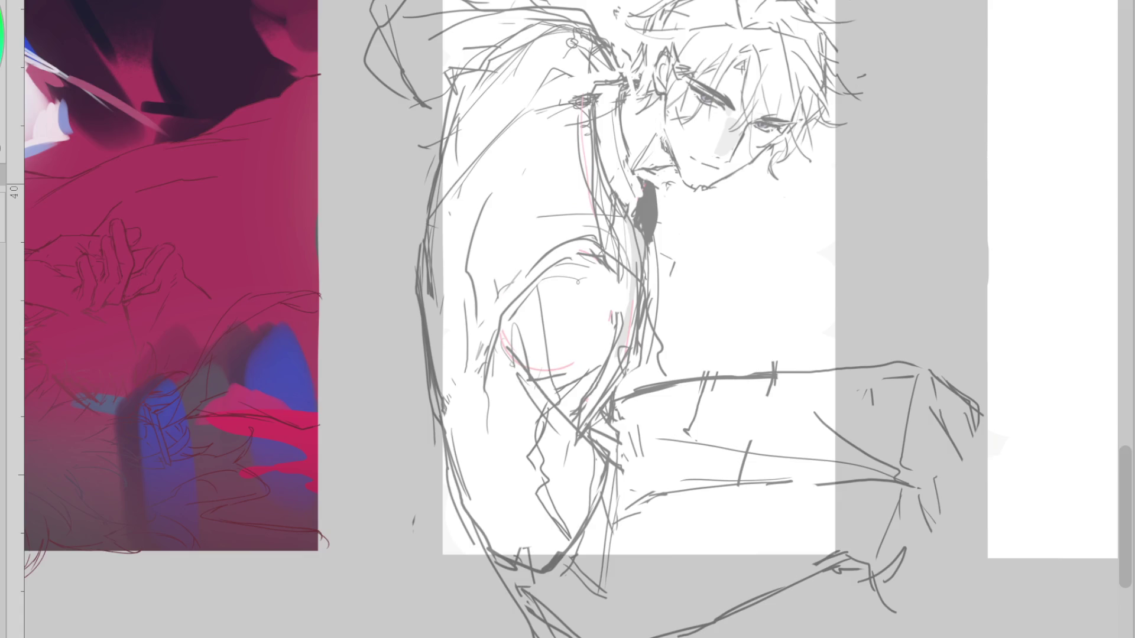
key("ctrl+z")
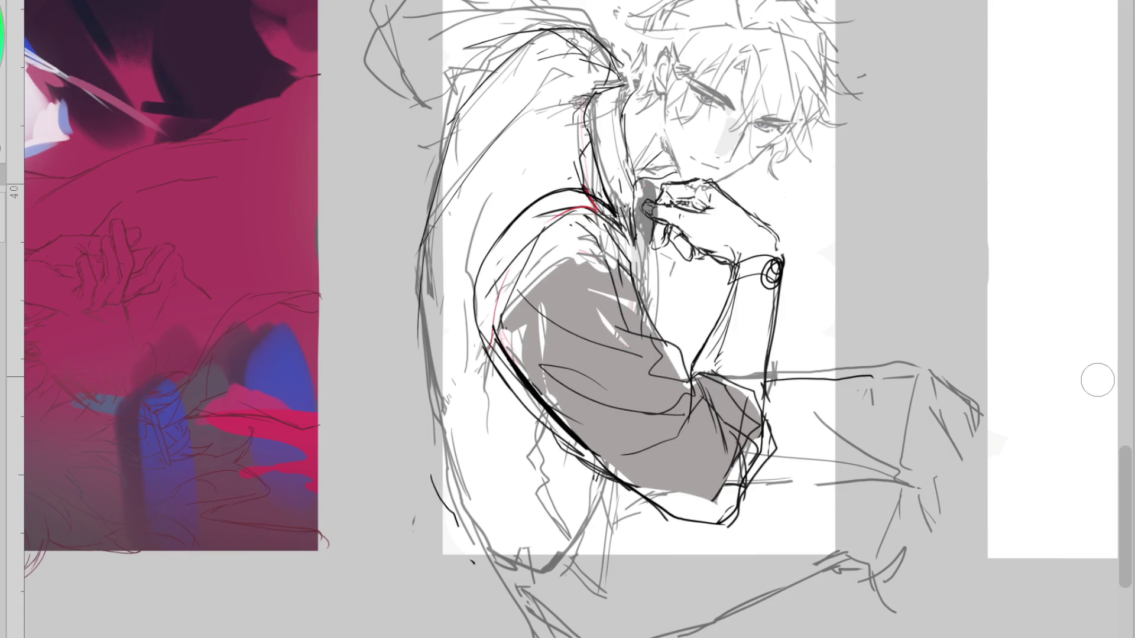
left_click_drag(635, 148, 693, 186)
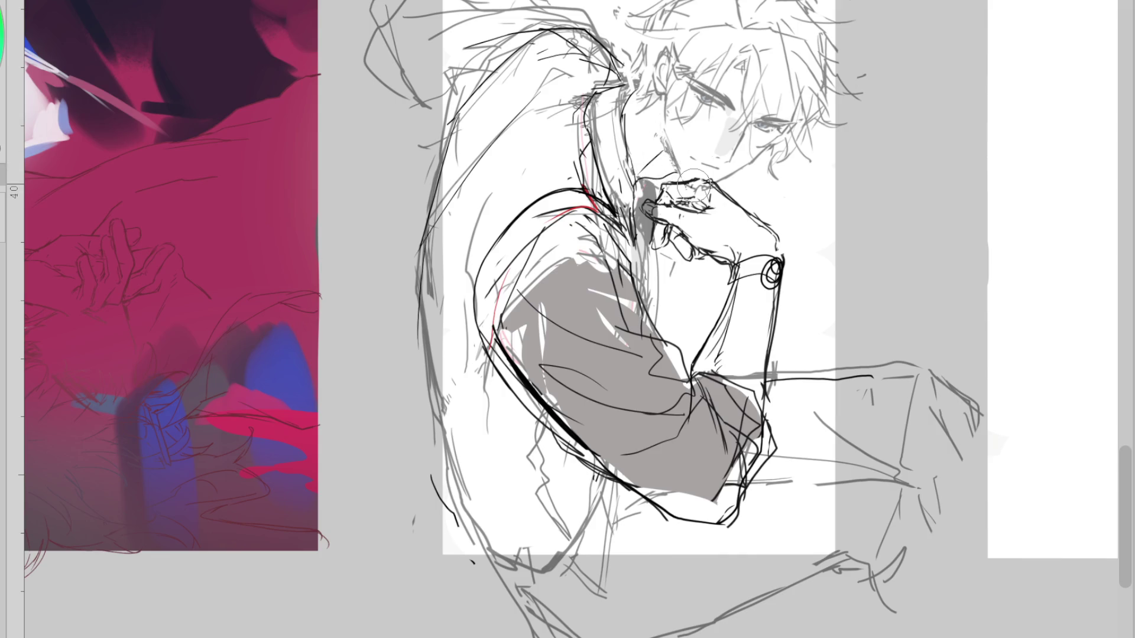
left_click_drag(634, 159, 673, 170)
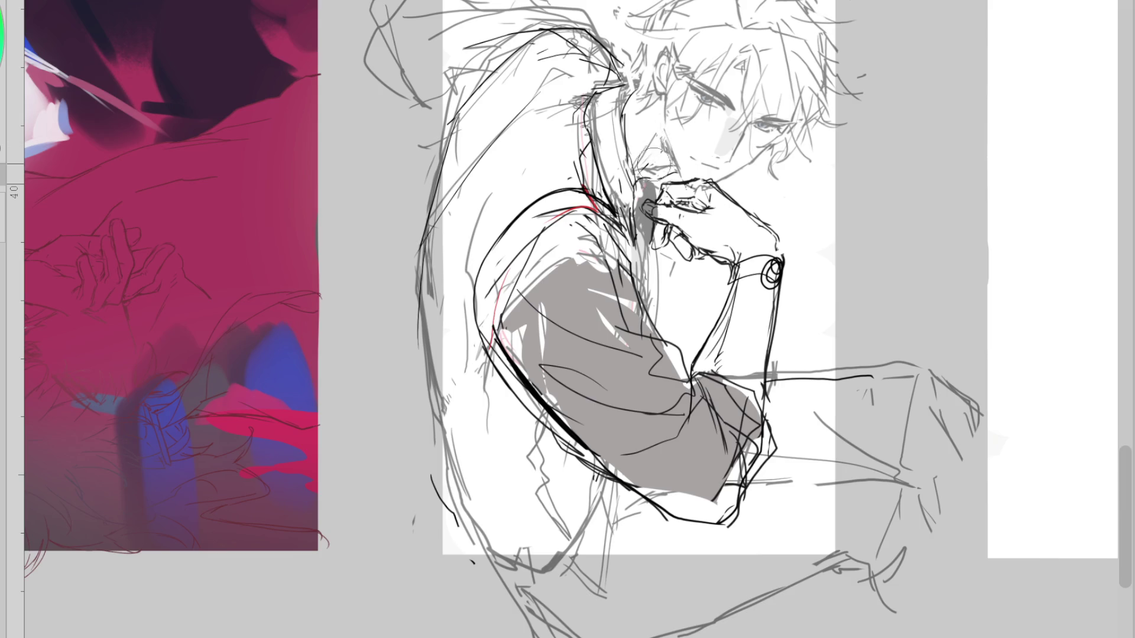
Ink a thin neck line down from the collar and lasso the neck and collar for transforming
left_click_drag(626, 86, 643, 241)
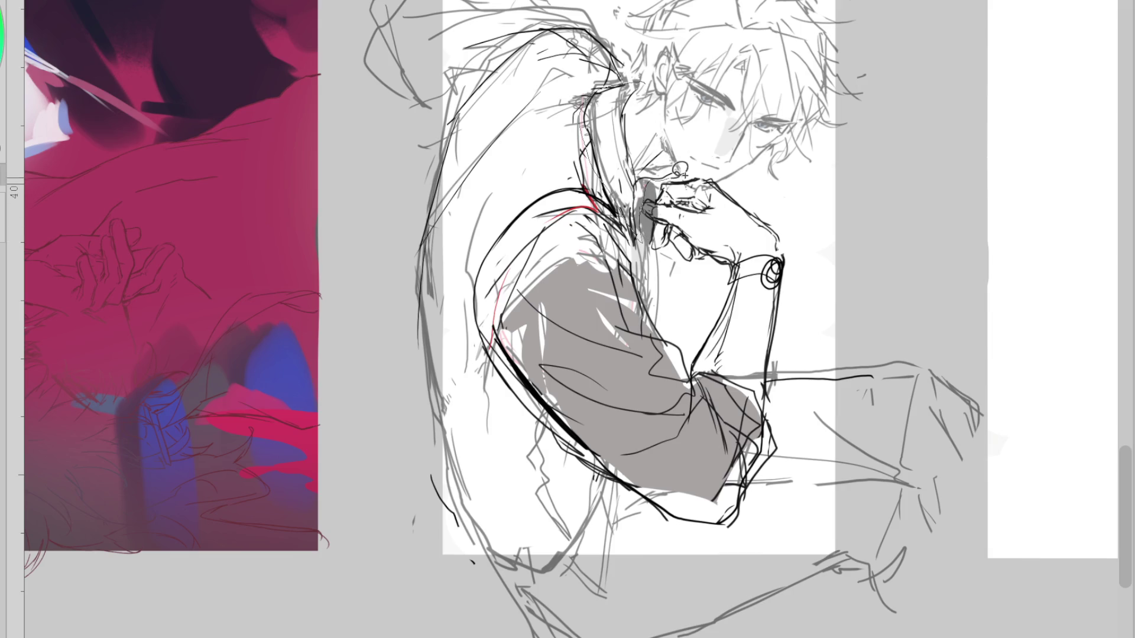
left_click_drag(677, 172, 701, 151)
key("ctrl+t")
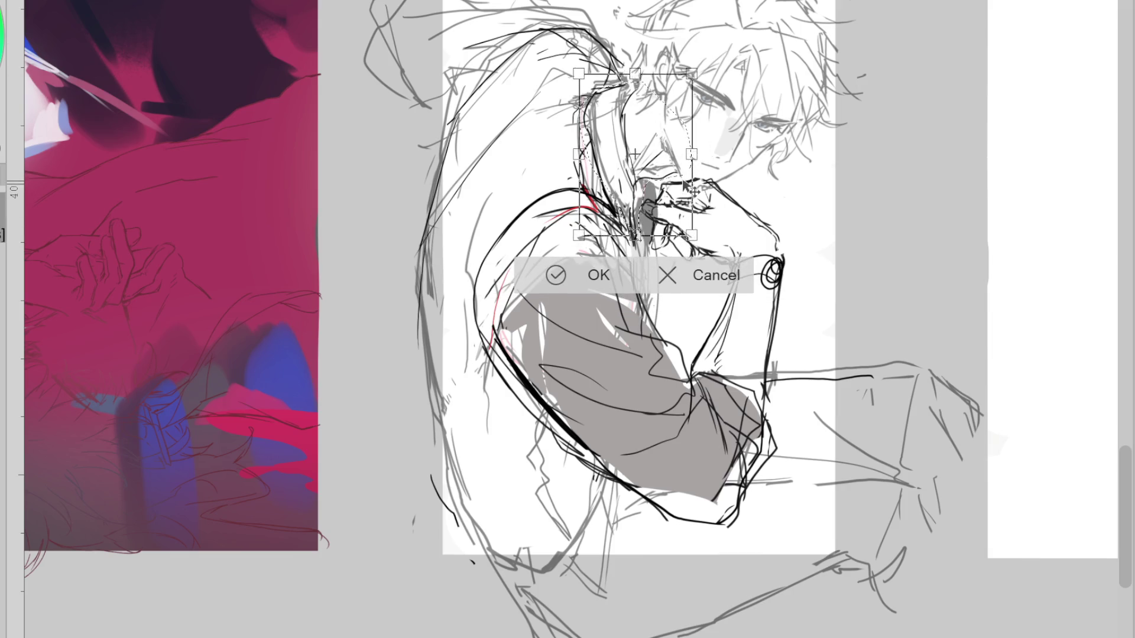
Nudge the neck and collar selection slightly down, apply it and deselect
left_click_drag(686, 189, 686, 191)
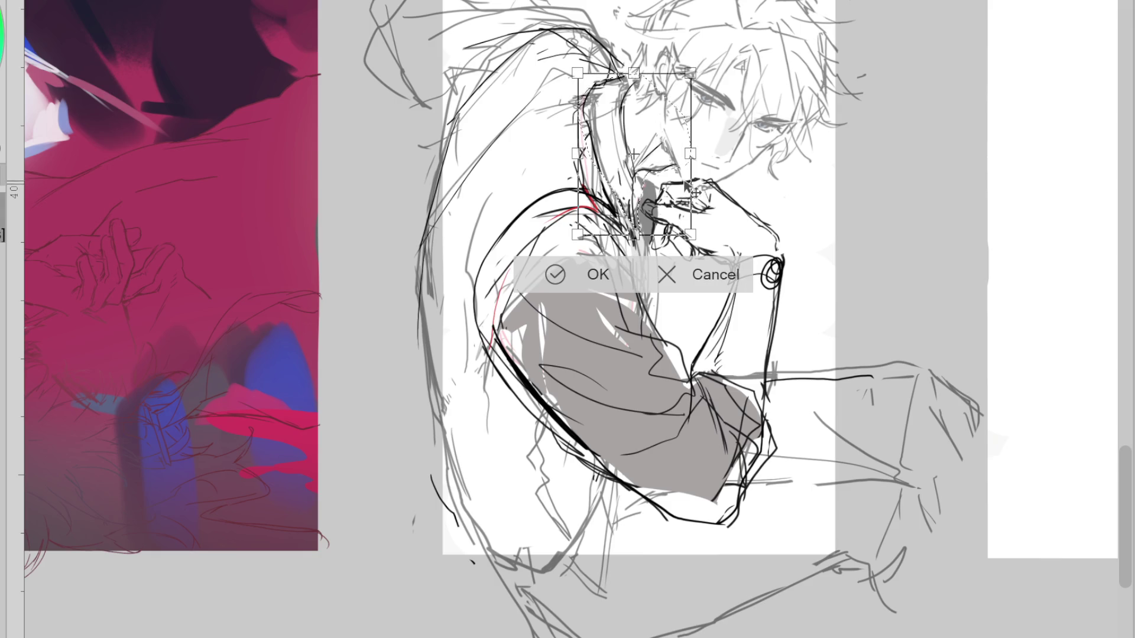
left_click(528, 282)
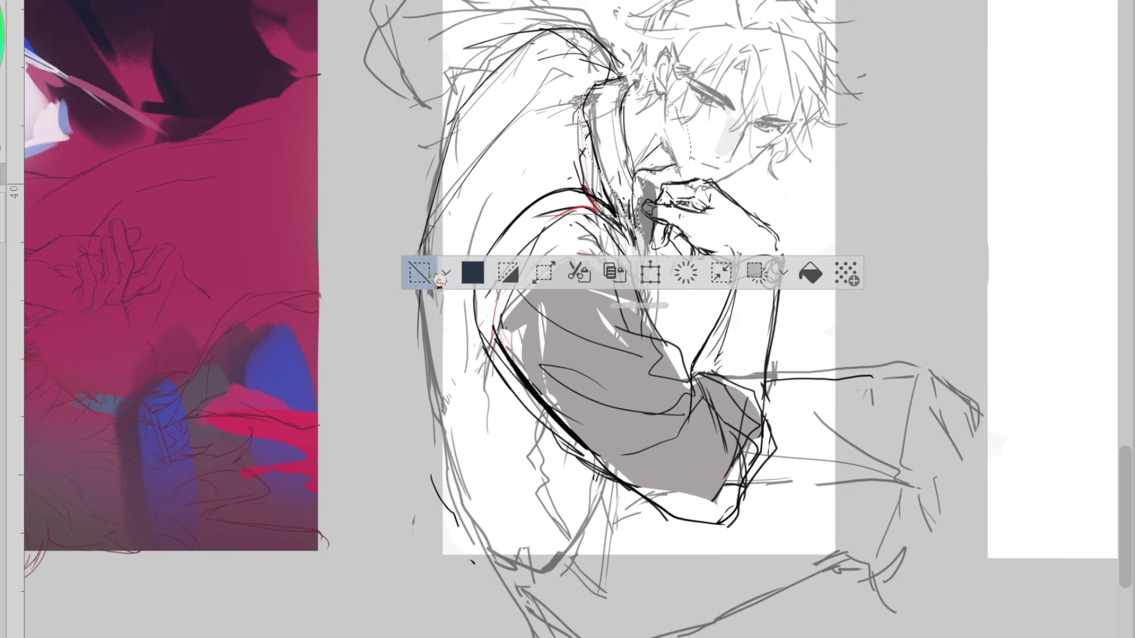
key("ctrl+d")
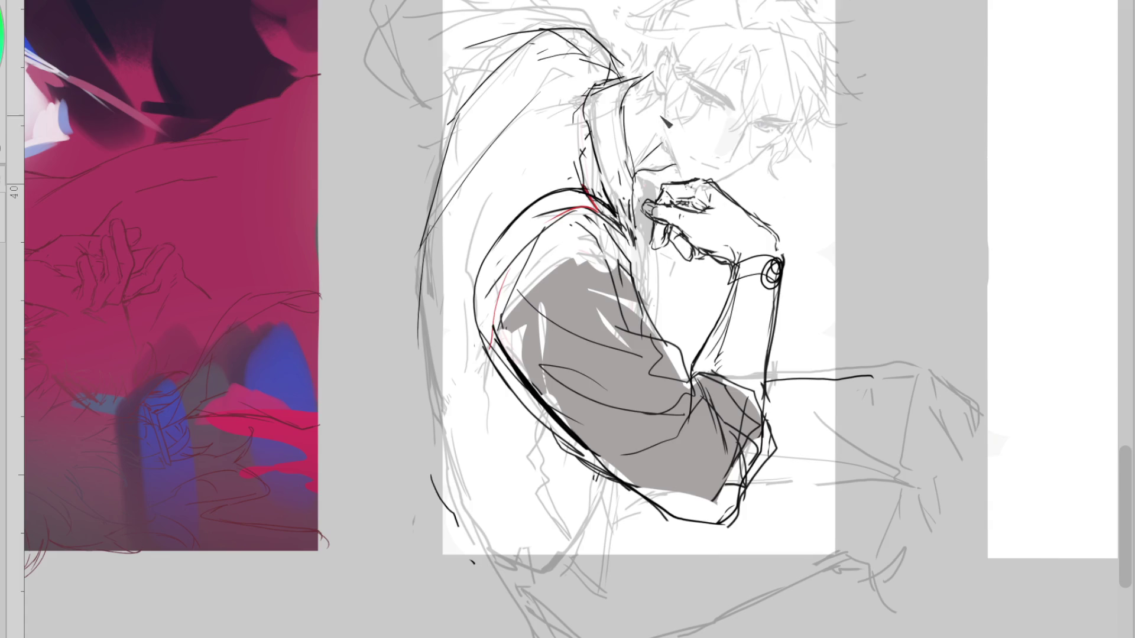
Ink the ear and cheek contour beside the face, redrawing it slightly lower
left_click_drag(665, 56, 670, 137)
key("ctrl+z")
left_click_drag(668, 94, 674, 145)
key("h")
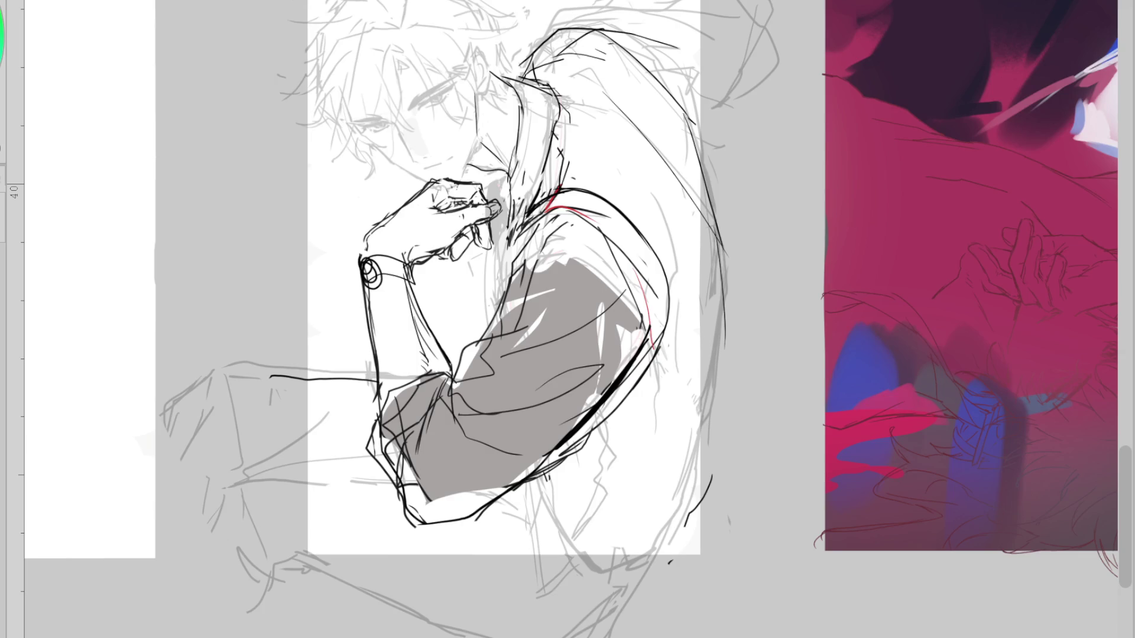
Ink the jawline under the face, retrying the stroke several times
left_click_drag(479, 139, 459, 177)
key("h")
key("ctrl+z")
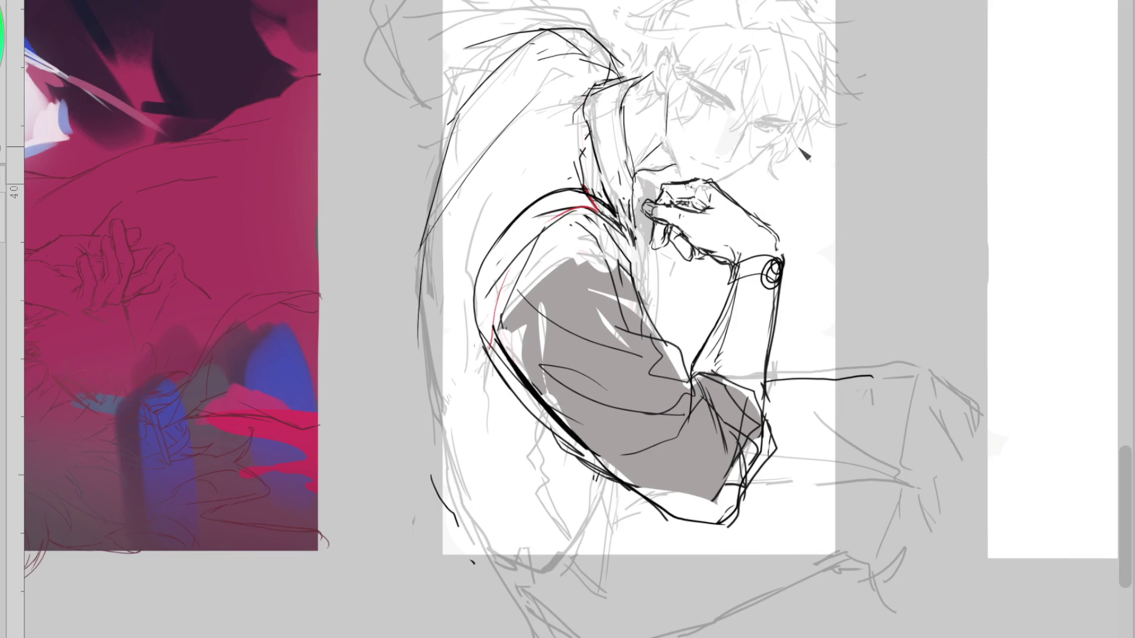
left_click_drag(762, 160, 710, 186)
left_click_drag(669, 148, 707, 186)
key("ctrl+z")
left_click_drag(666, 152, 690, 180)
key("ctrl+z")
left_click_drag(667, 142, 688, 170)
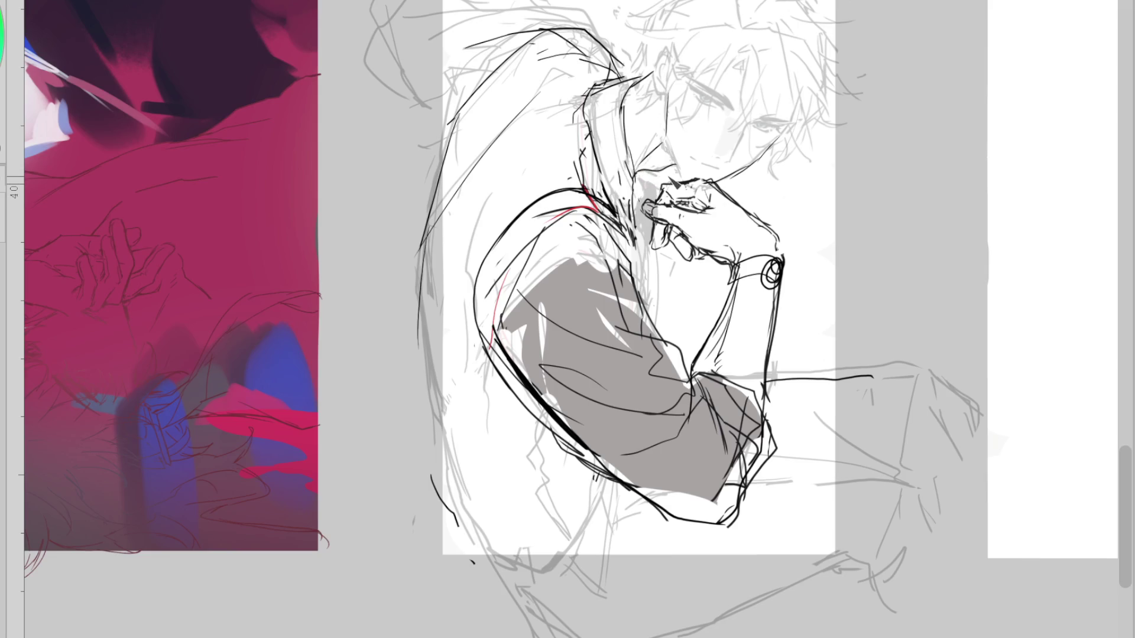
Ink a curved hair line over the head, a small collar stroke and a vertical line beside the face
key("m")
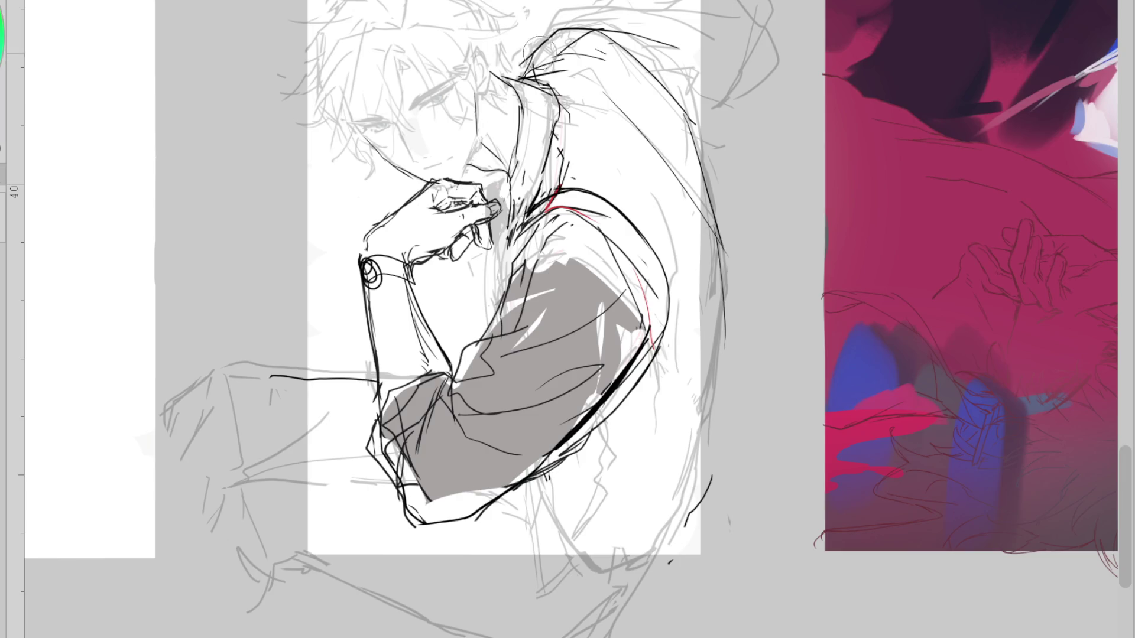
left_click_drag(512, 76, 621, 13)
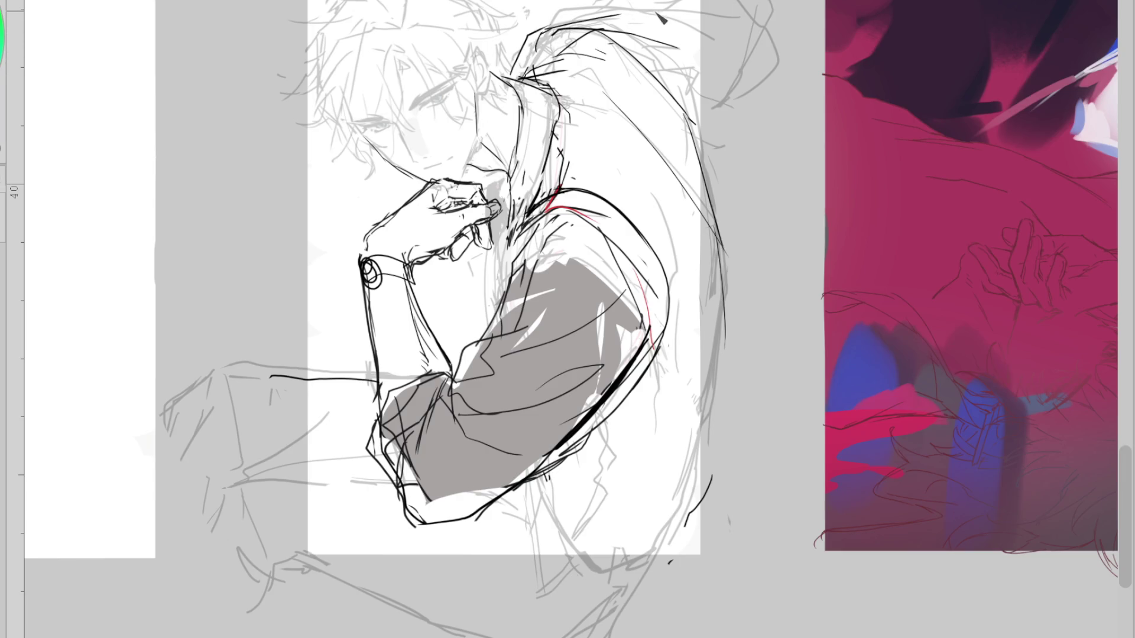
mouse_move(536, 37)
left_mouse_down()
mouse_move(535, 56)
mouse_move(536, 37)
mouse_move(772, 74)
mouse_move(719, 139)
left_mouse_up()
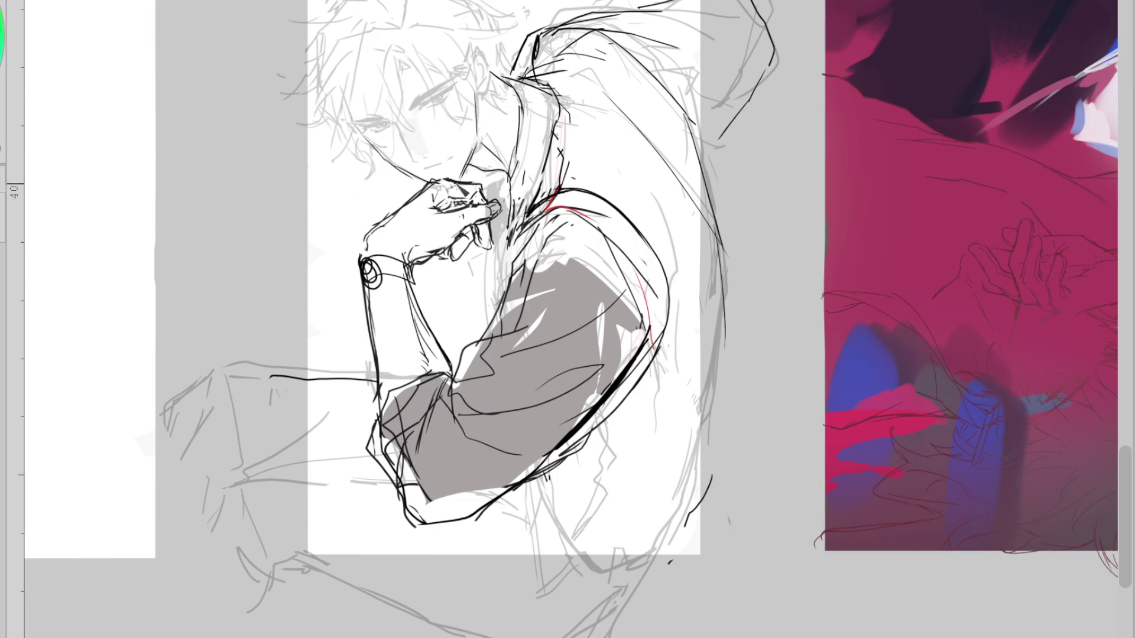
left_click_drag(484, 120, 487, 121)
key("h")
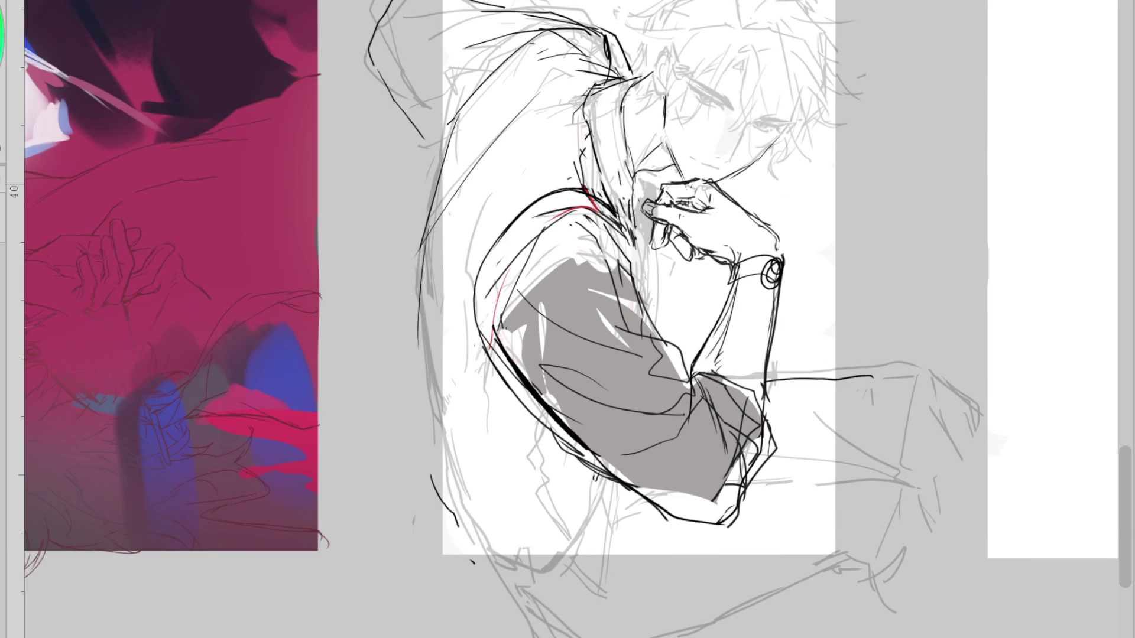
left_click_drag(663, 131, 670, 140)
key("ctrl+z")
left_click_drag(663, 94, 668, 144)
Ink the shoulder contour, the neck and collar edges, and the torso's vertical edge
left_click_drag(574, 205, 482, 290)
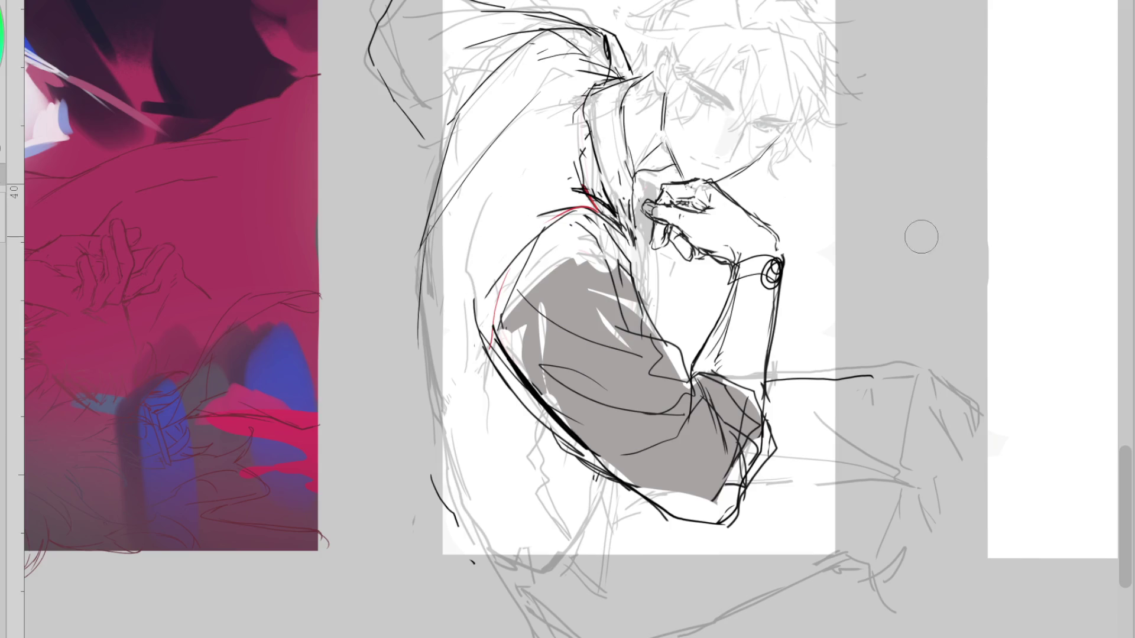
left_click_drag(570, 189, 473, 298)
key("ctrl+z")
left_click_drag(552, 194, 477, 294)
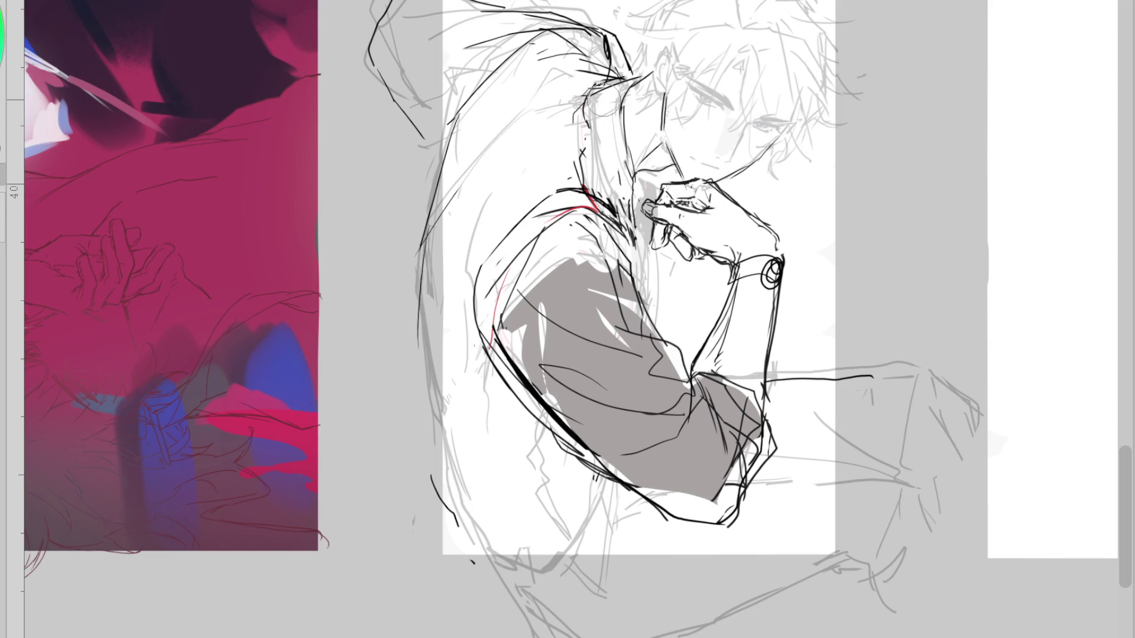
left_click_drag(603, 82, 599, 151)
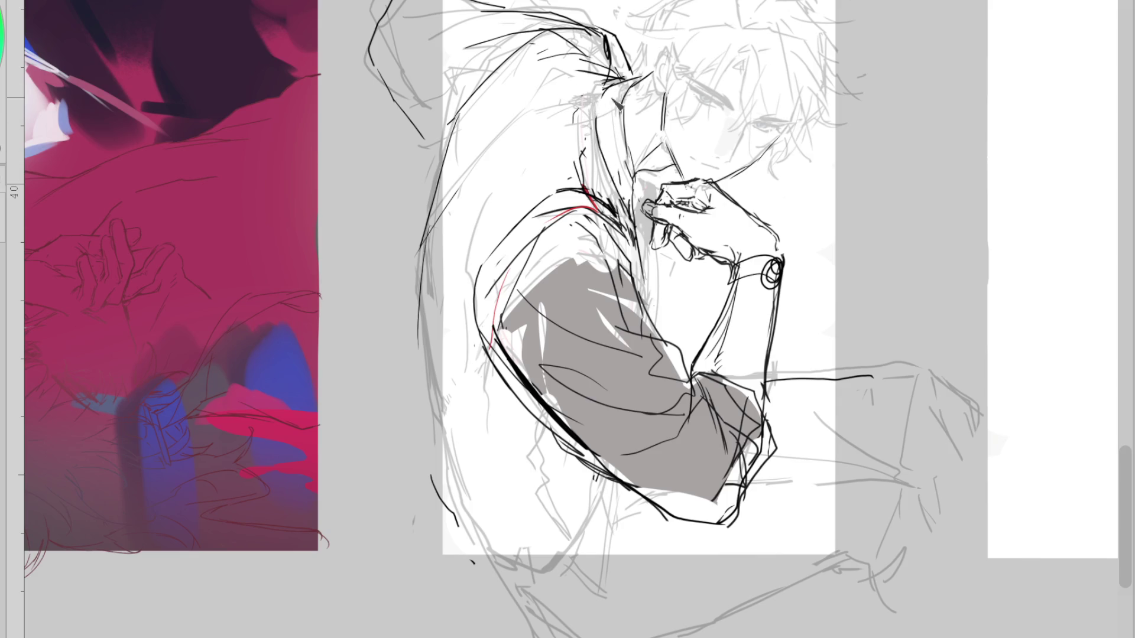
mouse_move(625, 79)
left_mouse_down()
mouse_move(594, 86)
mouse_move(587, 168)
left_mouse_up()
left_click_drag(652, 237, 660, 347)
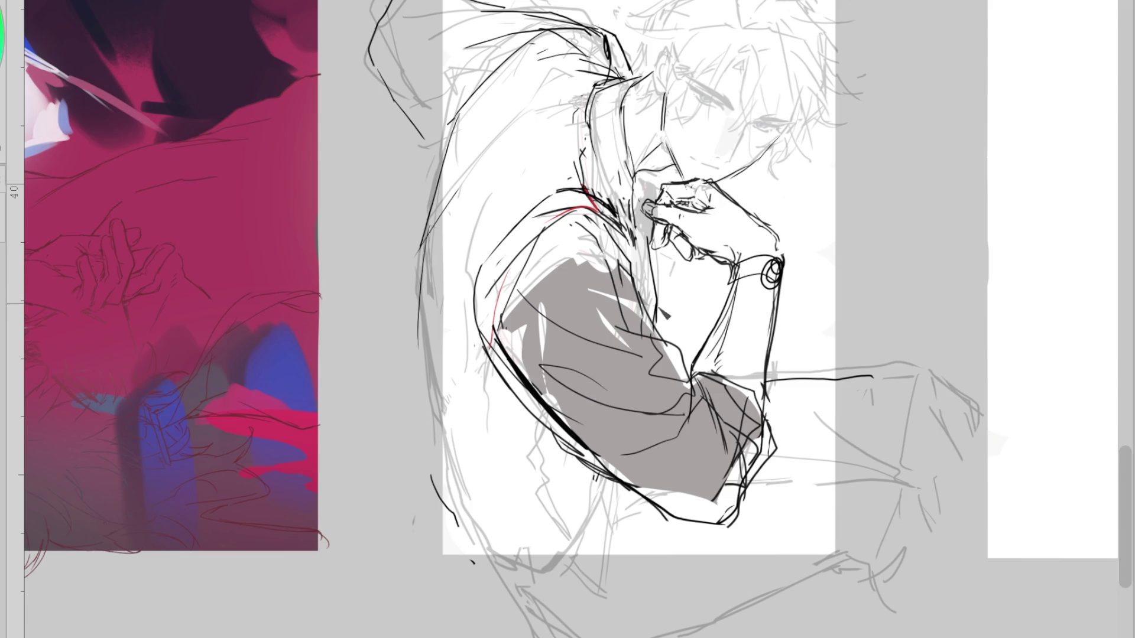
Check against the sketch, add the ear outline and a jaw stroke, then lasso the inked head
key("ctrl+h")
key("ctrl+h")
key("ctrl+h")
key("ctrl+h")
key("ctrl+h")
key("ctrl+h")
left_click_drag(646, 37, 661, 70)
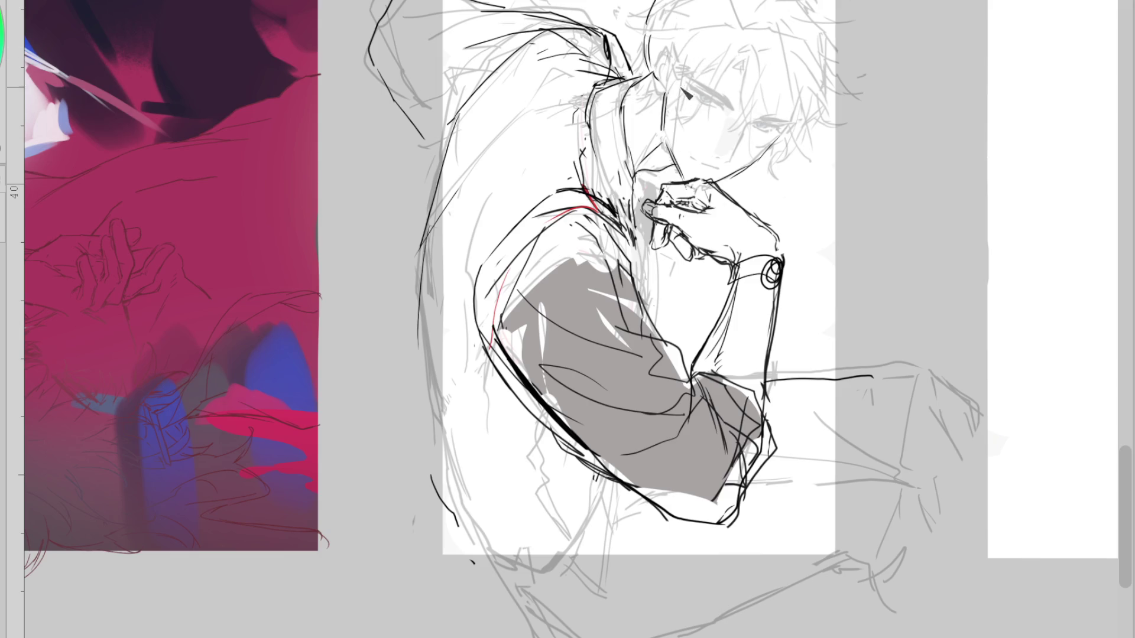
left_click_drag(676, 145, 683, 168)
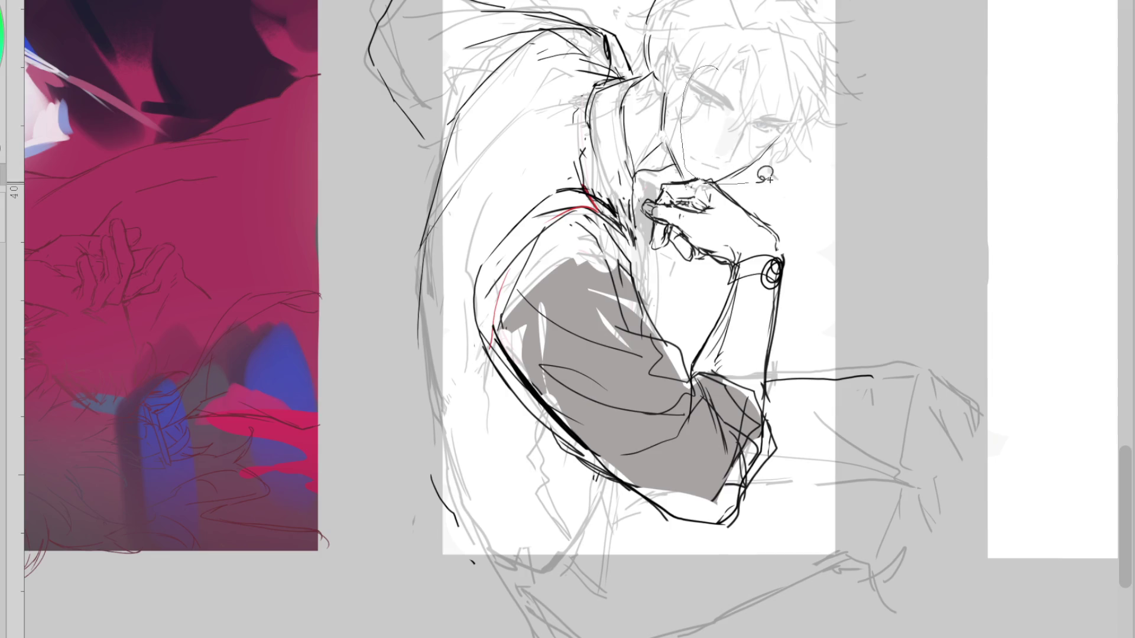
left_click_drag(759, 178, 839, 91)
left_click_drag(712, 105, 709, 151)
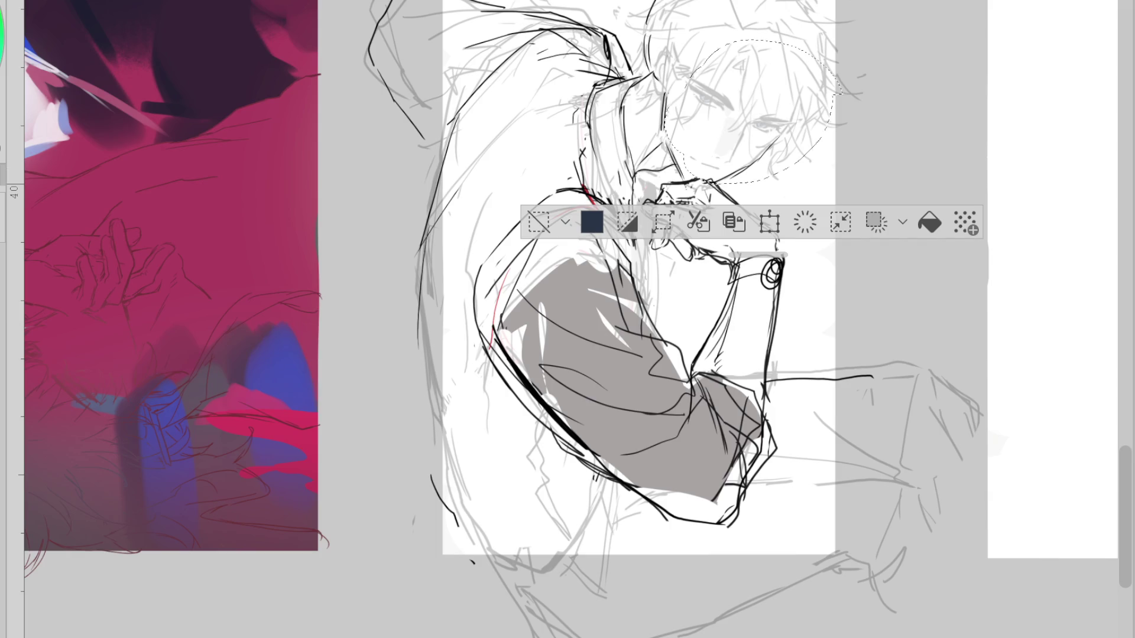
Rotate the inked head slightly counter-clockwise and shift it down, then apply and deselect
key("ctrl+t")
left_click_drag(892, 208, 892, 190)
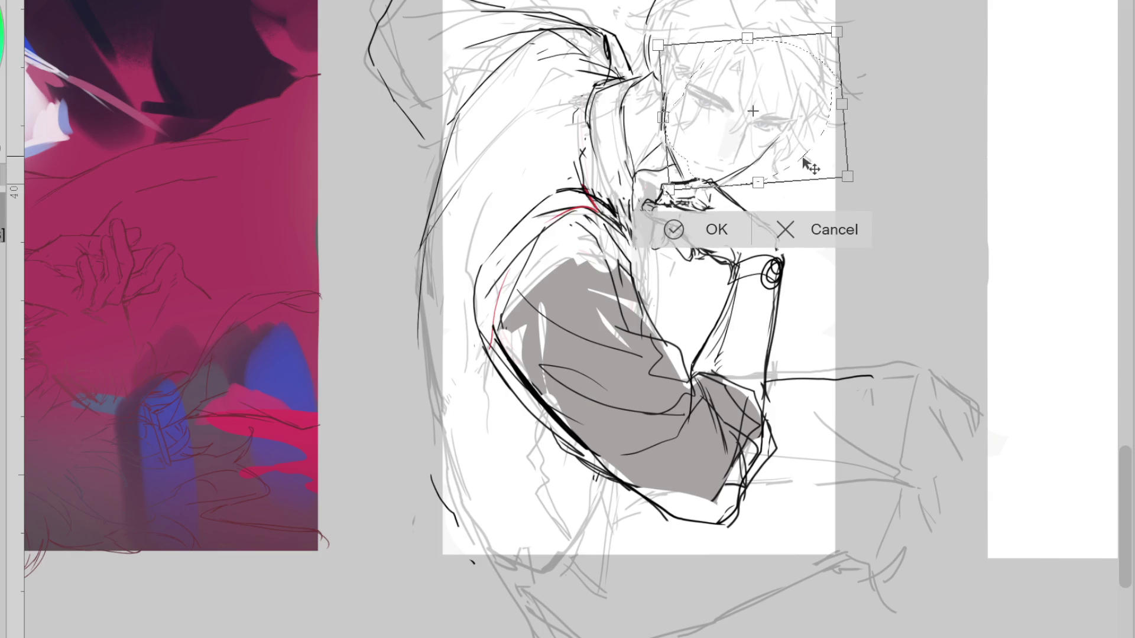
left_click_drag(803, 161, 791, 159)
left_click(688, 230)
left_click(539, 220)
key("h")
Add a short pen stroke at the neck and zoom out to view the whole page
key("p")
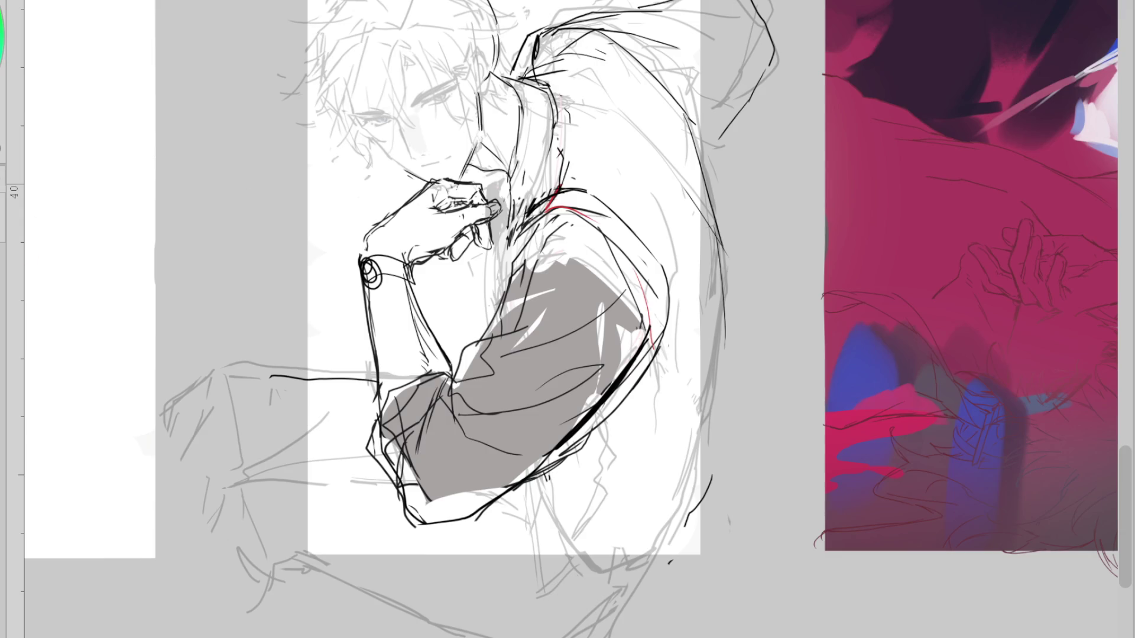
left_click_drag(483, 99, 490, 107)
key("m")
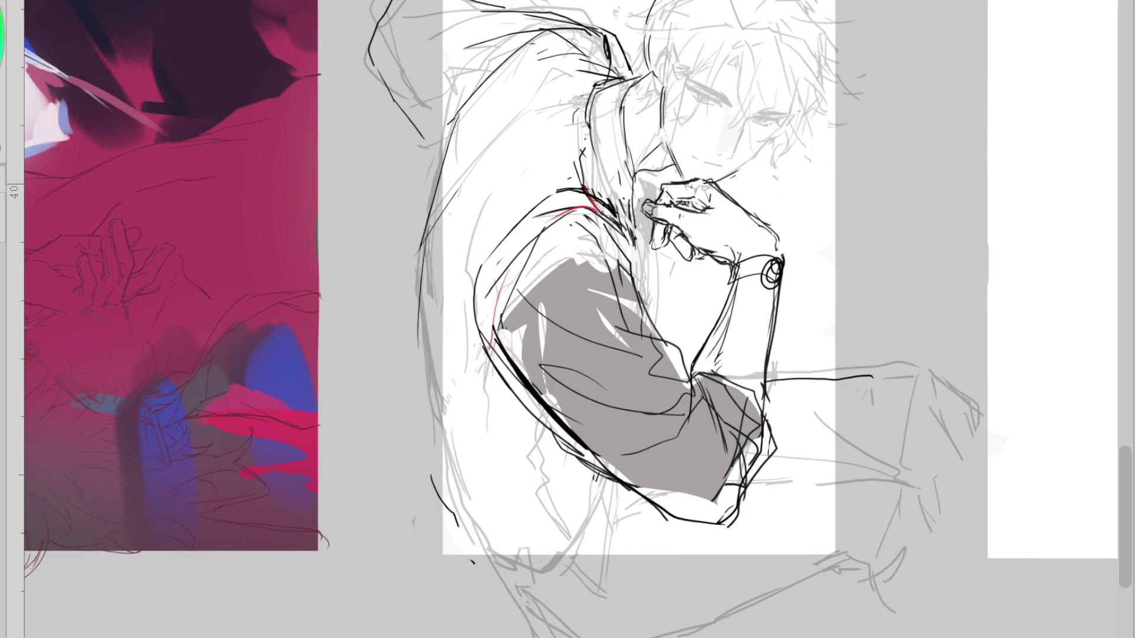
key("ctrl+minus")
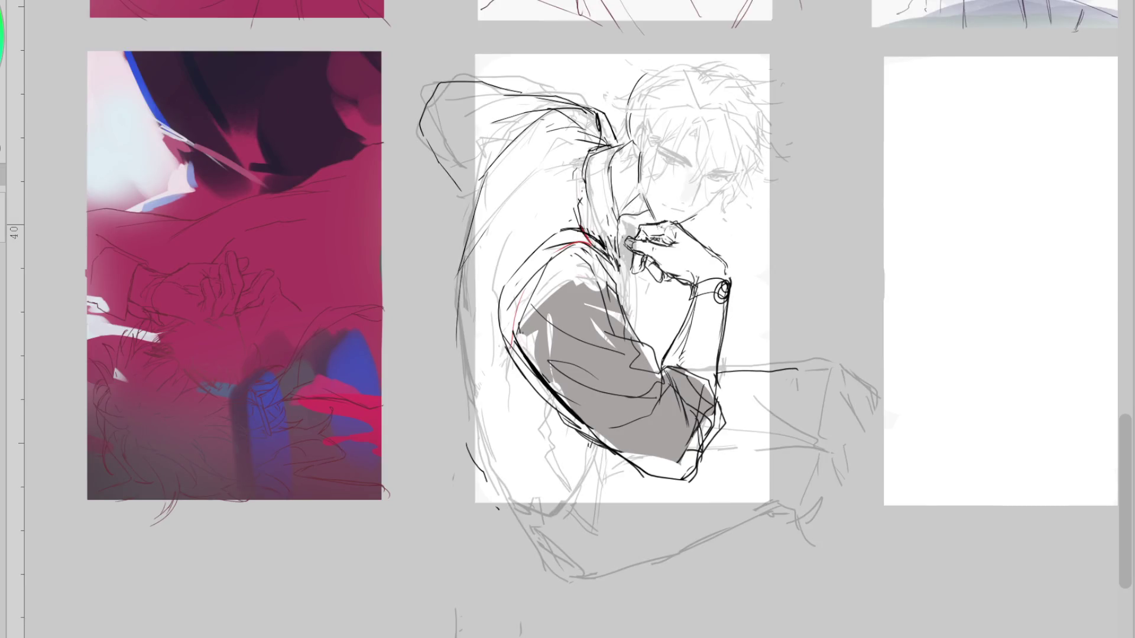
Darken the arc over the head and ink the right and lower-right sides of the face
left_click_drag(654, 65, 701, 59)
key("ctrl+z")
left_click_drag(653, 66, 760, 123)
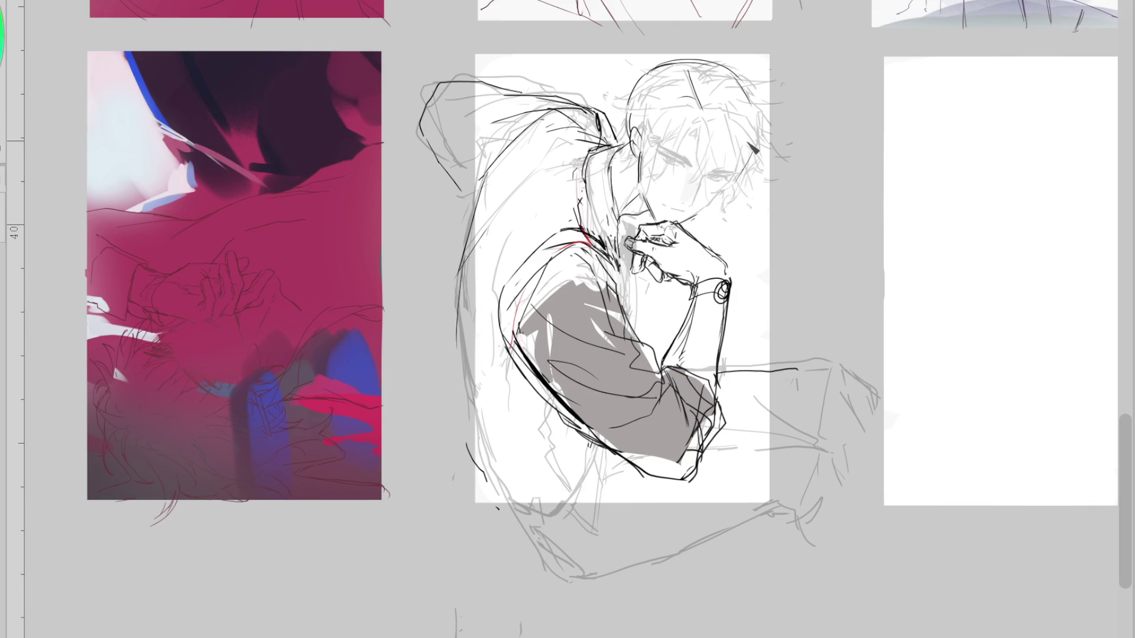
left_click_drag(752, 136, 741, 172)
scroll(760, 141, "up", 1)
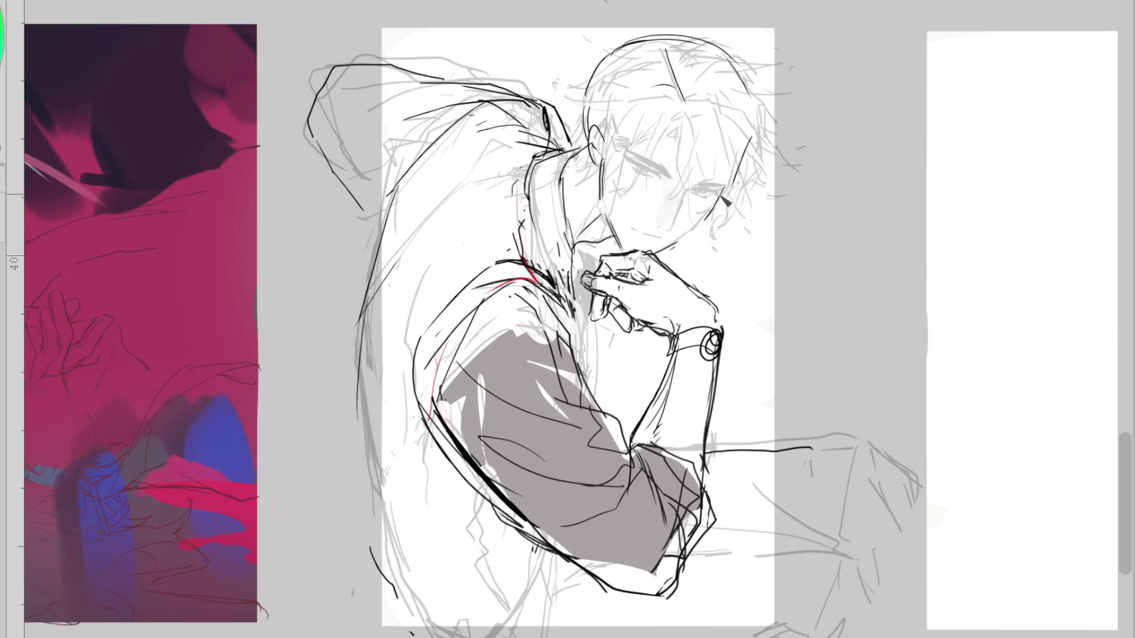
scroll(721, 180, "up", 1)
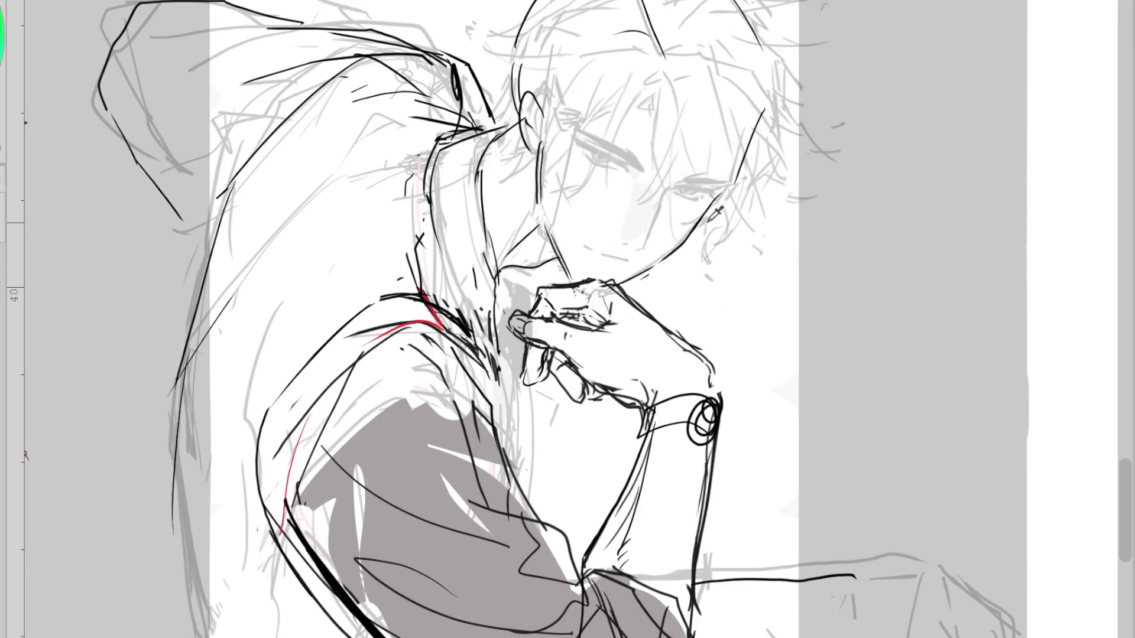
mouse_move(725, 194)
left_mouse_down()
mouse_move(694, 245)
mouse_move(615, 283)
left_mouse_up()
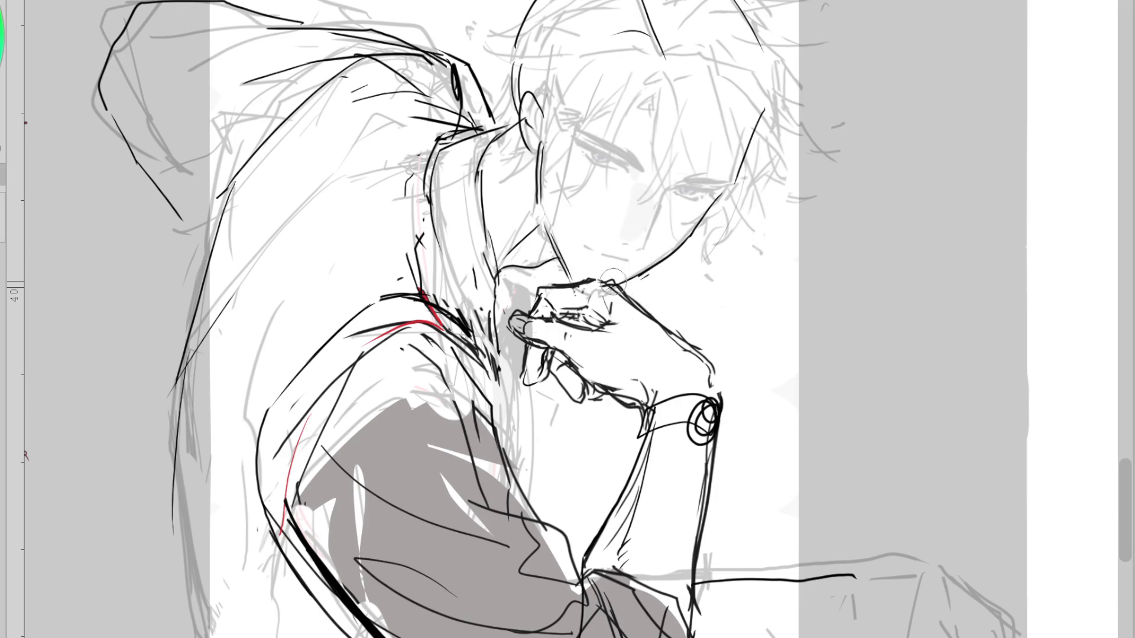
scroll(731, 235, "down", 1)
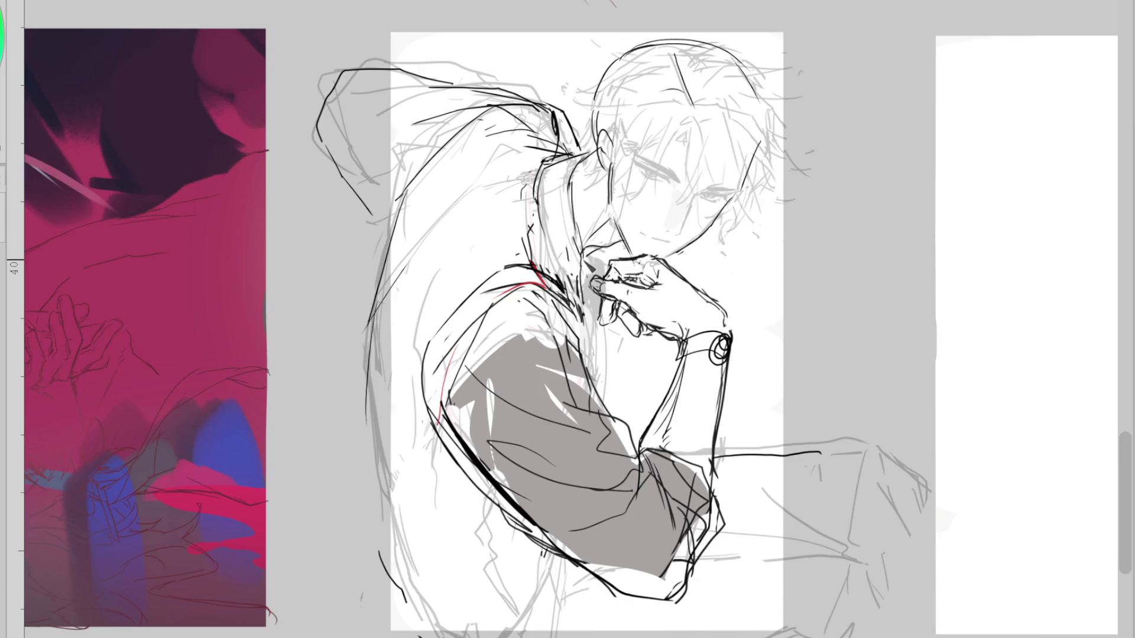
Ink a long left back contour and redraw the shoulder line further out
left_click_drag(382, 277, 367, 426)
key("ctrl+z")
left_click_drag(417, 188, 370, 496)
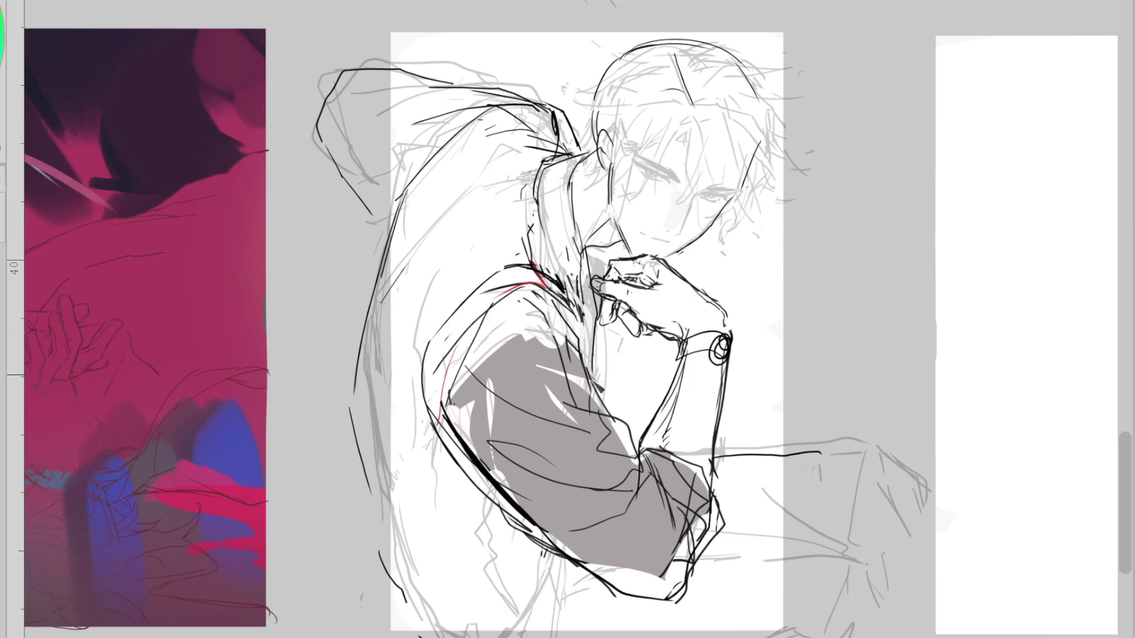
left_click_drag(556, 158, 534, 207)
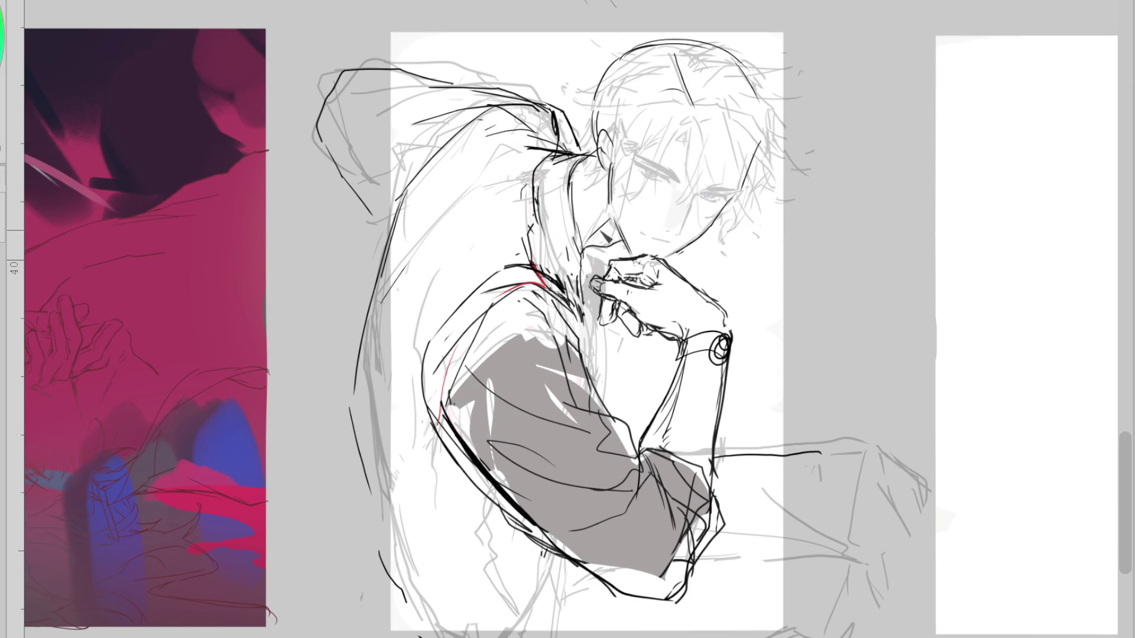
key("ctrl+z")
left_click_drag(579, 159, 577, 234)
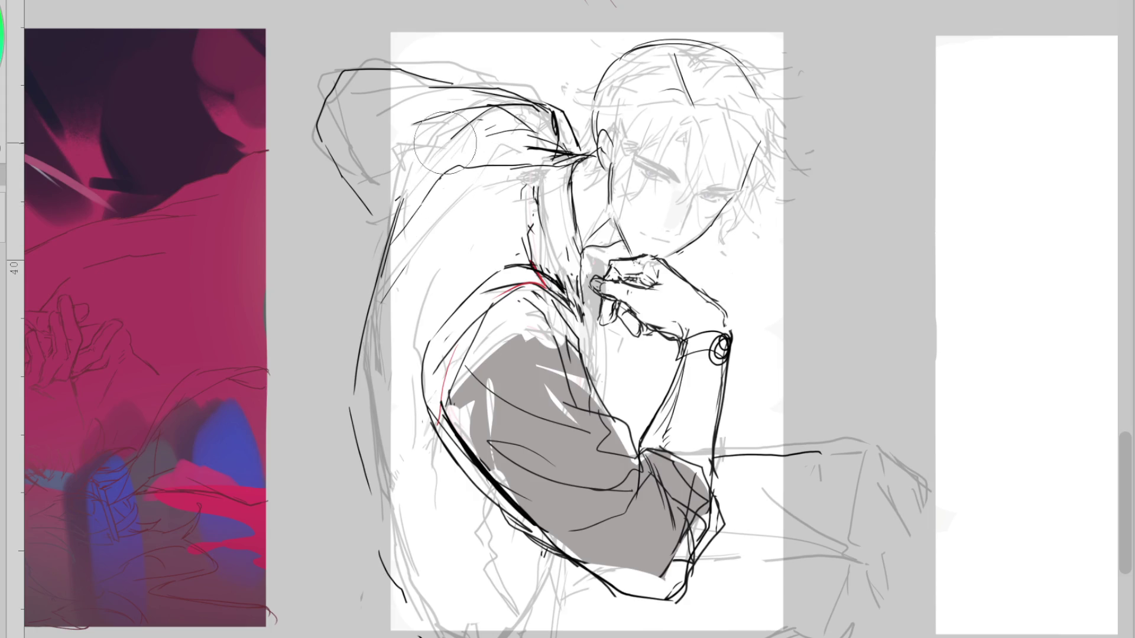
Ink the curve from the shoulder down the figure's left edge, retrying until it sits right
mouse_move(473, 127)
left_mouse_down()
mouse_move(392, 191)
mouse_move(358, 296)
left_mouse_up()
key("ctrl+z")
left_click_drag(541, 145, 390, 223)
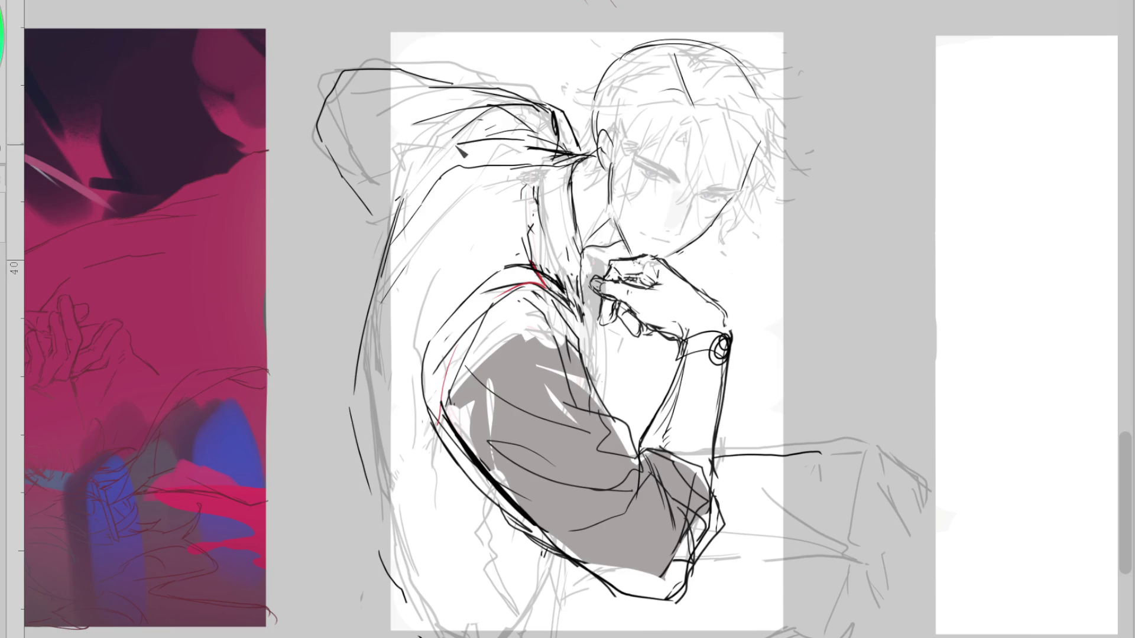
key("ctrl+z")
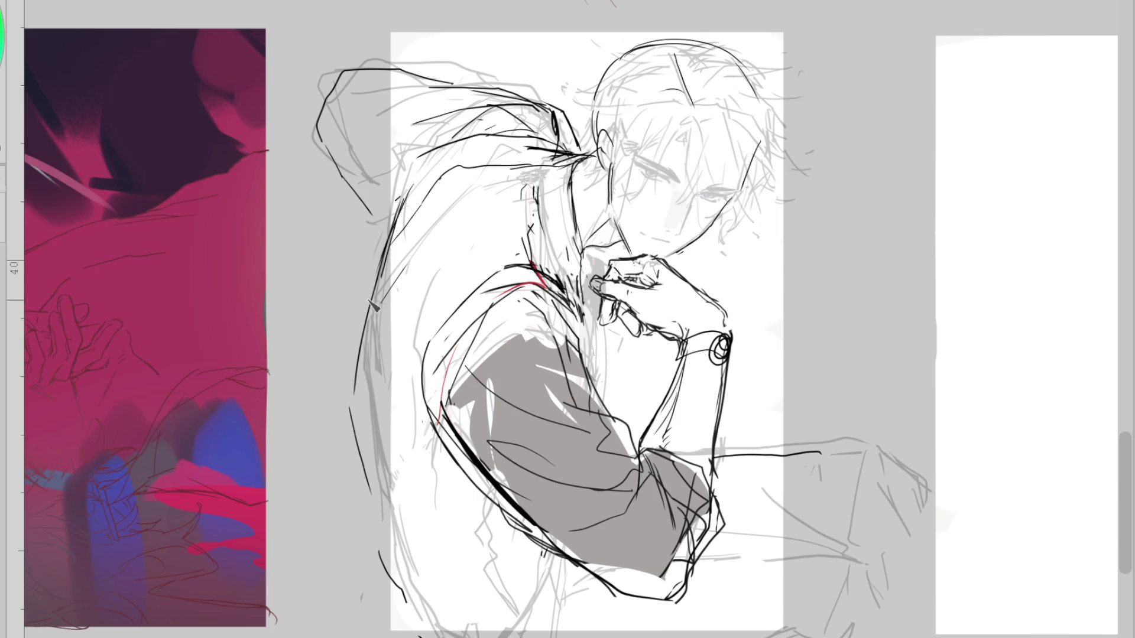
mouse_move(373, 224)
left_mouse_down()
mouse_move(357, 371)
mouse_move(444, 151)
left_mouse_up()
In a mirrored view, ink the back contour, the shoulder line and the lines beside the arm
key("h")
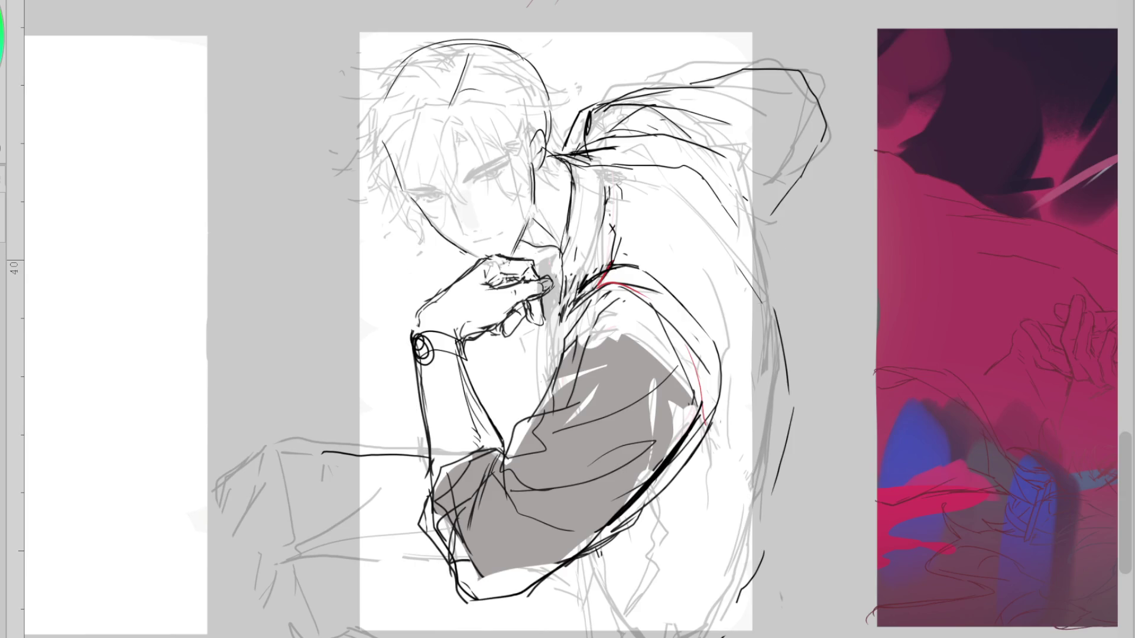
left_click_drag(724, 180, 772, 308)
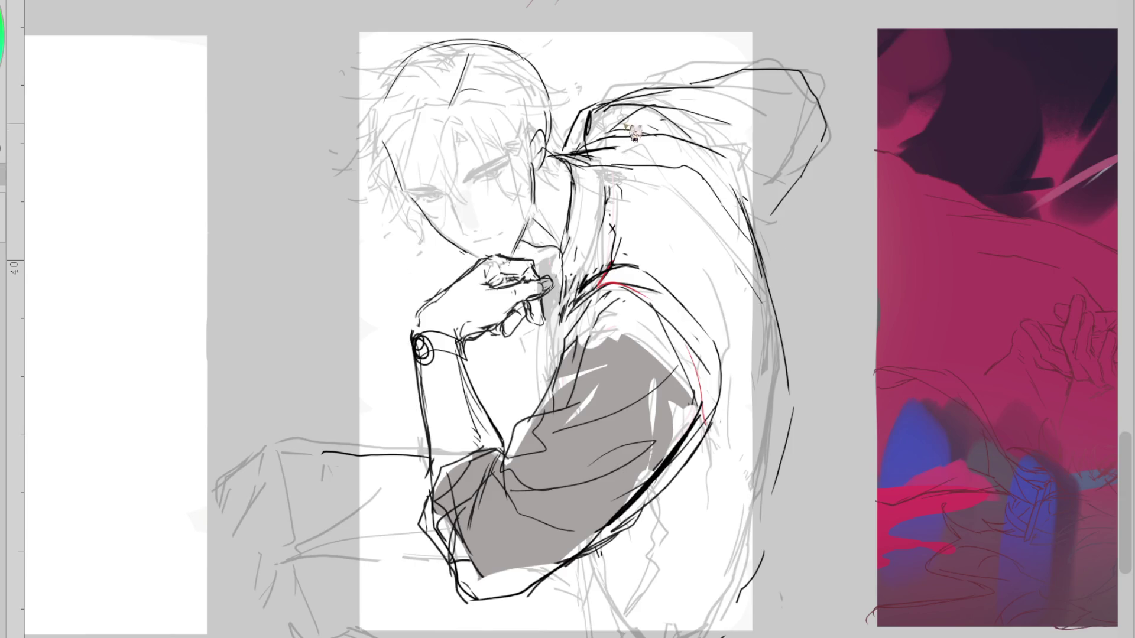
left_click_drag(594, 148, 742, 204)
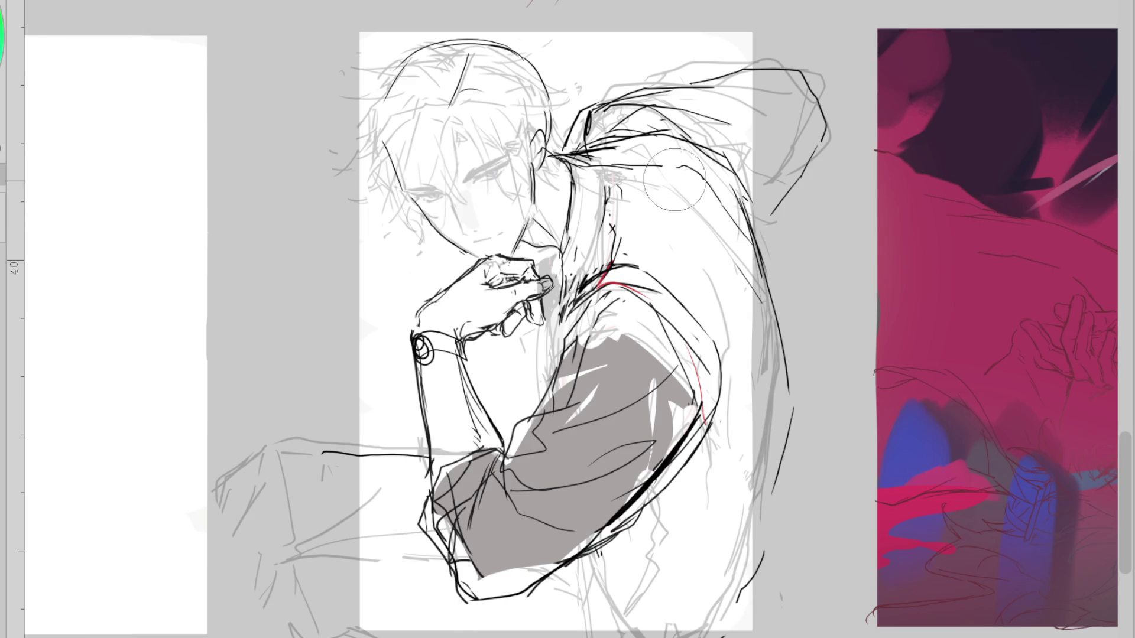
mouse_move(626, 168)
left_mouse_down()
mouse_move(762, 288)
mouse_move(783, 402)
left_mouse_up()
left_click_drag(696, 320, 720, 414)
key("ctrl+z")
mouse_move(709, 337)
left_mouse_down()
mouse_move(716, 431)
mouse_move(681, 458)
left_mouse_up()
Add a shoulder stroke, thicken the arm and outer back edges, and ink near the lower sleeve
left_click_drag(612, 269, 656, 282)
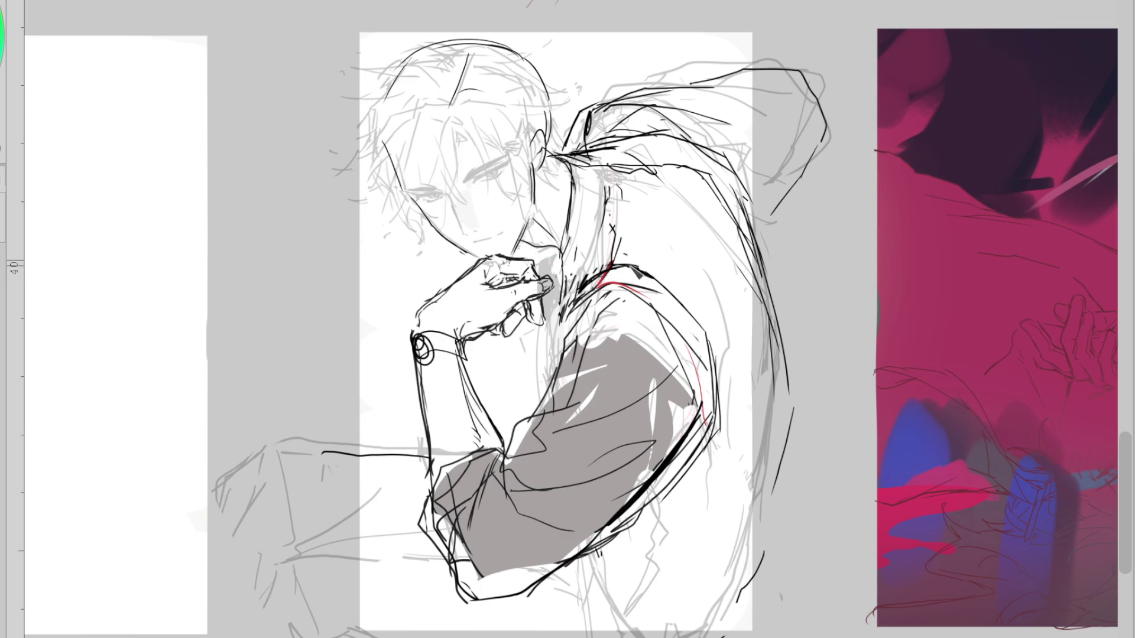
left_click_drag(715, 382, 719, 432)
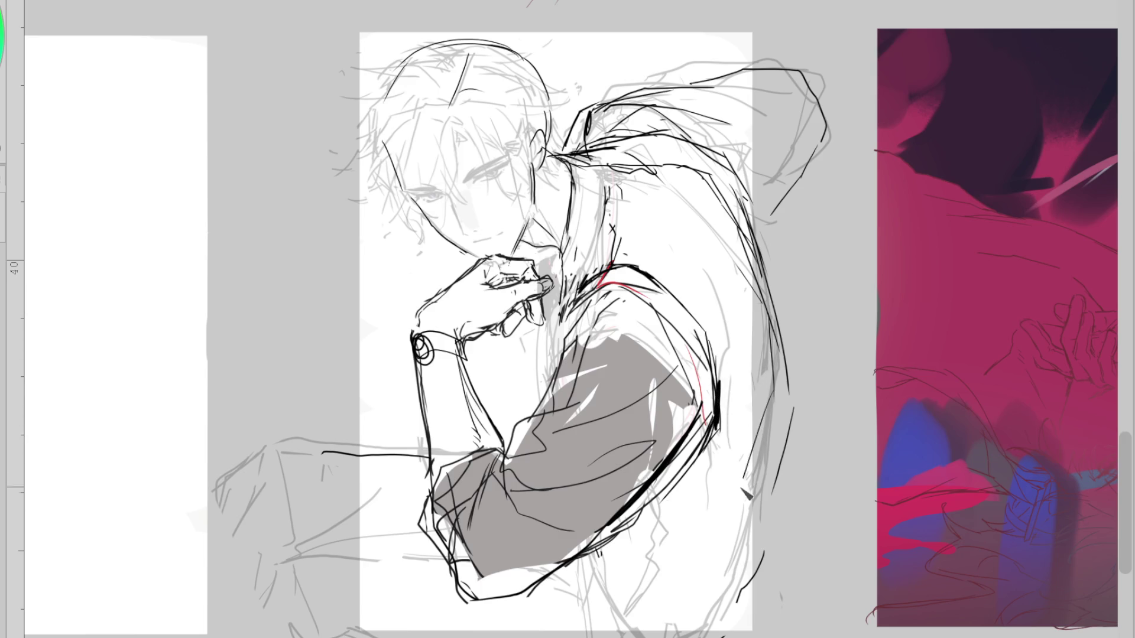
left_click_drag(794, 409, 769, 502)
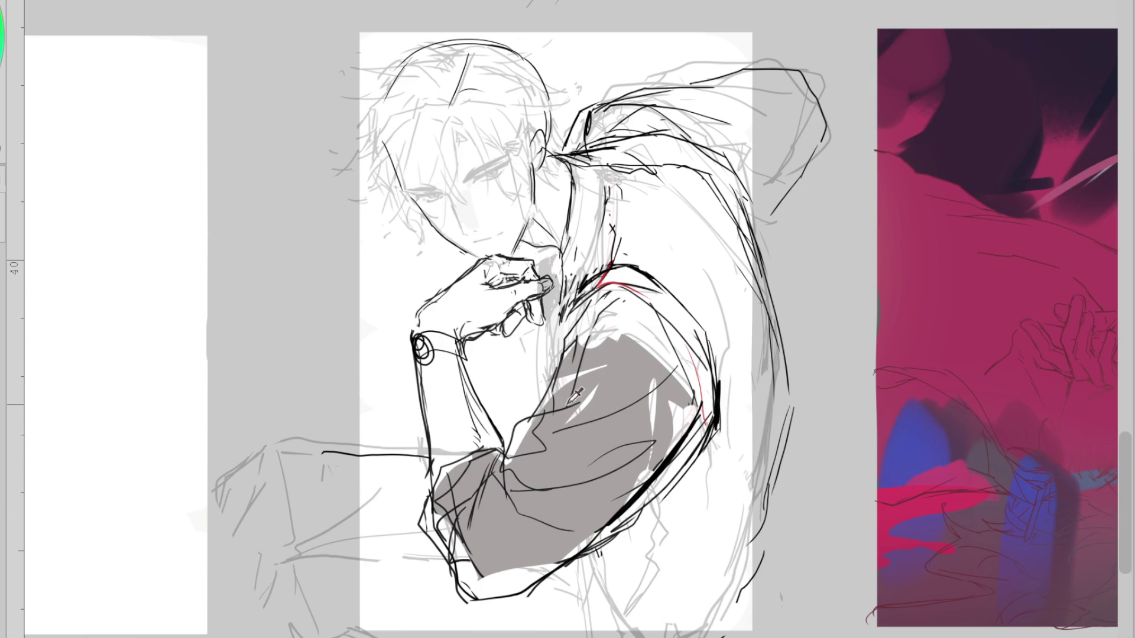
left_click_drag(588, 572, 605, 615)
key("m")
scroll(623, 149, "down", 2)
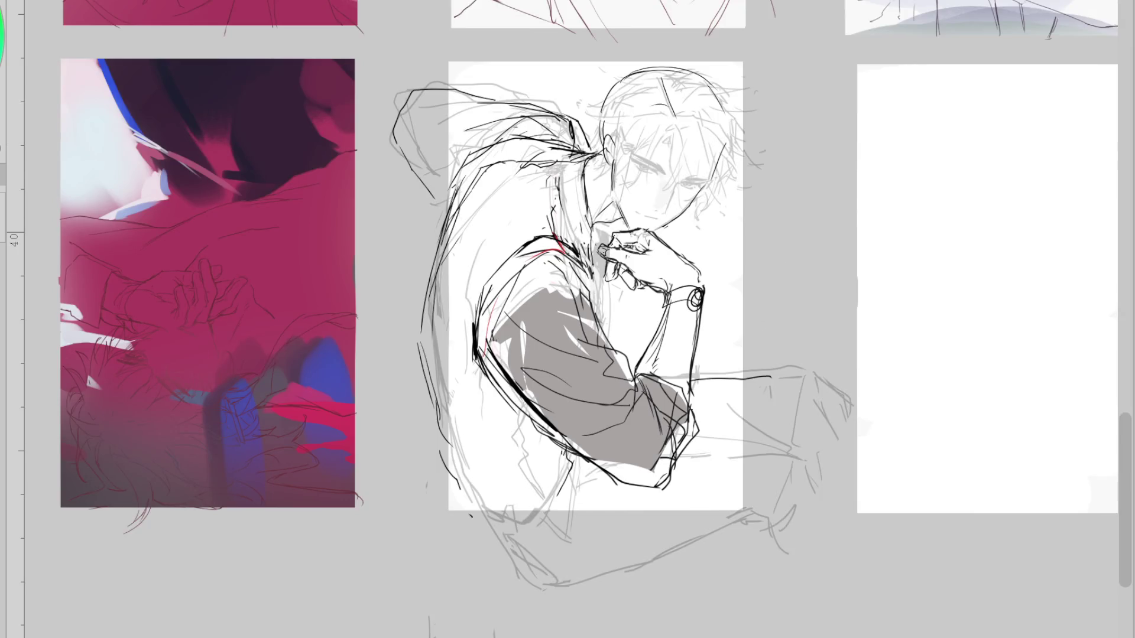
Erase stray sketch lines below the page, then briefly hide the ink lines to compare
mouse_move(785, 562)
left_mouse_down()
mouse_move(572, 591)
mouse_move(746, 446)
mouse_move(785, 468)
left_mouse_up()
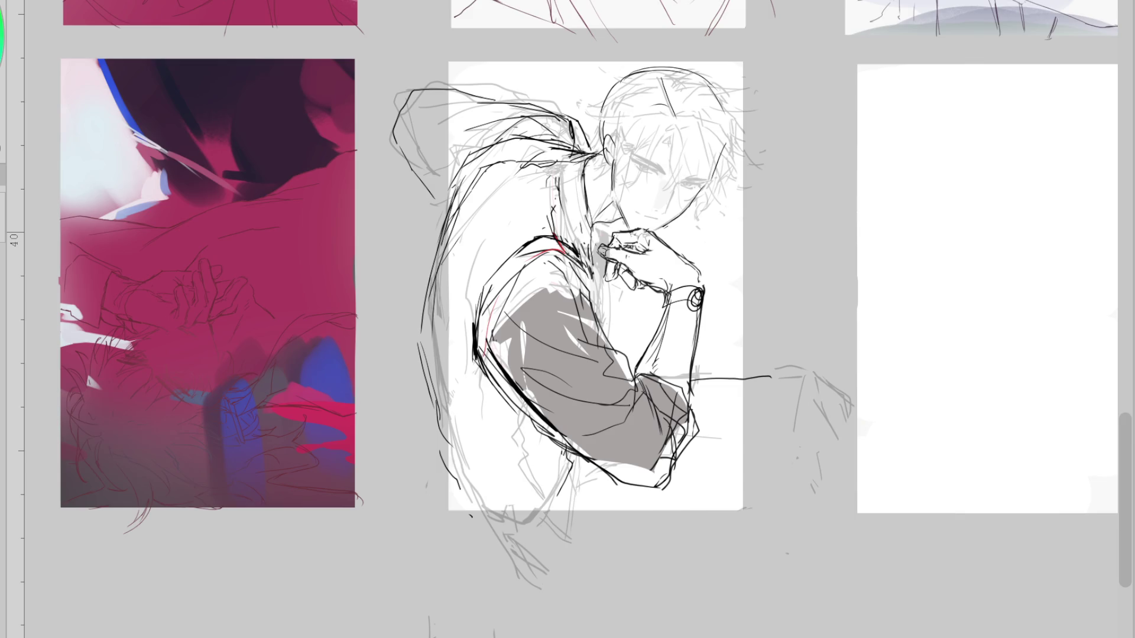
left_click_drag(582, 465, 579, 531)
left_click_drag(567, 452, 547, 510)
key("Delete")
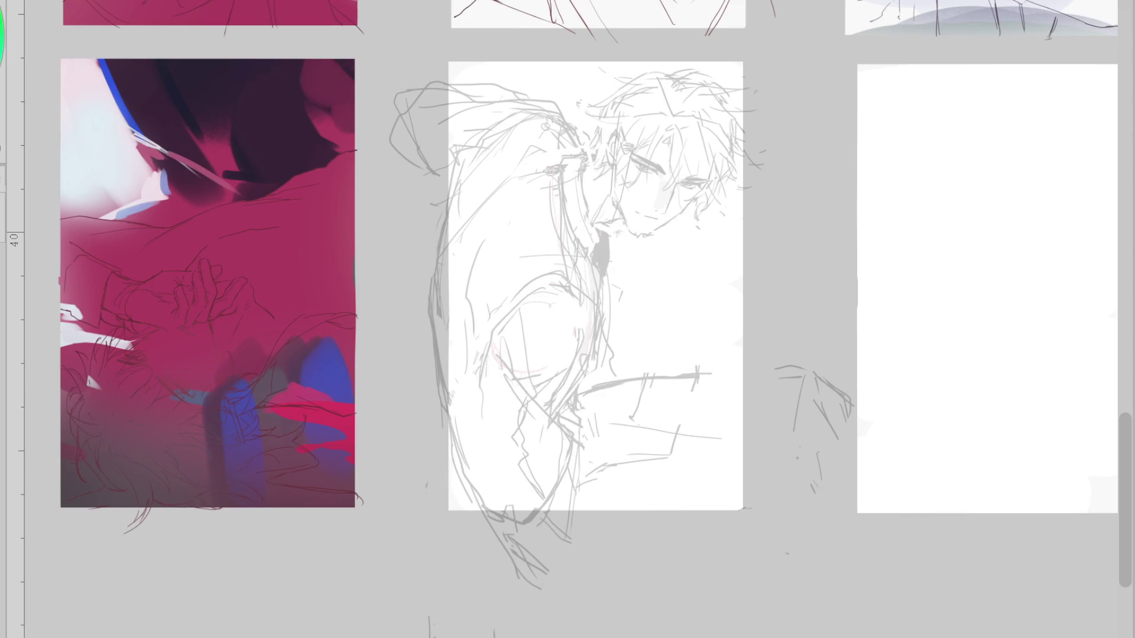
key("ctrl+z")
Try strokes at the chin, hand and upper hood, undoing the failed ones
left_click_drag(609, 269, 603, 314)
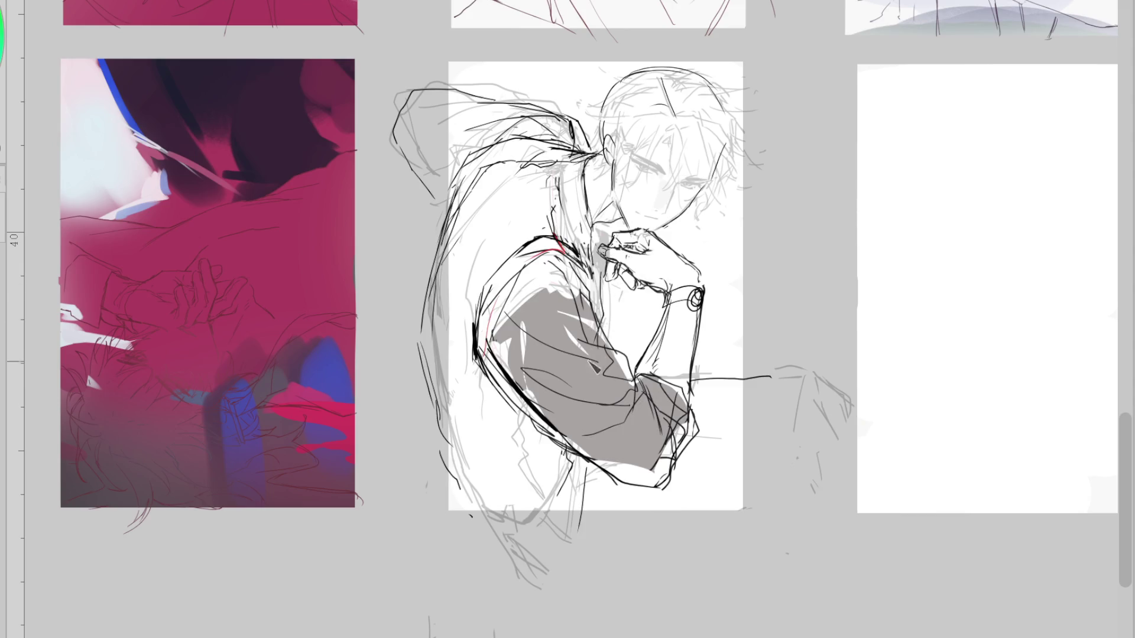
key("ctrl+z")
mouse_move(610, 242)
left_mouse_down()
mouse_move(627, 228)
mouse_move(599, 255)
mouse_move(609, 328)
left_mouse_up()
key("ctrl+z")
key("ctrl+z")
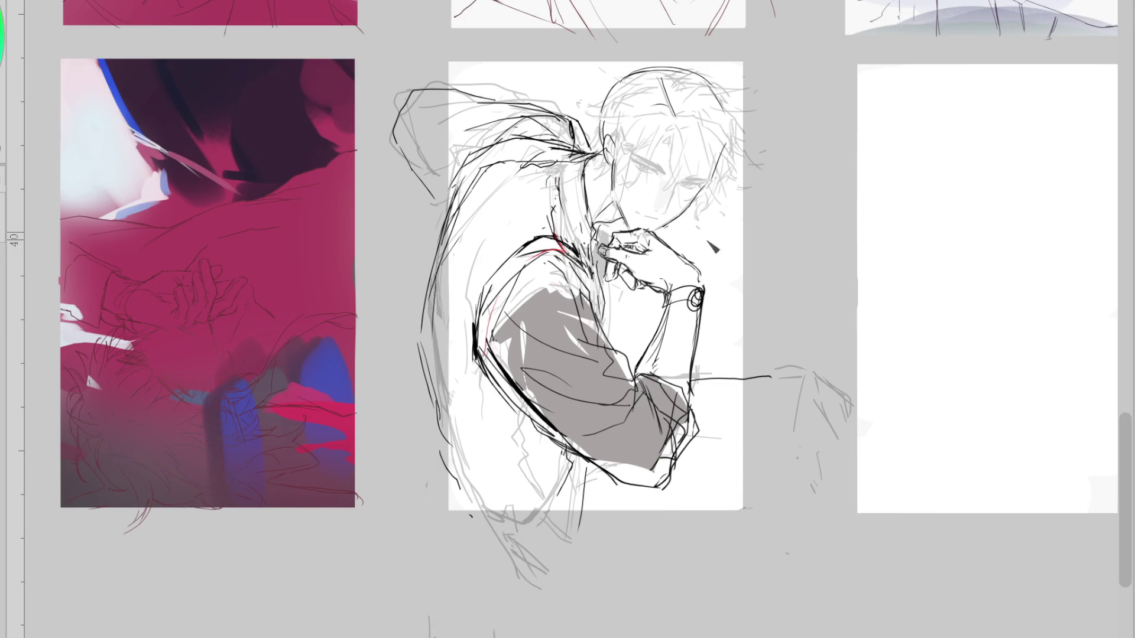
key("ctrl+z")
left_click_drag(508, 101, 385, 115)
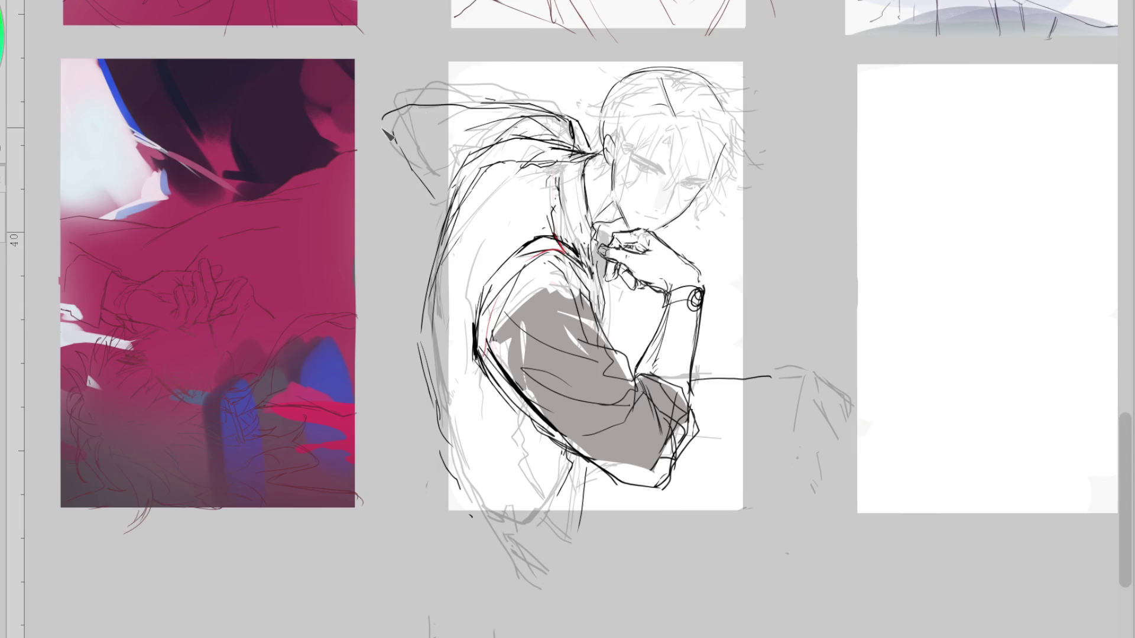
left_click_drag(477, 119, 436, 193)
key("ctrl+z")
mouse_move(556, 109)
left_mouse_down()
mouse_move(458, 132)
mouse_move(380, 176)
left_mouse_up()
key("ctrl+z")
Mirror the canvas view and ink the hair and ponytail curve over the hood
key("m")
left_click_drag(615, 116, 567, 145)
mouse_move(636, 80)
left_mouse_down()
mouse_move(586, 130)
mouse_move(583, 121)
left_mouse_up()
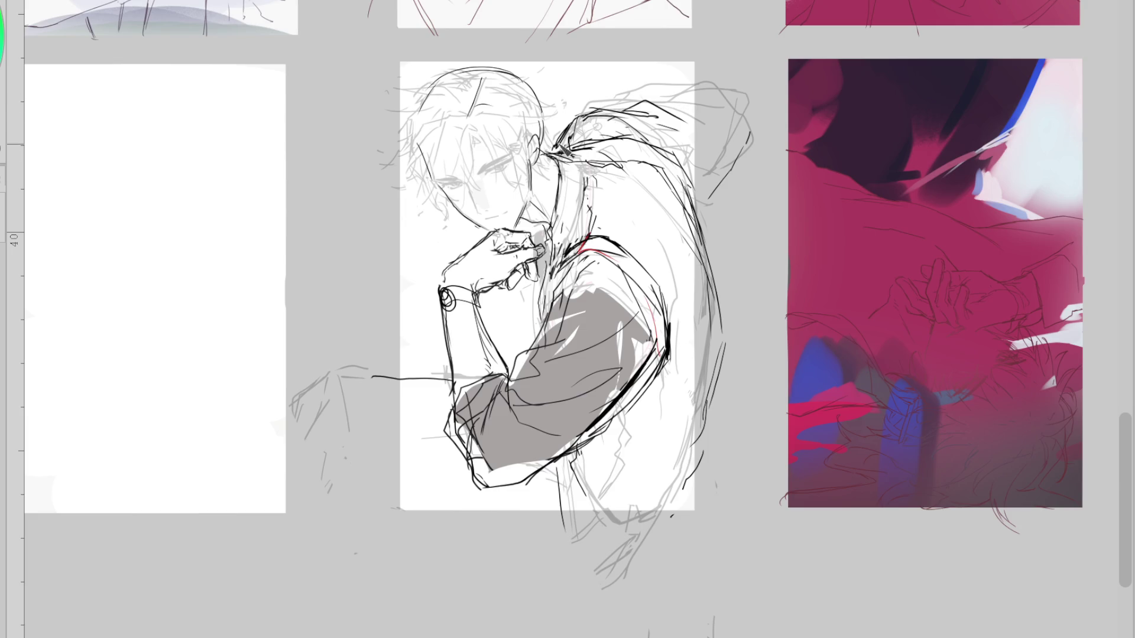
Ink the jaw and neck line and a line along the hair
left_click_drag(594, 172, 601, 178)
mouse_move(543, 210)
left_mouse_down()
mouse_move(534, 234)
mouse_move(554, 231)
left_mouse_up()
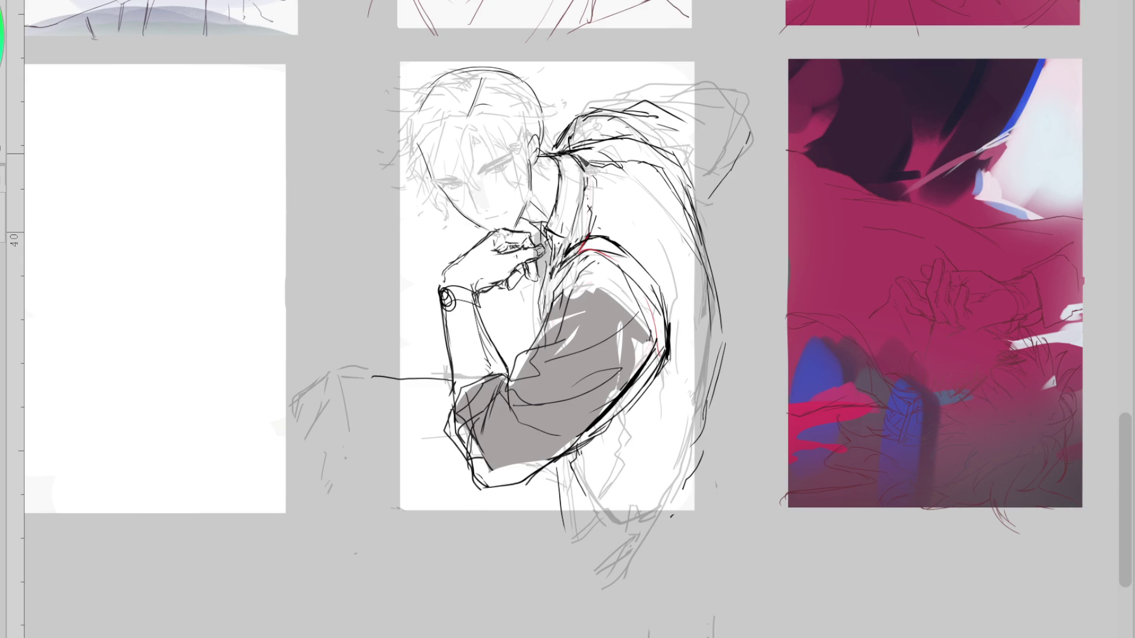
left_click_drag(544, 157, 614, 164)
key("ctrl+z")
mouse_move(594, 147)
left_mouse_down()
mouse_move(680, 158)
mouse_move(695, 216)
left_mouse_up()
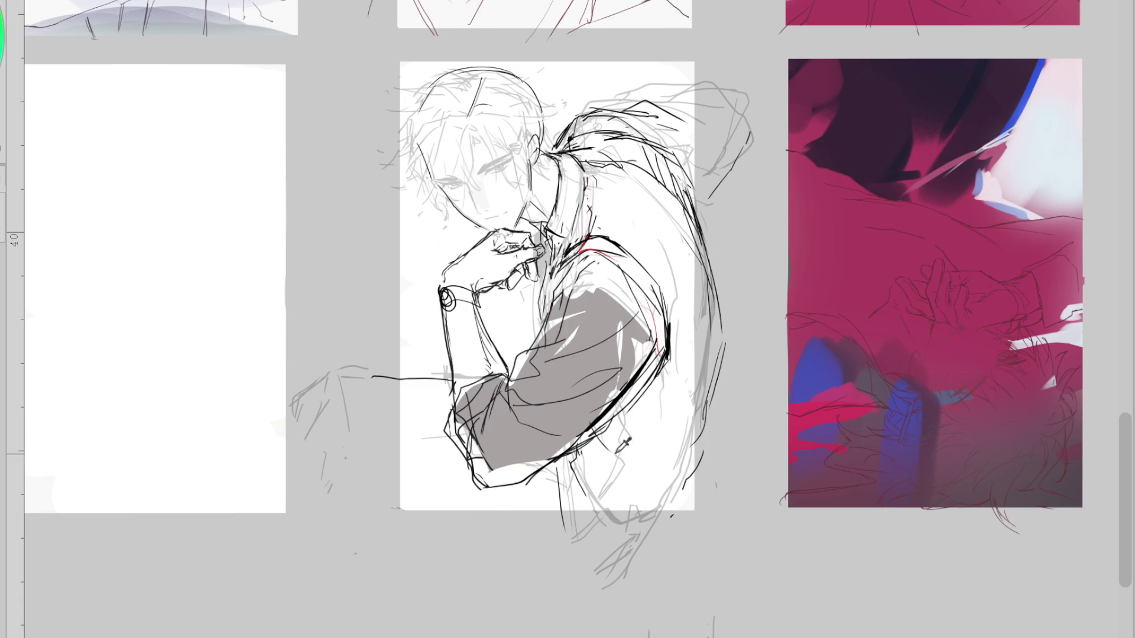
Sketch strokes on the lower back and below it, undoing a stray squiggle
mouse_move(618, 438)
left_mouse_down()
mouse_move(627, 460)
mouse_move(656, 445)
mouse_move(611, 491)
mouse_move(626, 523)
mouse_move(689, 482)
left_mouse_up()
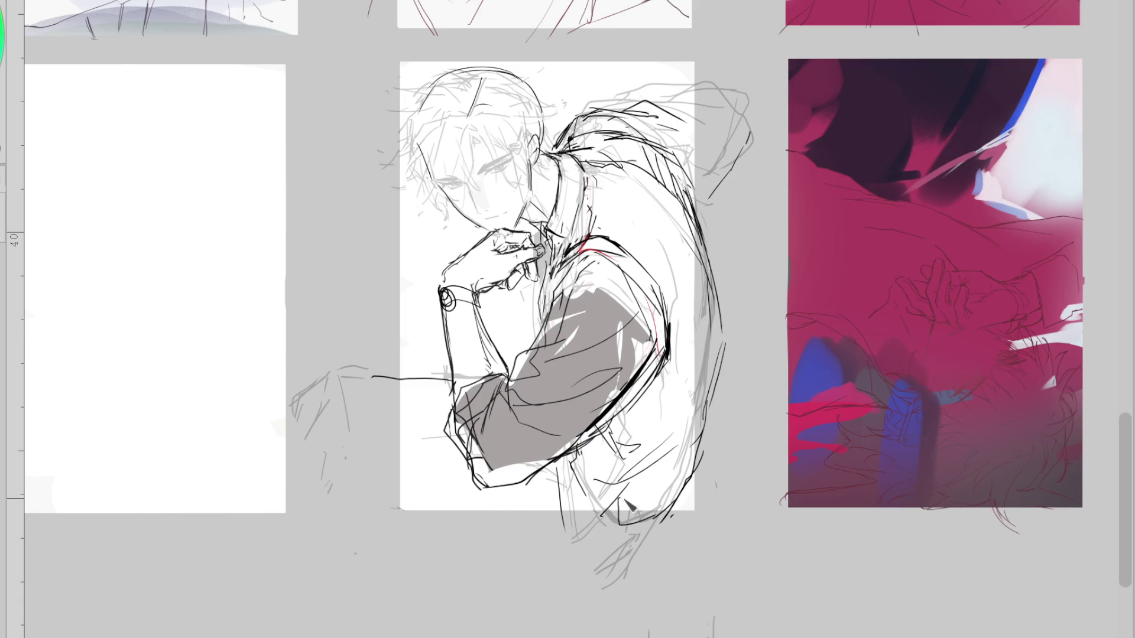
left_click_drag(573, 462, 601, 519)
key("ctrl+z")
left_click_drag(586, 488, 540, 547)
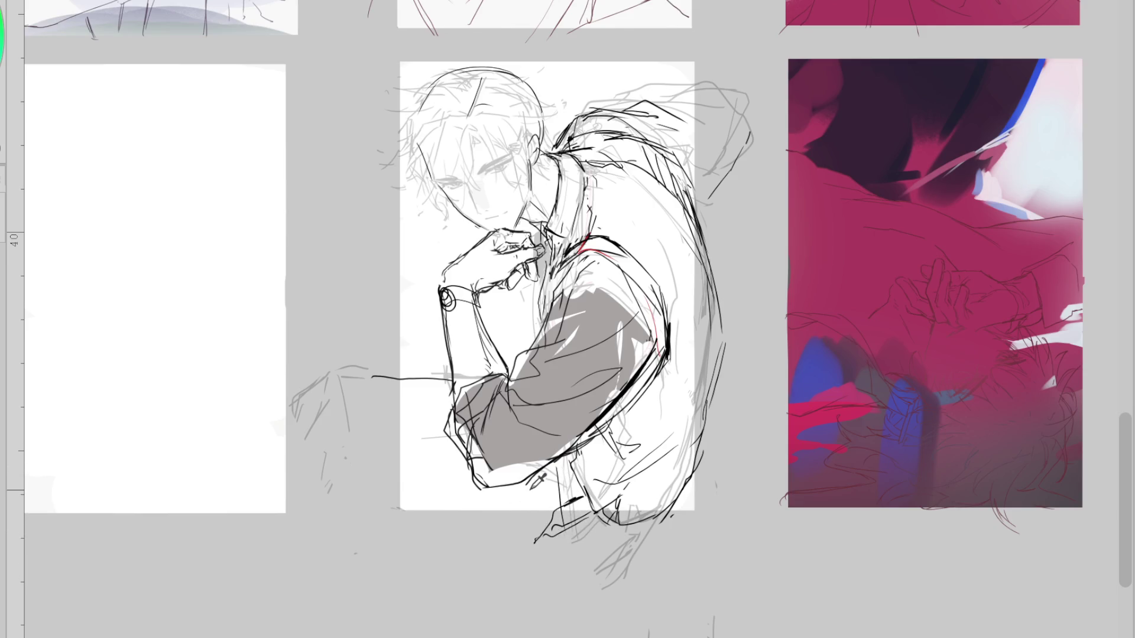
Flip the view back and draw the long lower leg line, erasing the faint extra line
key("h")
mouse_move(625, 545)
left_mouse_down()
mouse_move(722, 512)
mouse_move(609, 542)
left_mouse_up()
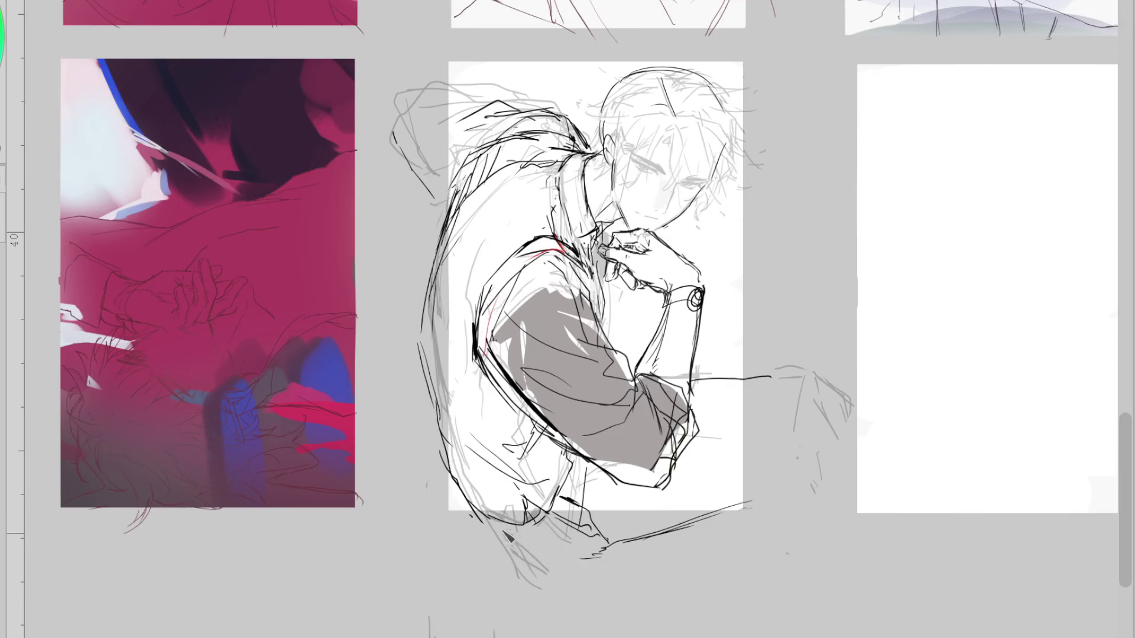
mouse_move(474, 517)
left_mouse_down()
mouse_move(529, 536)
mouse_move(548, 594)
mouse_move(749, 565)
left_mouse_up()
key("ctrl+z")
left_click_drag(556, 593, 766, 530)
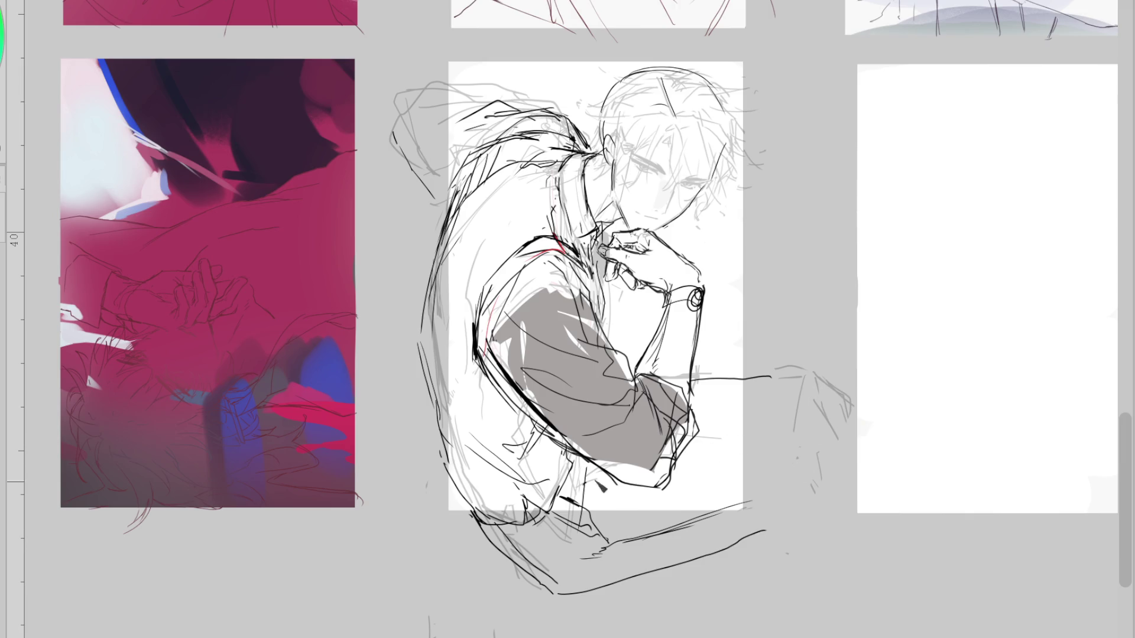
key("ctrl+z")
left_click_drag(678, 452, 822, 433)
key("e")
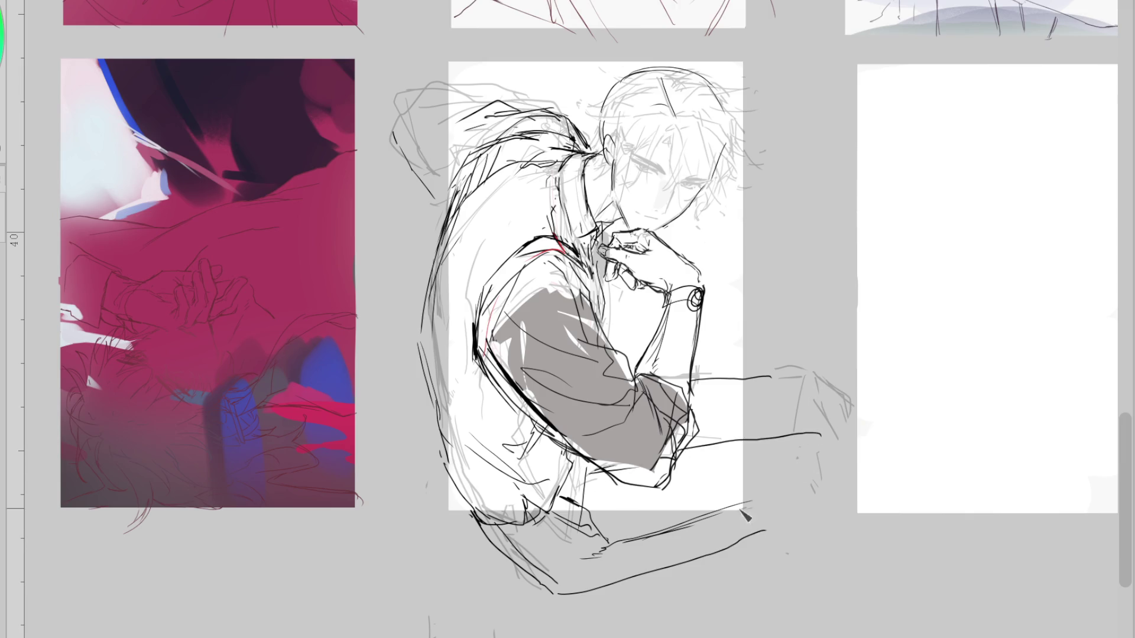
left_click_drag(751, 504, 597, 556)
mouse_move(786, 466)
left_mouse_down()
mouse_move(698, 449)
mouse_move(797, 441)
left_mouse_up()
Replace the stroke near the forearm with new forearm and wrist lines, erasing strays
key("p")
key("e")
left_click_drag(787, 385, 709, 372)
mouse_move(618, 328)
left_mouse_down()
mouse_move(667, 306)
mouse_move(786, 297)
left_mouse_up()
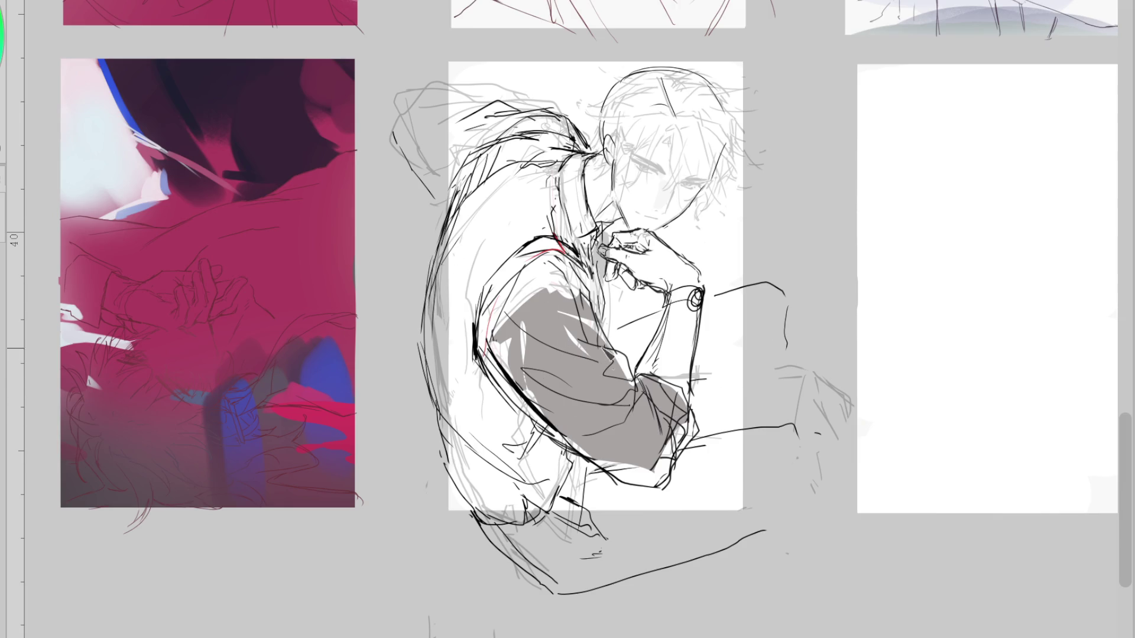
left_click_drag(629, 327, 763, 310)
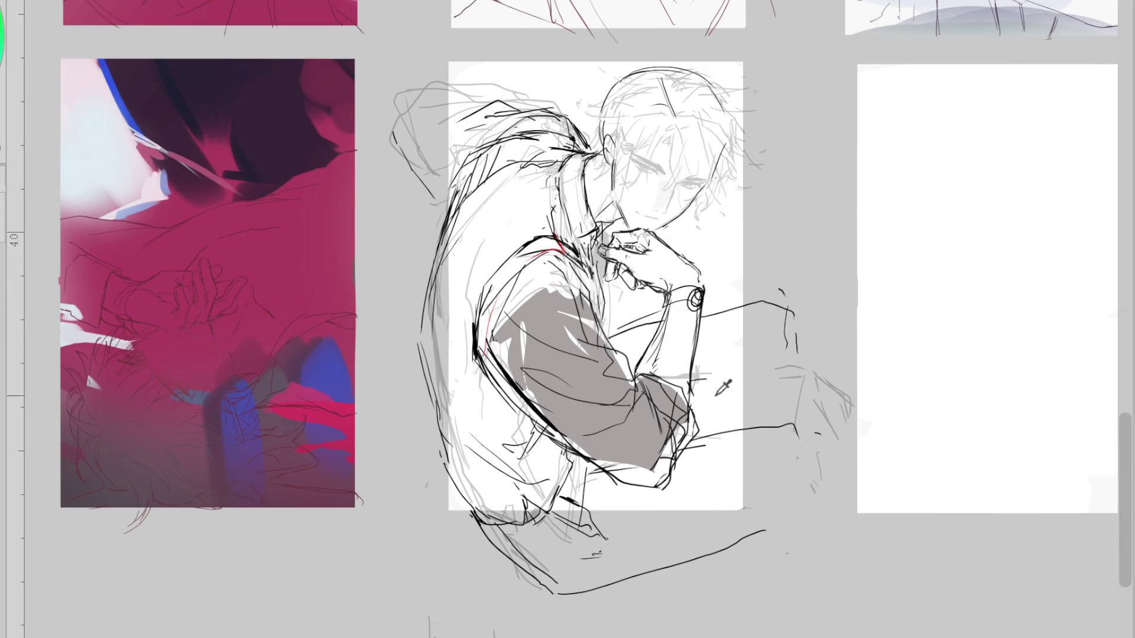
key("ctrl+z")
key("e")
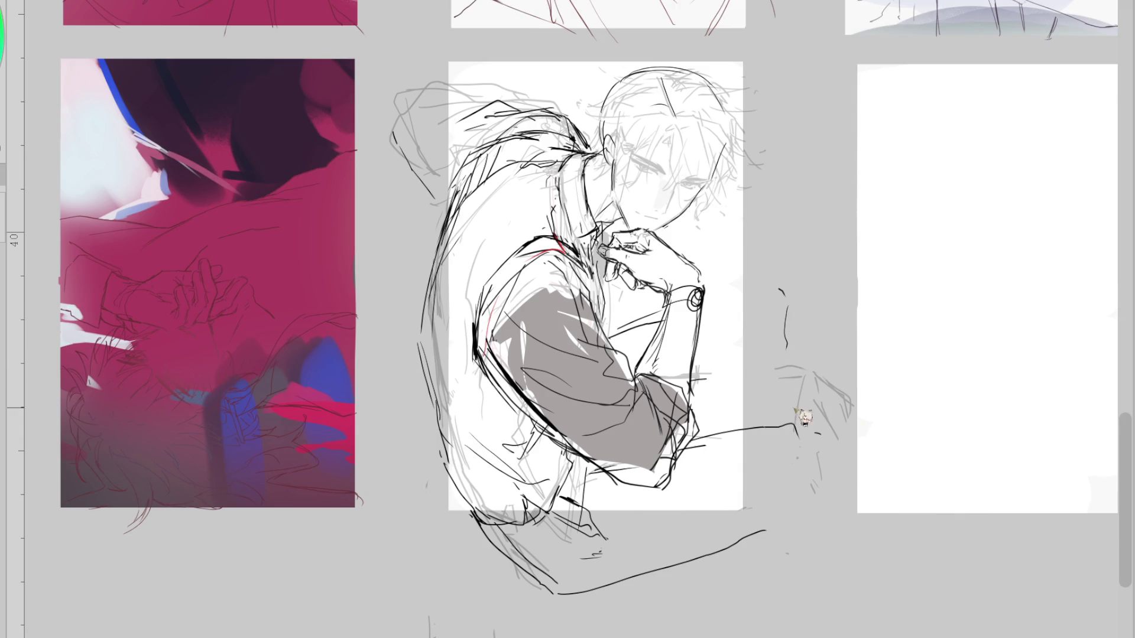
left_click_drag(781, 305, 790, 350)
left_click_drag(692, 411, 764, 357)
Erase the long lower lines and bottom curve, then hide the rough sketch layer
key("e")
left_click_drag(792, 429, 715, 445)
left_click_drag(769, 531, 615, 579)
key("p")
left_click_drag(514, 566, 673, 572)
key("ctrl+z")
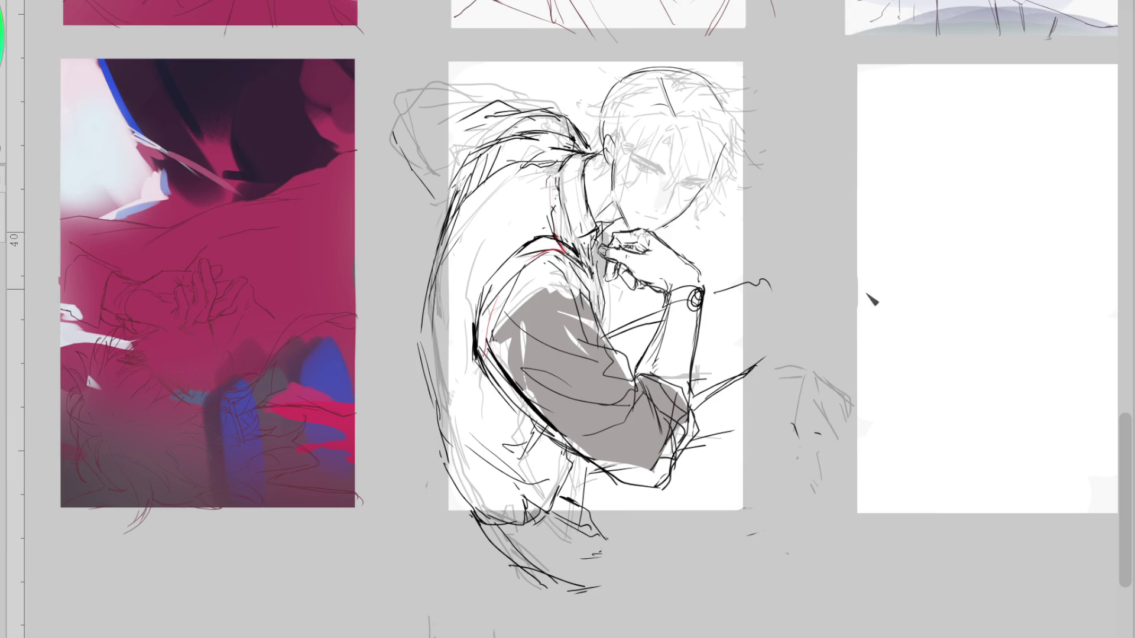
key("ctrl+z")
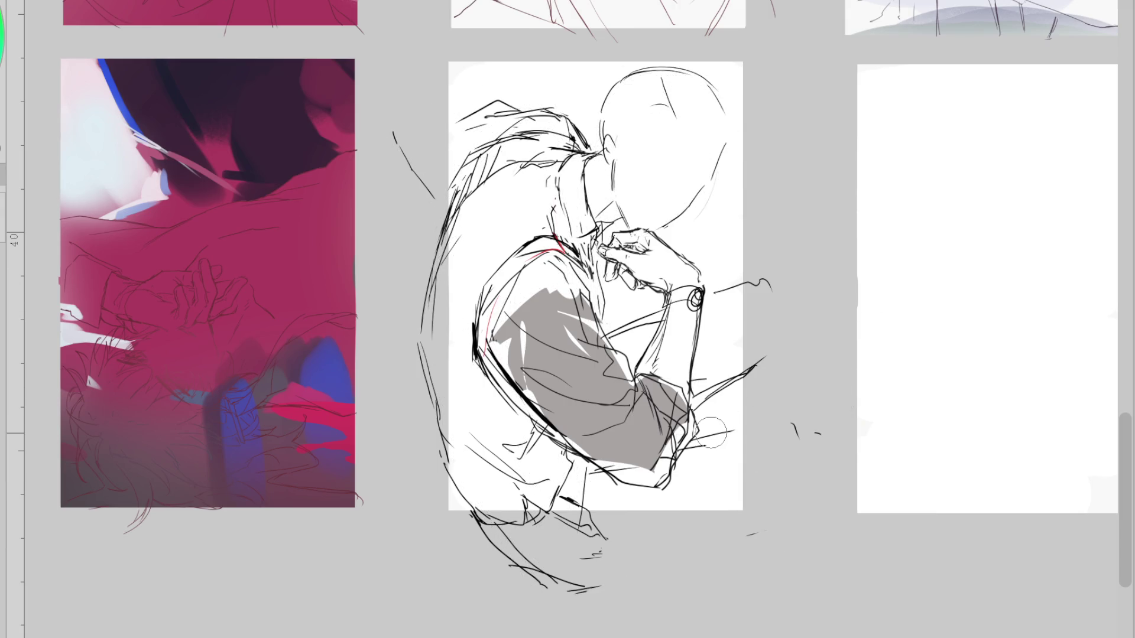
Add short strokes along the lower arm and the lower-left curve
left_click_drag(593, 473, 602, 479)
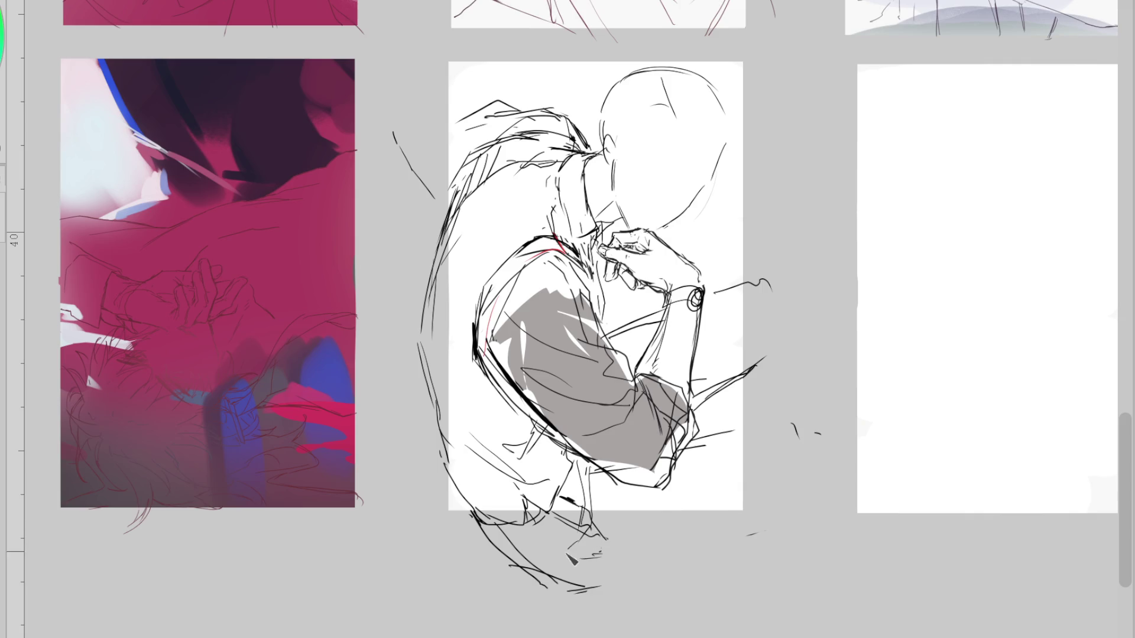
key("ctrl+z")
left_click_drag(570, 509, 556, 535)
left_click_drag(441, 441, 473, 512)
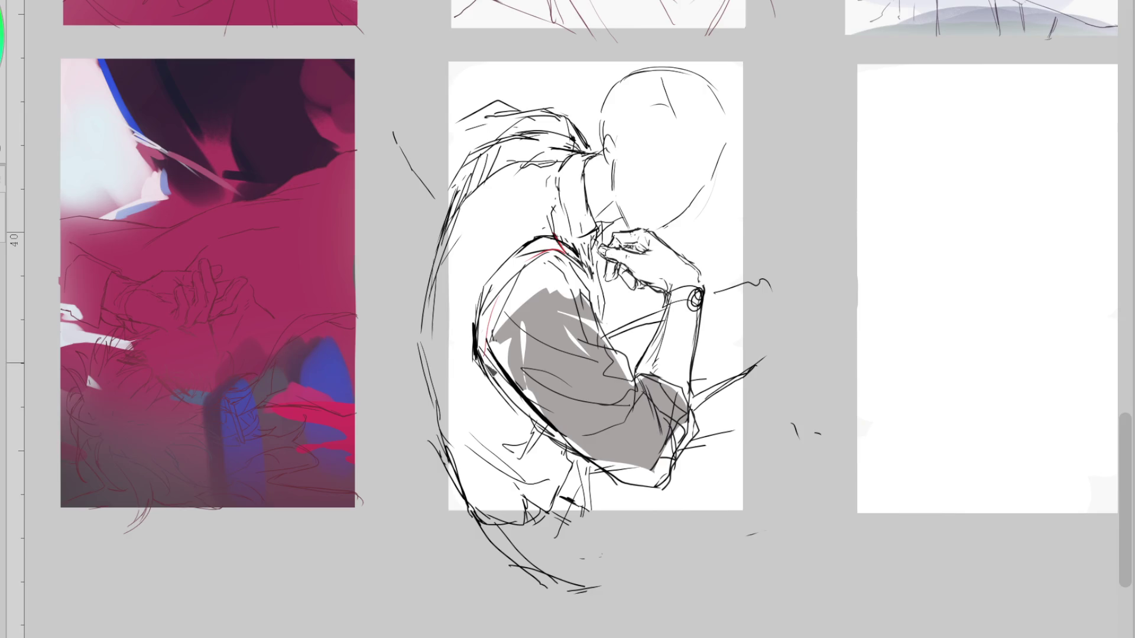
mouse_move(556, 414)
left_mouse_down()
mouse_move(502, 460)
mouse_move(523, 508)
mouse_move(510, 529)
left_mouse_up()
left_click_drag(541, 515, 529, 538)
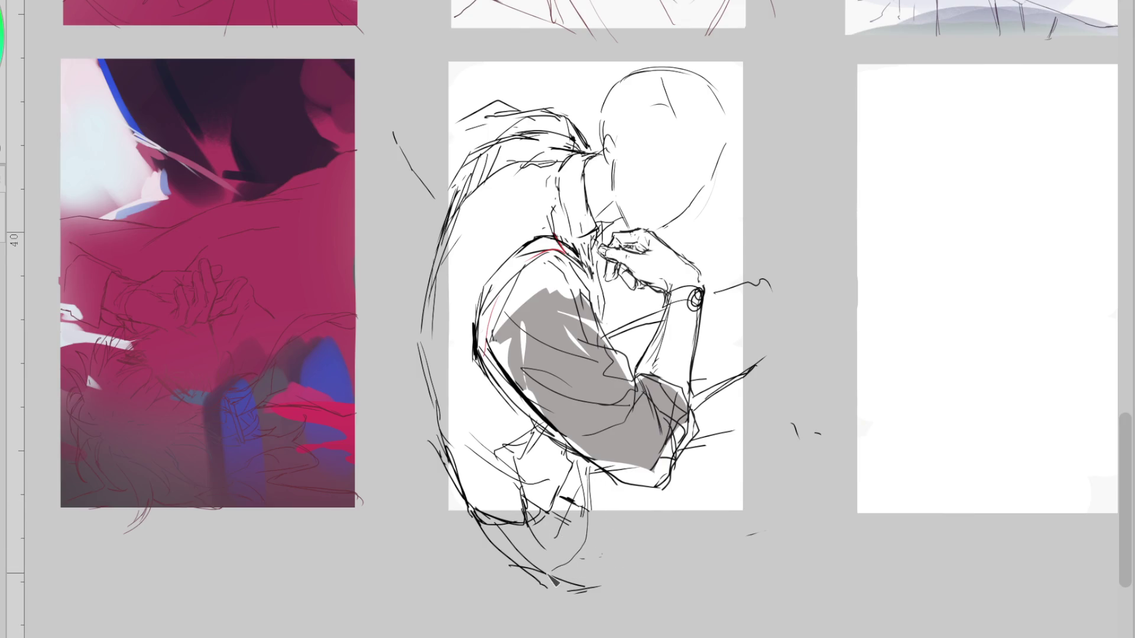
Sketch a curve right of the sleeve and long lines below the figure, undoing misses
left_click_drag(698, 433, 813, 456)
left_click_drag(588, 577, 756, 519)
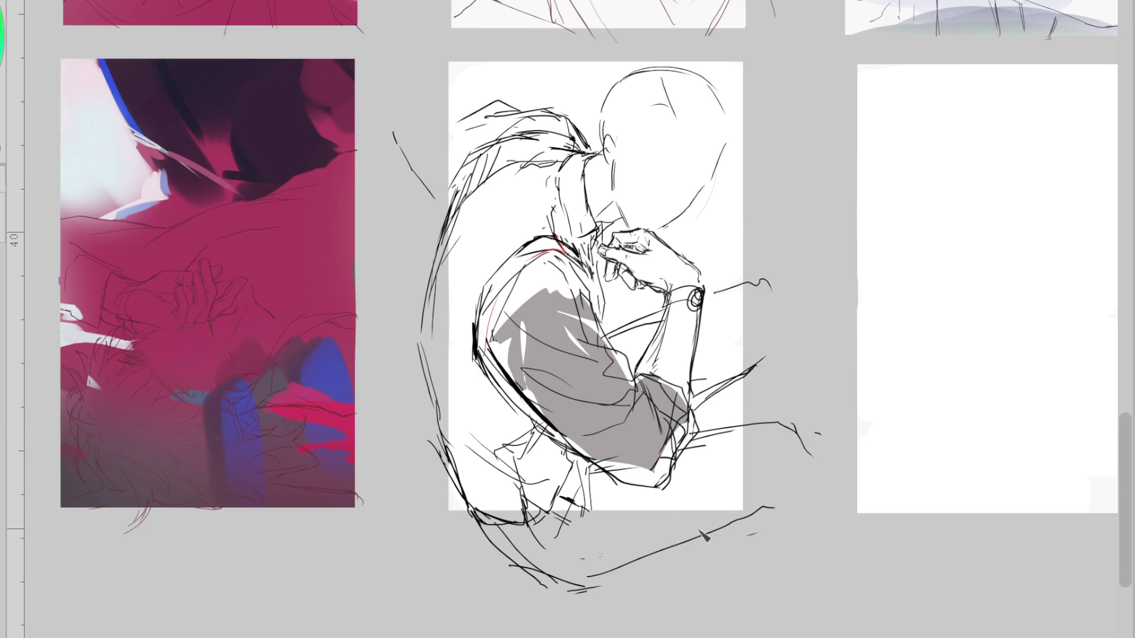
key("ctrl+z")
key("ctrl+z")
mouse_move(602, 570)
left_mouse_down()
mouse_move(526, 529)
mouse_move(550, 573)
left_mouse_up()
mouse_move(523, 538)
left_mouse_down()
mouse_move(567, 577)
mouse_move(667, 554)
left_mouse_up()
left_click_drag(569, 573, 658, 579)
key("ctrl+z")
key("ctrl+z")
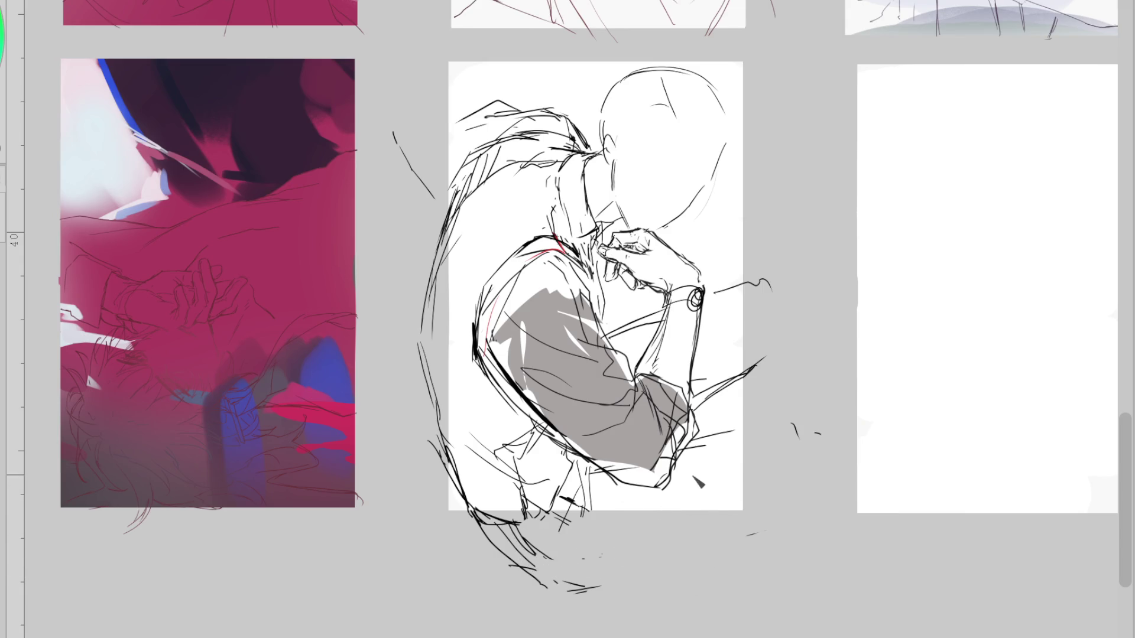
left_click_drag(586, 578, 686, 553)
Clear loose strokes right of the figure and draw leg curves toward the knee beside the wrist
key("ctrl+z")
left_click_drag(768, 284, 734, 284)
left_click_drag(742, 376, 768, 362)
left_click_drag(718, 302, 789, 291)
left_click_drag(772, 353, 799, 492)
mouse_move(813, 311)
left_mouse_down()
mouse_move(715, 392)
mouse_move(775, 358)
left_mouse_up()
key("ctrl+z")
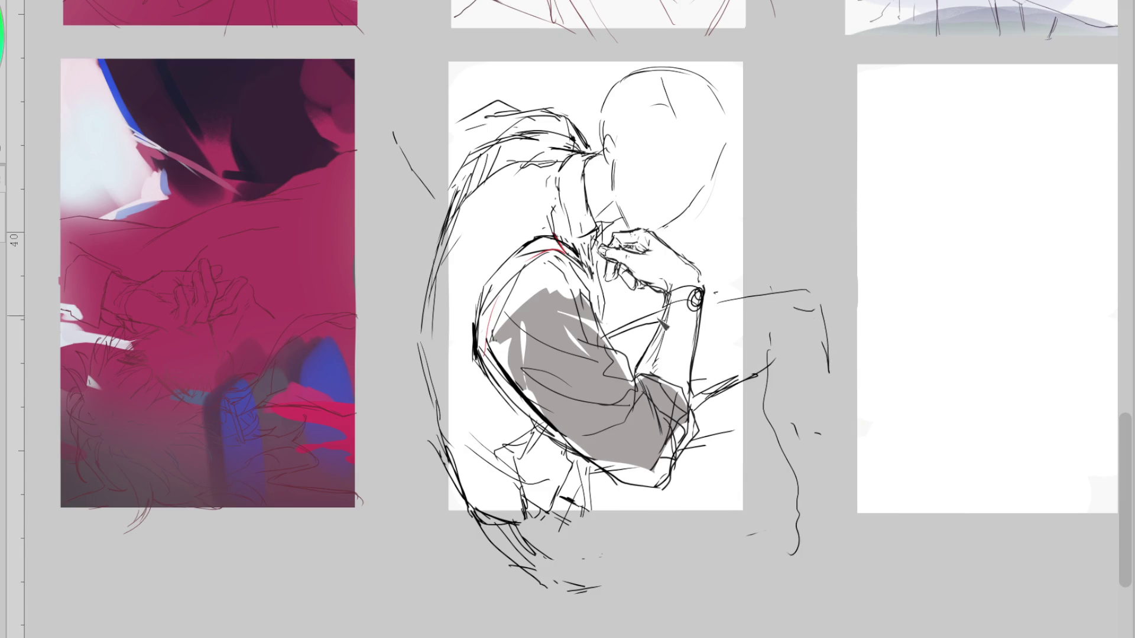
mouse_move(608, 332)
left_mouse_down()
mouse_move(788, 282)
mouse_move(701, 395)
left_mouse_up()
mouse_move(769, 316)
left_mouse_down()
mouse_move(733, 373)
mouse_move(733, 362)
left_mouse_up()
Erase stray marks right of the sleeve and mirror the canvas view
key("e")
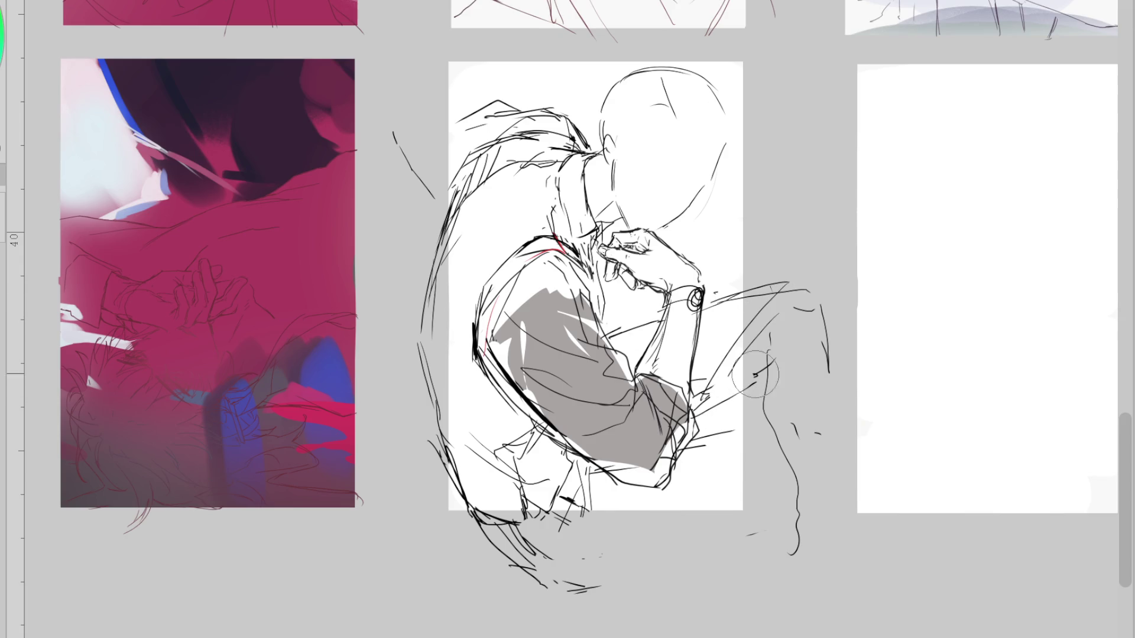
mouse_move(772, 438)
left_mouse_down()
mouse_move(824, 306)
mouse_move(813, 573)
left_mouse_up()
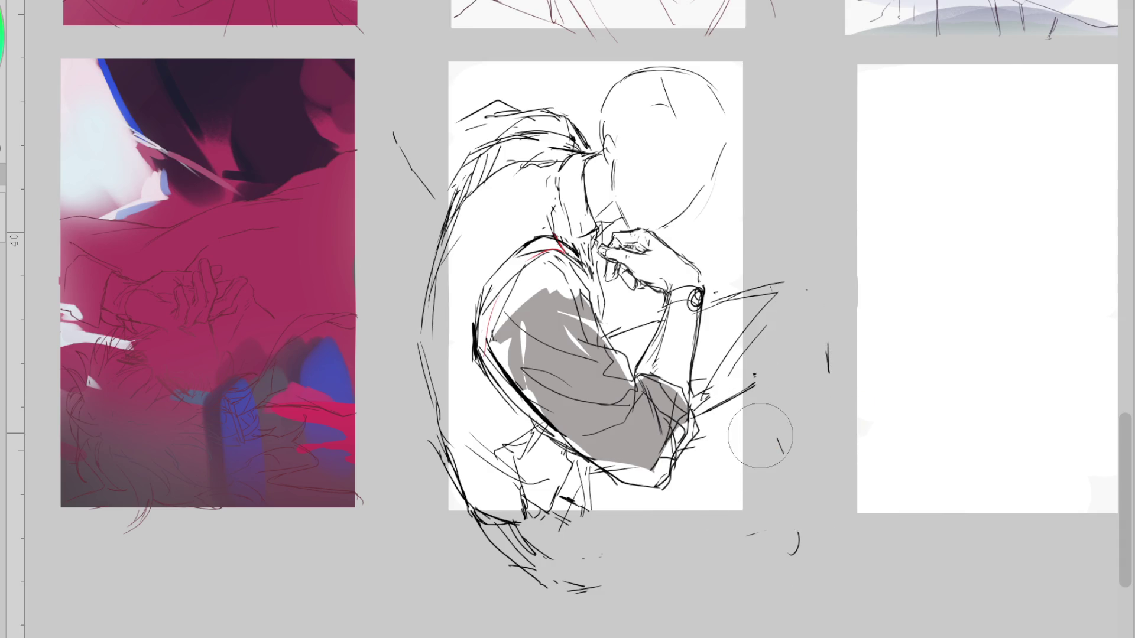
key("m")
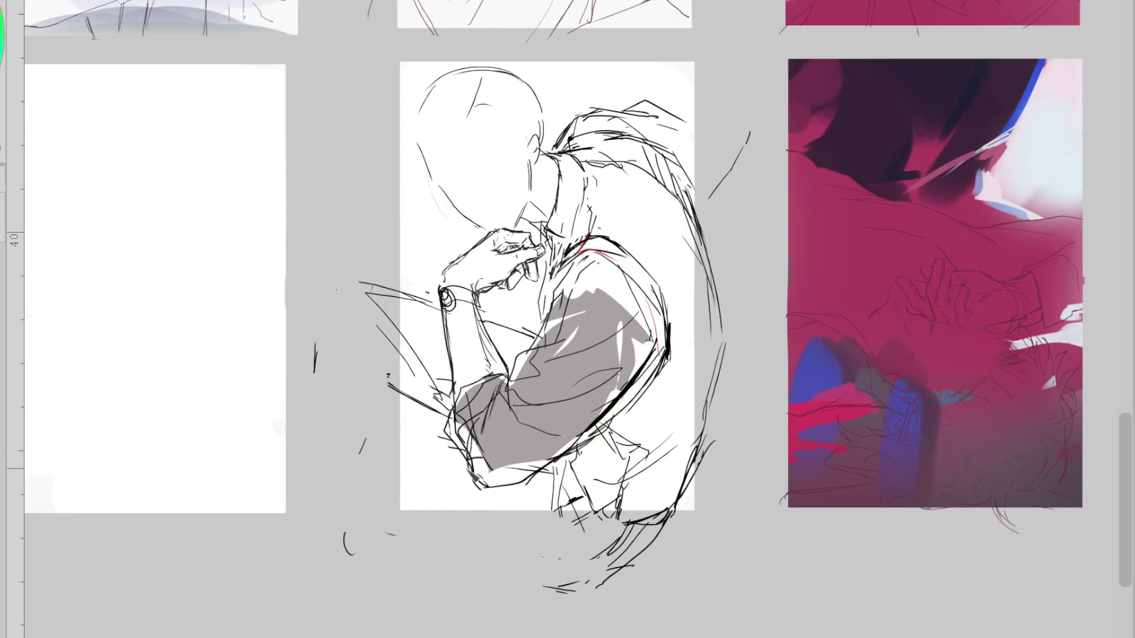
Erase stray lines beside the hand and marks below the sketch
mouse_move(447, 299)
left_mouse_down()
mouse_move(406, 418)
mouse_move(423, 587)
left_mouse_up()
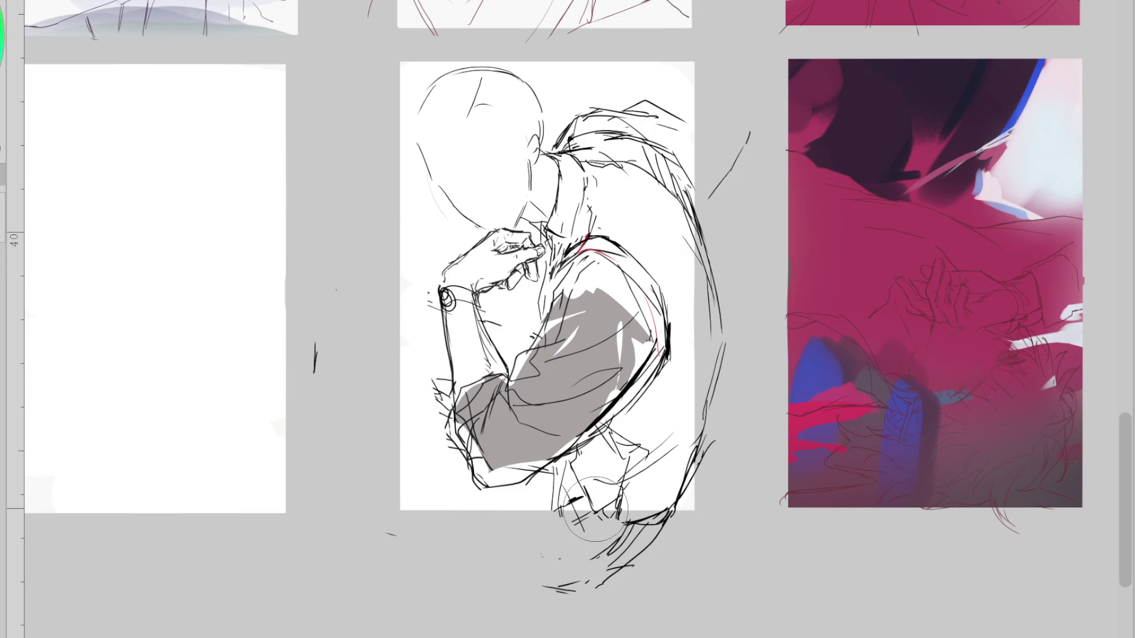
mouse_move(594, 510)
left_mouse_down()
mouse_move(578, 578)
mouse_move(628, 520)
left_mouse_up()
key("p")
left_click_drag(556, 592, 623, 577)
key("ctrl+z")
Redraw the sweeping curves beneath the figure, then flip the canvas back to normal
left_click_drag(690, 493, 715, 420)
mouse_move(671, 515)
left_mouse_down()
mouse_move(587, 601)
mouse_move(367, 483)
left_mouse_up()
key("p")
key("ctrl+z")
left_click_drag(379, 395, 450, 417)
mouse_move(371, 484)
left_mouse_down()
mouse_move(591, 612)
mouse_move(661, 537)
left_mouse_up()
key("e")
key("p")
key("ctrl+z")
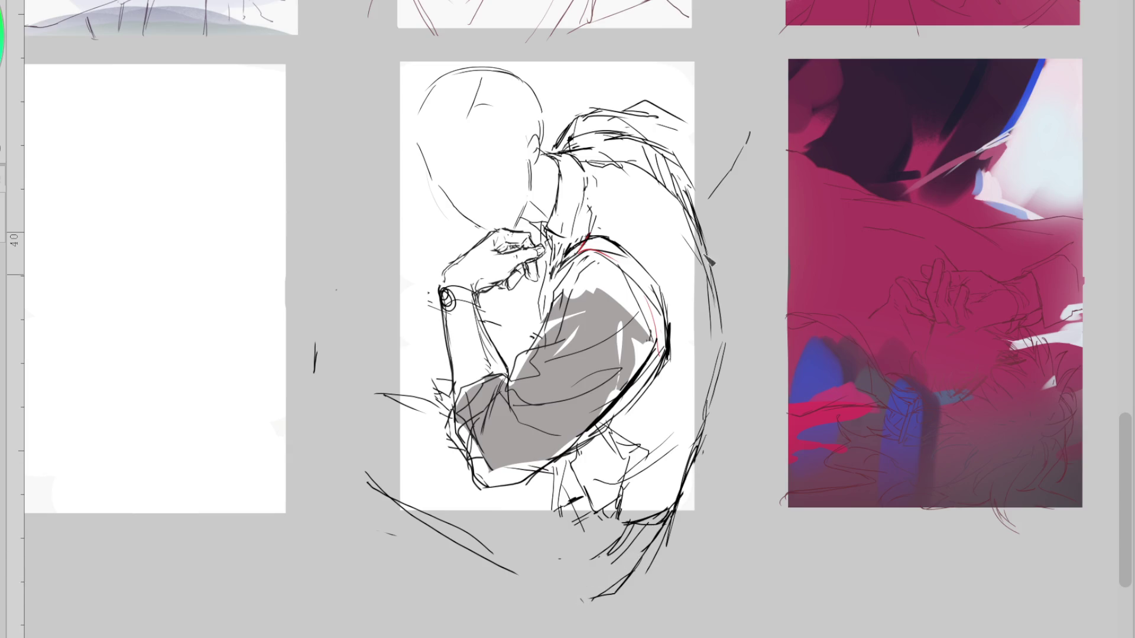
key("h")
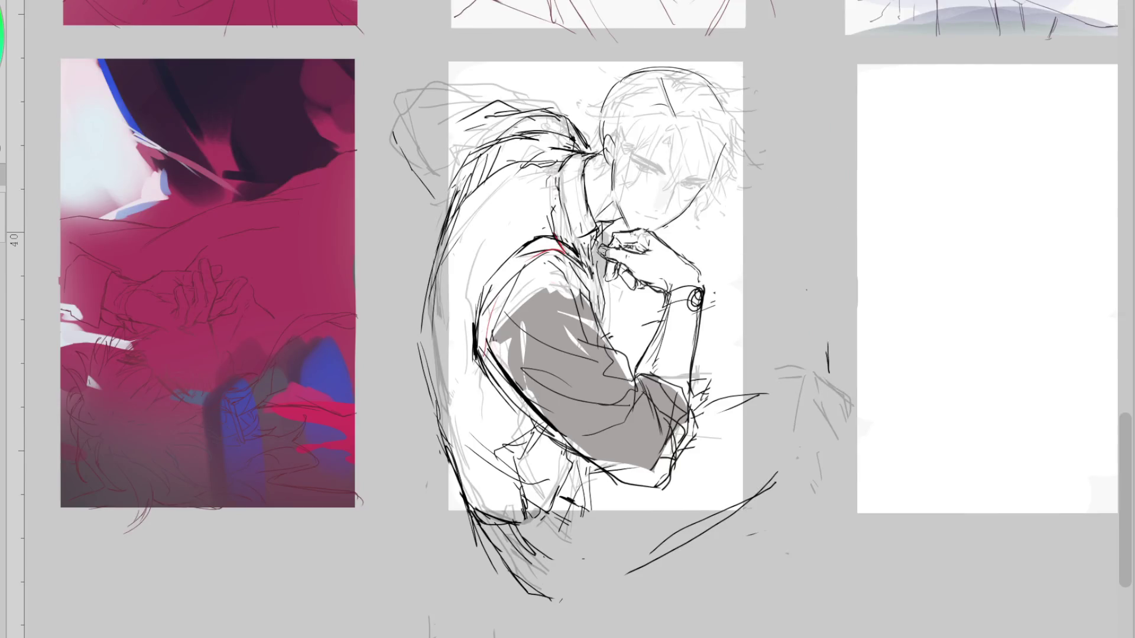
Hide the faint face sketch and draw a curved face-plane line across the head
key("ctrl+z")
key("ctrl+y")
key("ctrl+z")
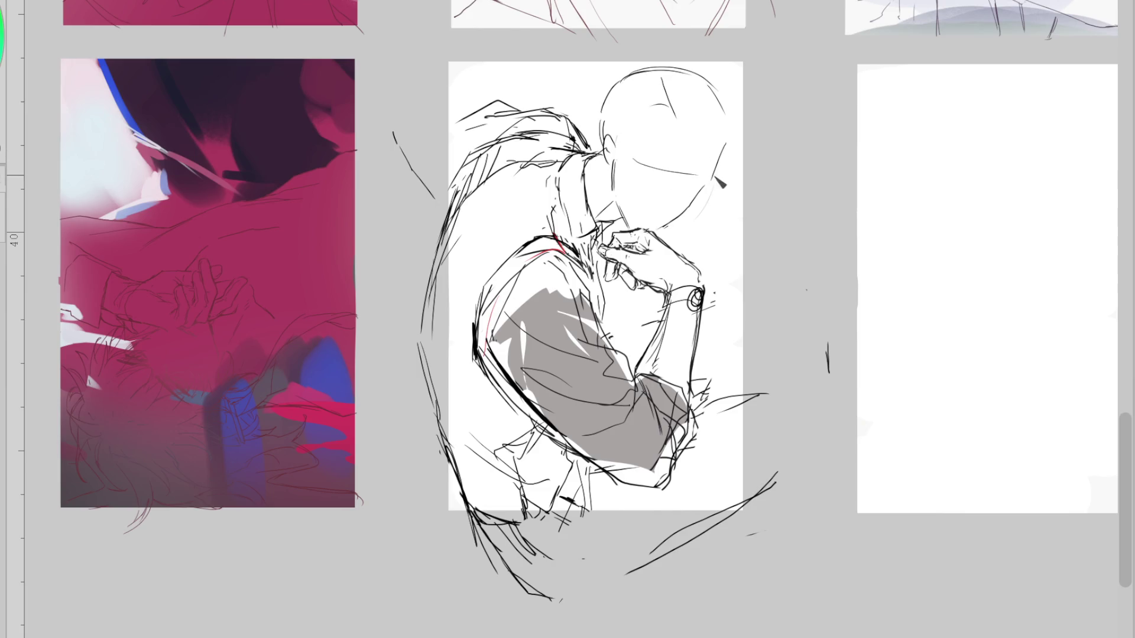
left_click_drag(627, 152, 708, 185)
mouse_move(511, 214)
left_mouse_down()
mouse_move(565, 210)
mouse_move(549, 223)
left_mouse_up()
key("ctrl+z")
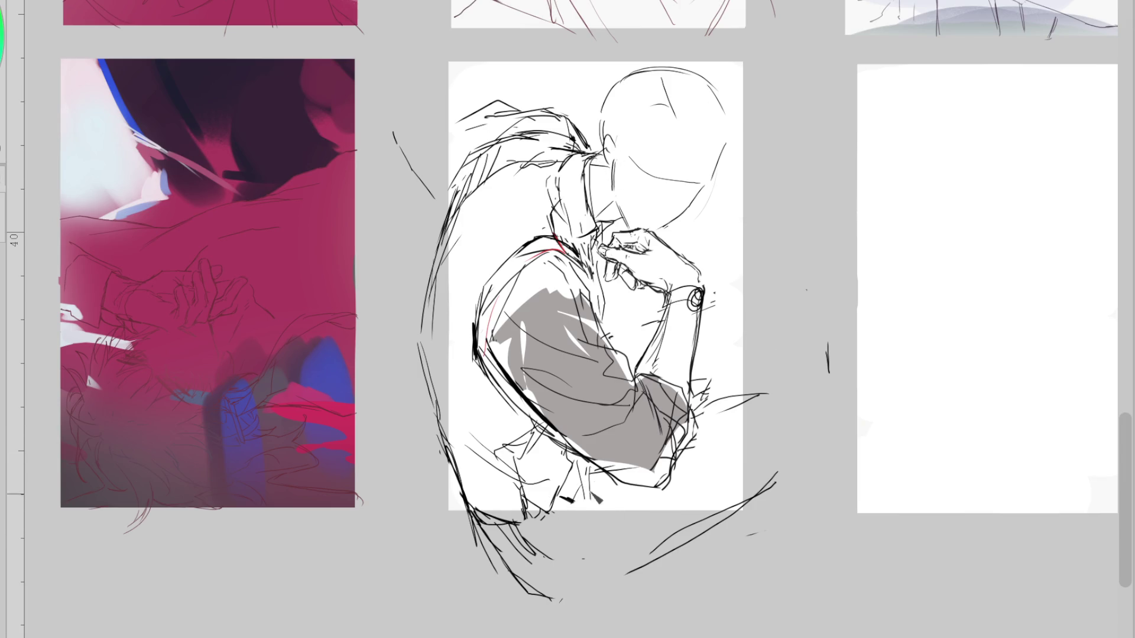
Rough in the knee, thigh top and long diagonal leg strokes right of the sleeve
left_click_drag(606, 481, 559, 529)
mouse_move(698, 415)
left_mouse_down()
mouse_move(825, 415)
mouse_move(712, 503)
mouse_move(811, 451)
left_mouse_up()
mouse_move(648, 379)
left_mouse_down()
mouse_move(762, 382)
mouse_move(792, 407)
left_mouse_up()
left_click_drag(693, 392, 766, 359)
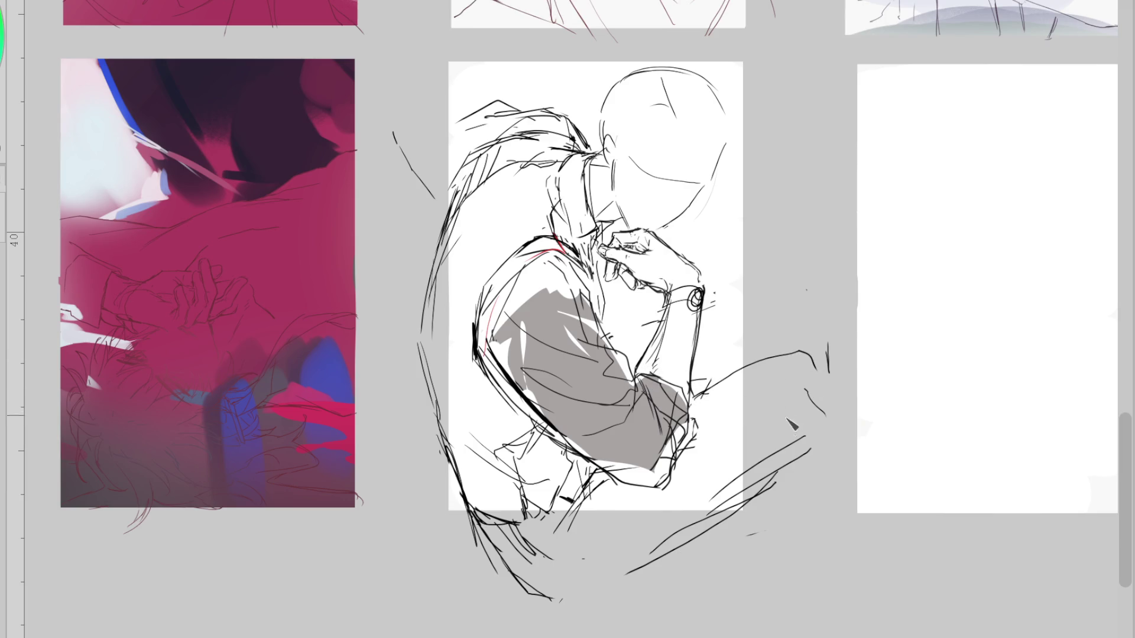
left_click_drag(814, 437, 594, 608)
left_click_drag(656, 568, 609, 611)
mouse_move(811, 437)
left_mouse_down()
mouse_move(715, 532)
mouse_move(632, 579)
left_mouse_up()
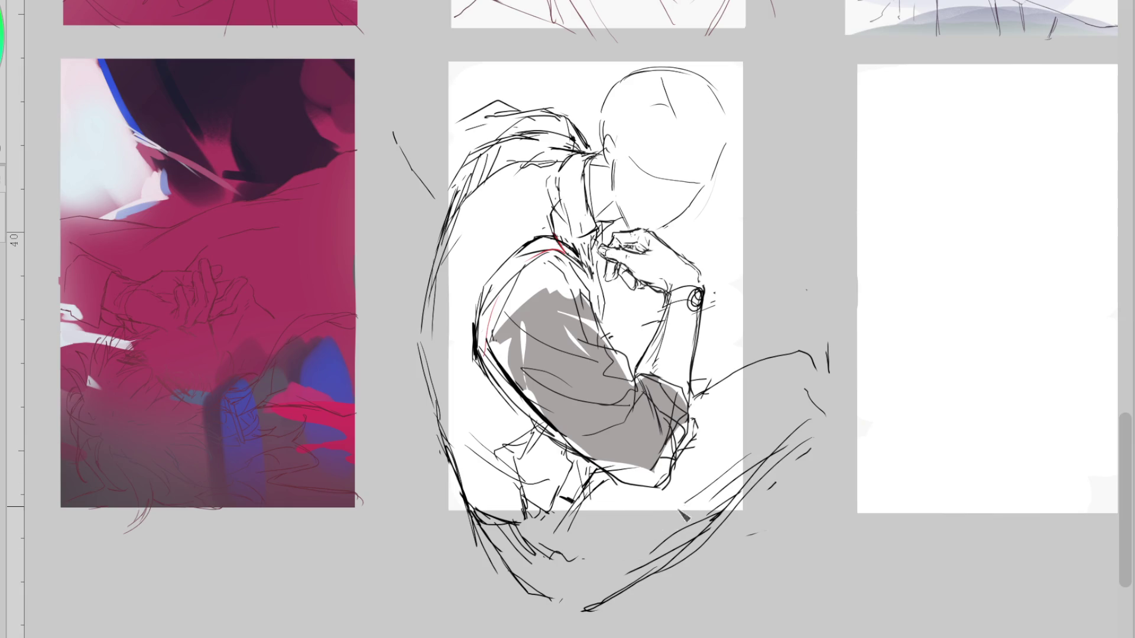
Draw the knee curve and a vertical shin stroke, undoing strokes across the sleeve
left_click_drag(792, 353, 693, 416)
left_click_drag(758, 357, 815, 367)
key("ctrl+z")
left_click_drag(809, 426, 804, 487)
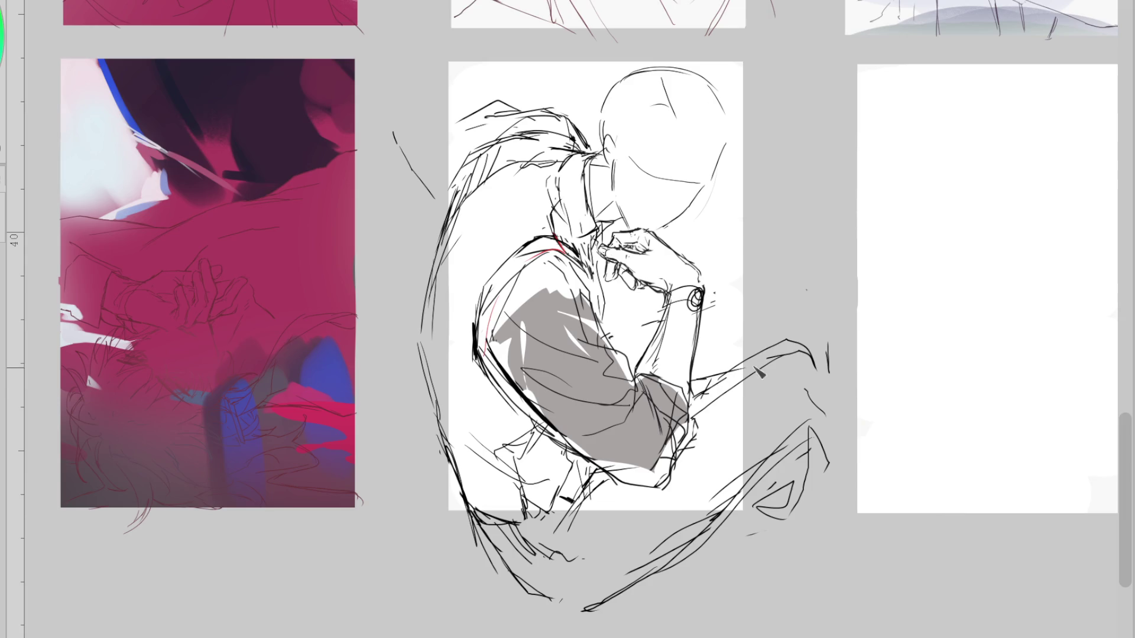
left_click_drag(580, 412, 712, 383)
key("ctrl+z")
left_click_drag(586, 477, 568, 526)
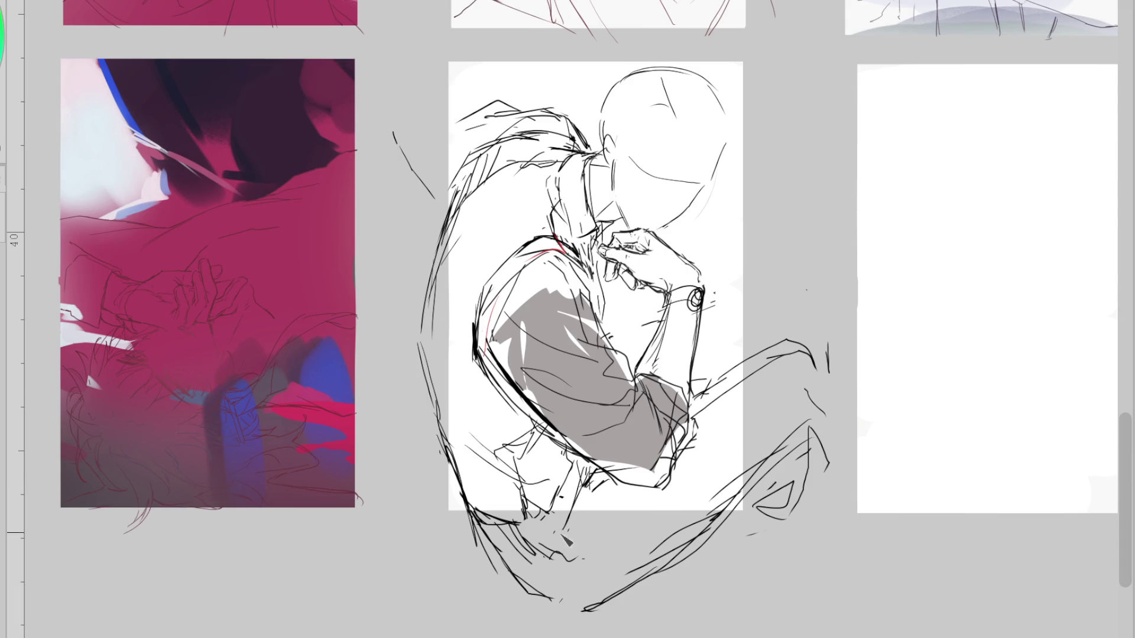
key("ctrl+z")
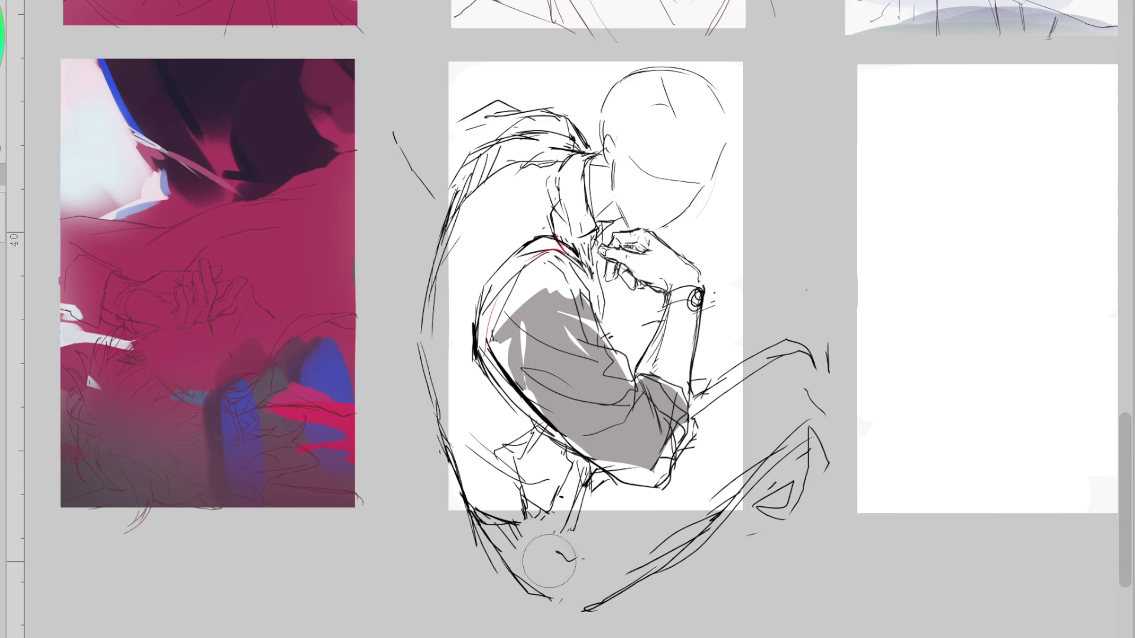
Sweep curves beneath the figure toward the hip, then mirror the canvas view
left_click_drag(541, 539, 763, 458)
left_click_drag(663, 525, 603, 561)
key("ctrl+z")
left_click_drag(791, 414, 647, 549)
key("ctrl+z")
left_click_drag(747, 470, 630, 553)
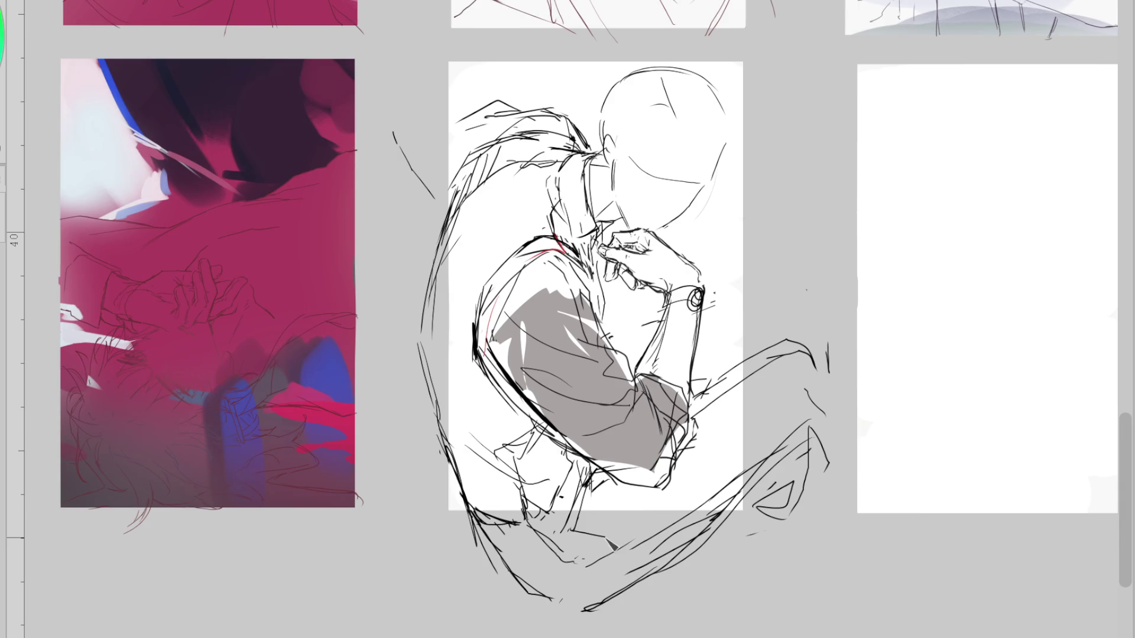
left_click_drag(577, 472, 553, 529)
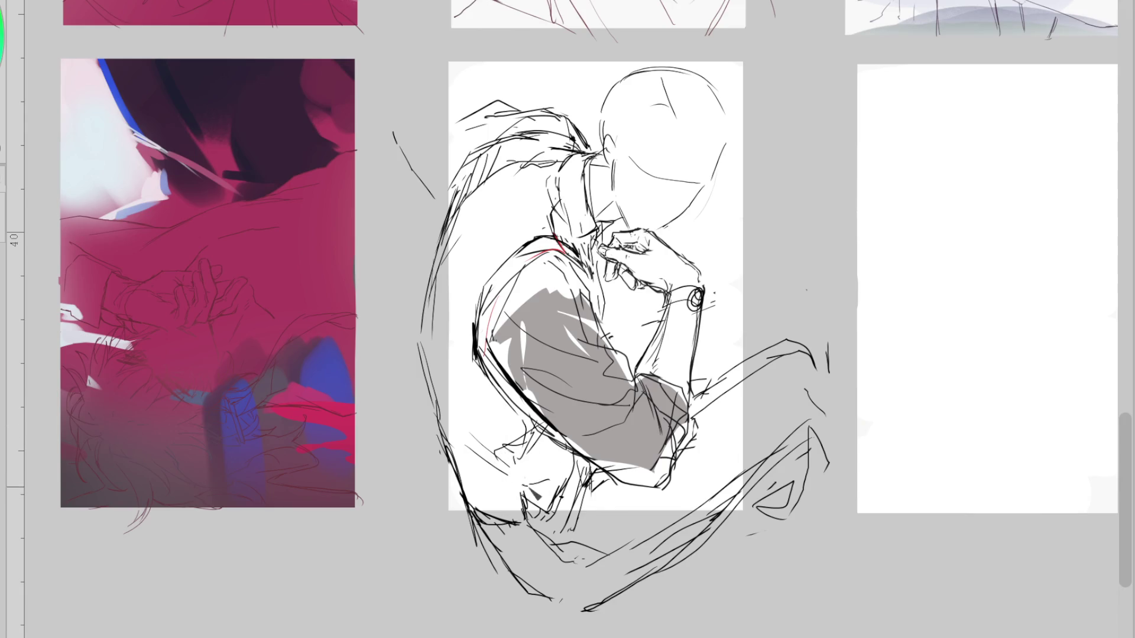
key("m")
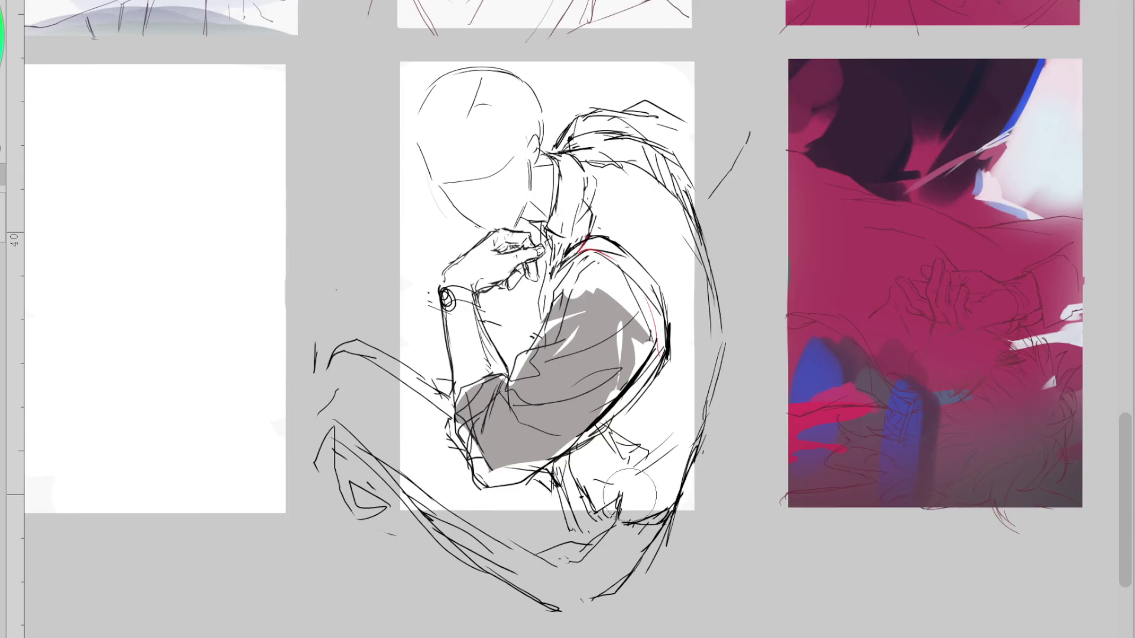
Redraw short strokes near the knee and below the arm, restoring the unmirrored view
mouse_move(606, 436)
left_mouse_down()
mouse_move(612, 486)
mouse_move(557, 563)
left_mouse_up()
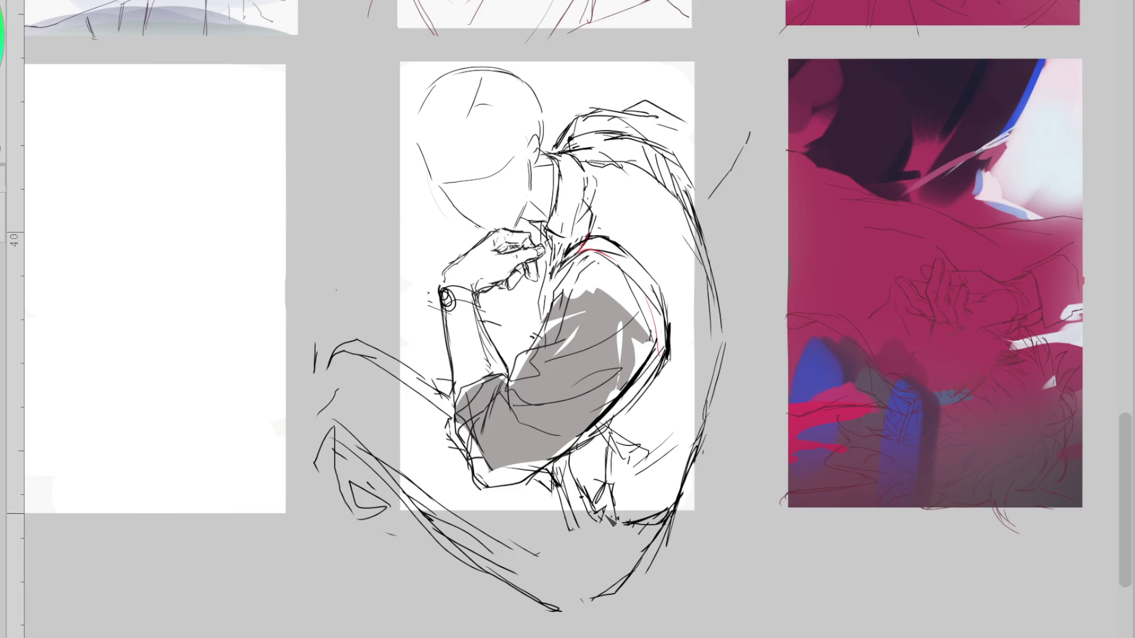
mouse_move(661, 533)
left_mouse_down()
mouse_move(615, 556)
mouse_move(623, 538)
left_mouse_up()
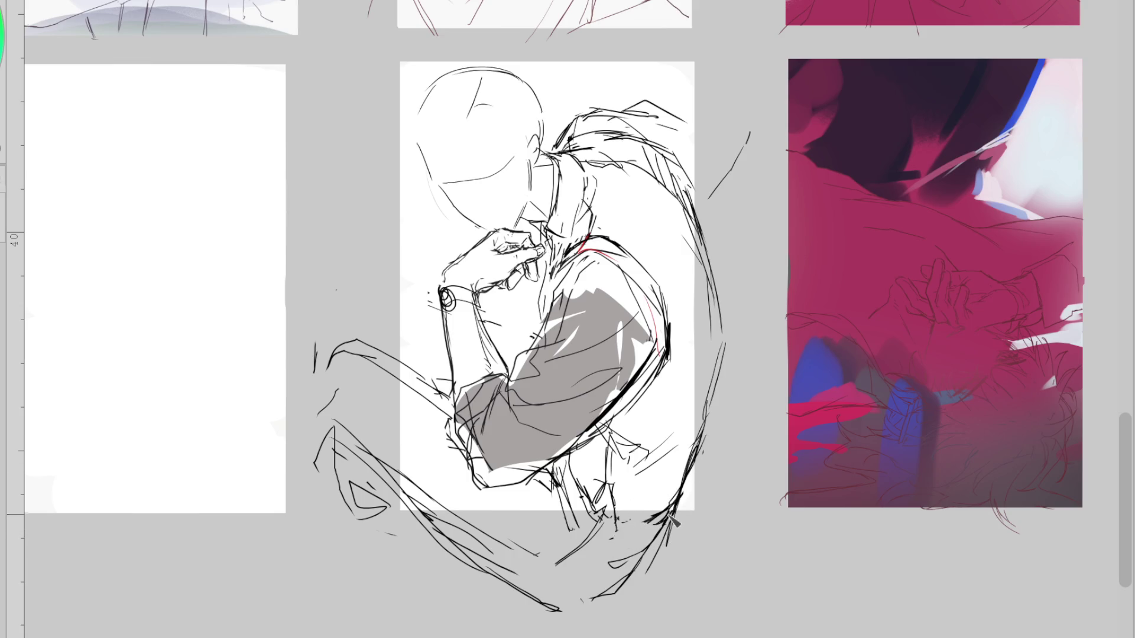
mouse_move(609, 481)
left_mouse_down()
mouse_move(607, 508)
mouse_move(591, 467)
left_mouse_up()
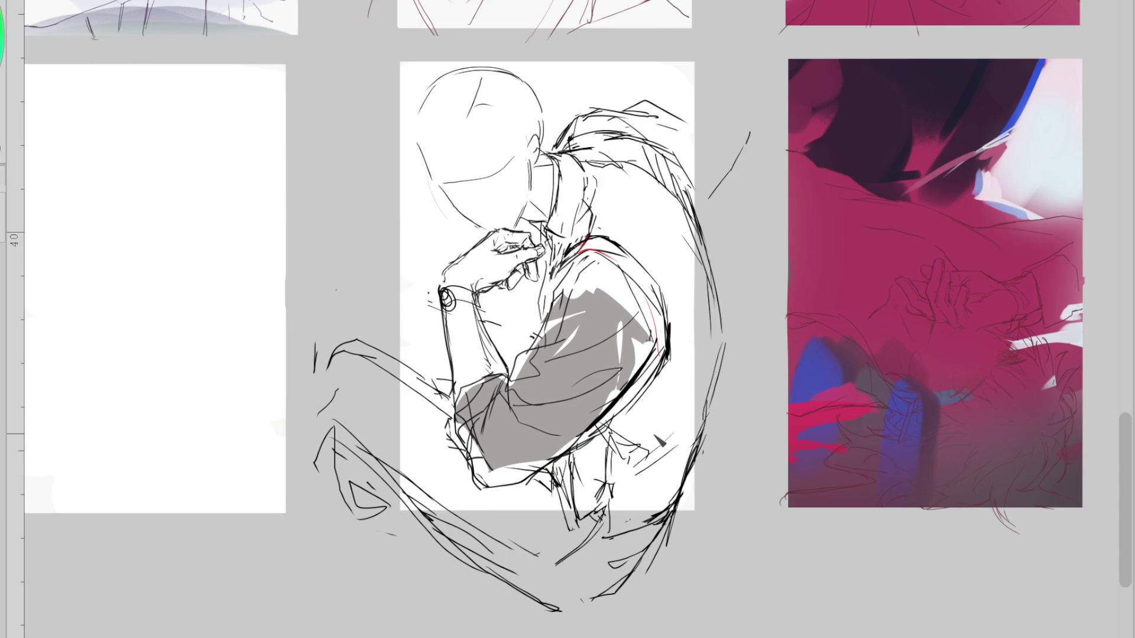
key("m")
left_click_drag(531, 460, 539, 473)
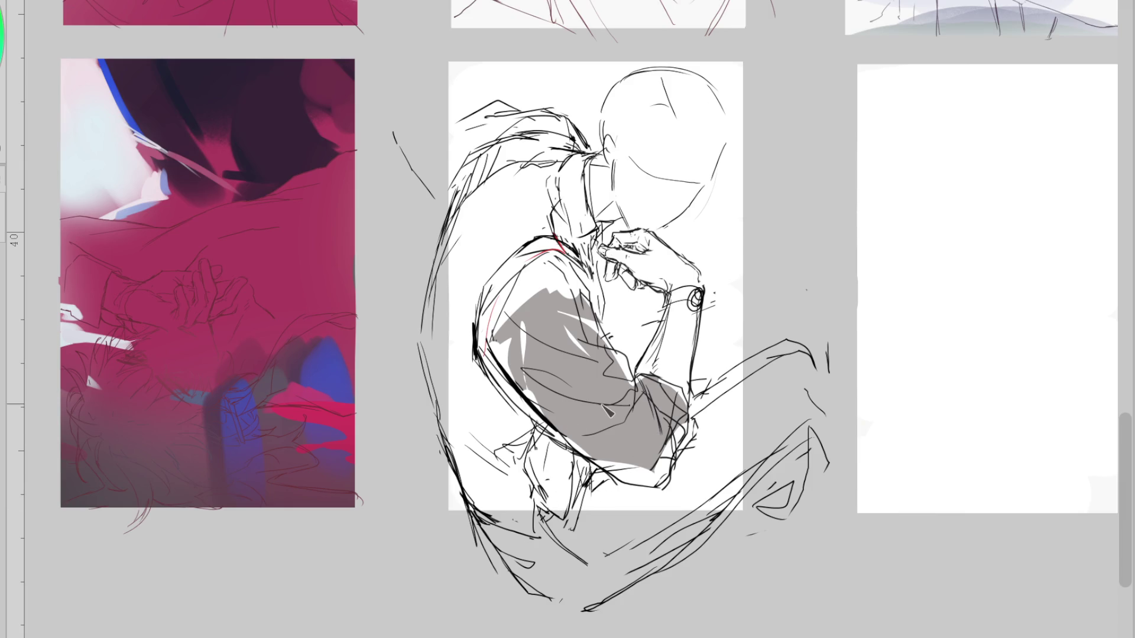
Draw a line across the sleeve, hatch near the knee, and erase the sweeping lines below
left_click_drag(634, 389, 732, 376)
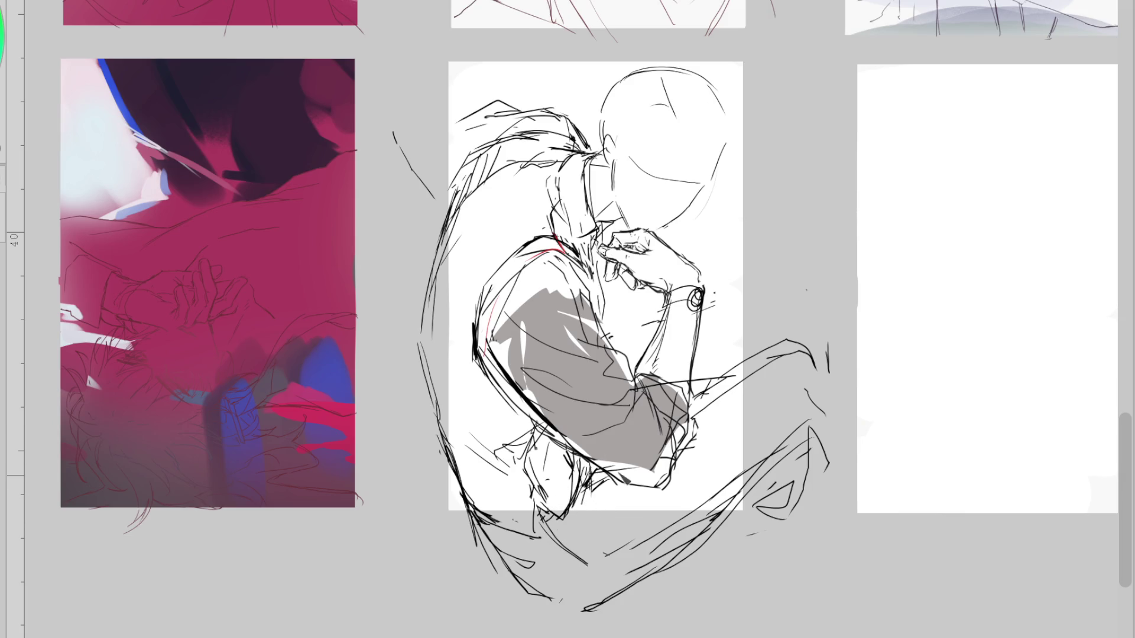
left_click_drag(583, 509, 570, 525)
left_click_drag(591, 473, 577, 520)
left_click_drag(768, 562, 569, 611)
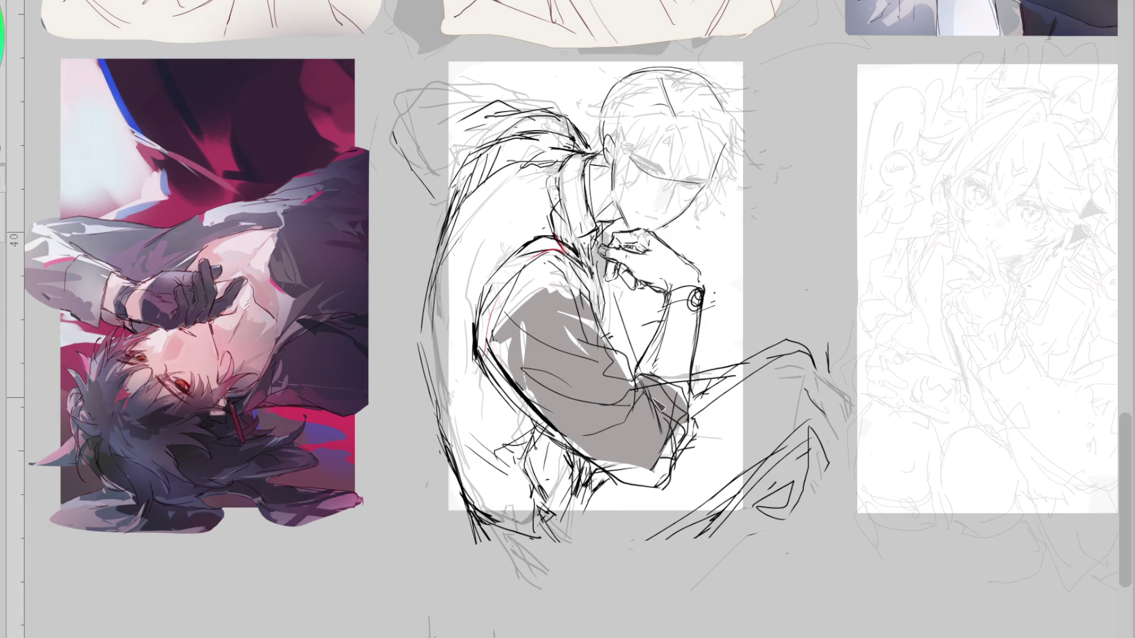
Ink dark pencil lines down the wrist and along the forearm
left_click_drag(616, 298, 638, 369)
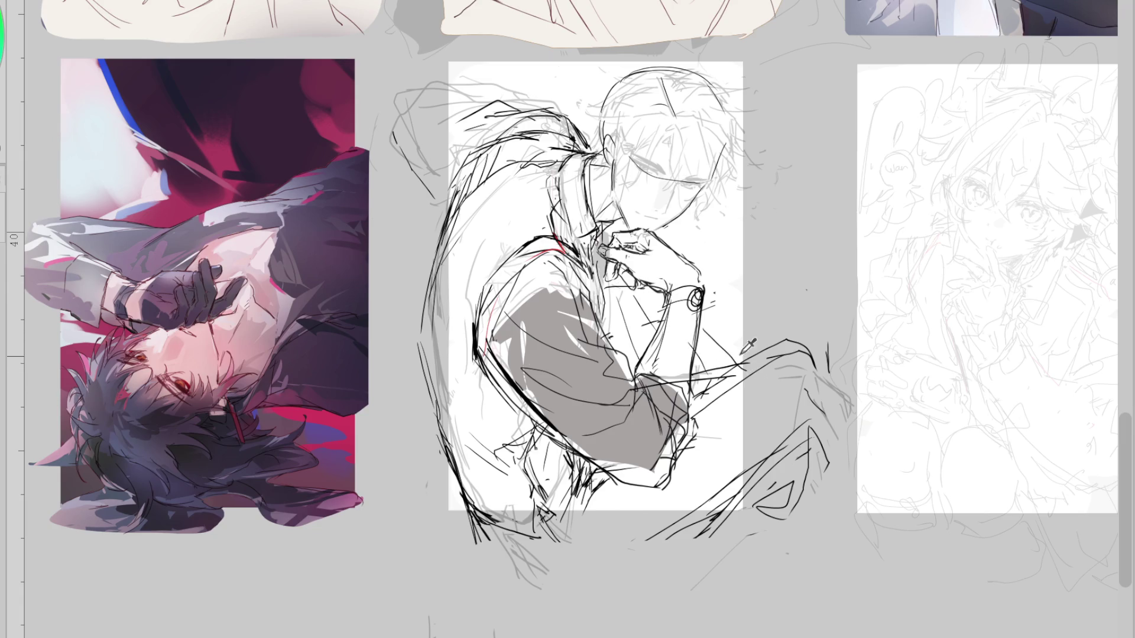
left_click_drag(665, 313, 647, 331)
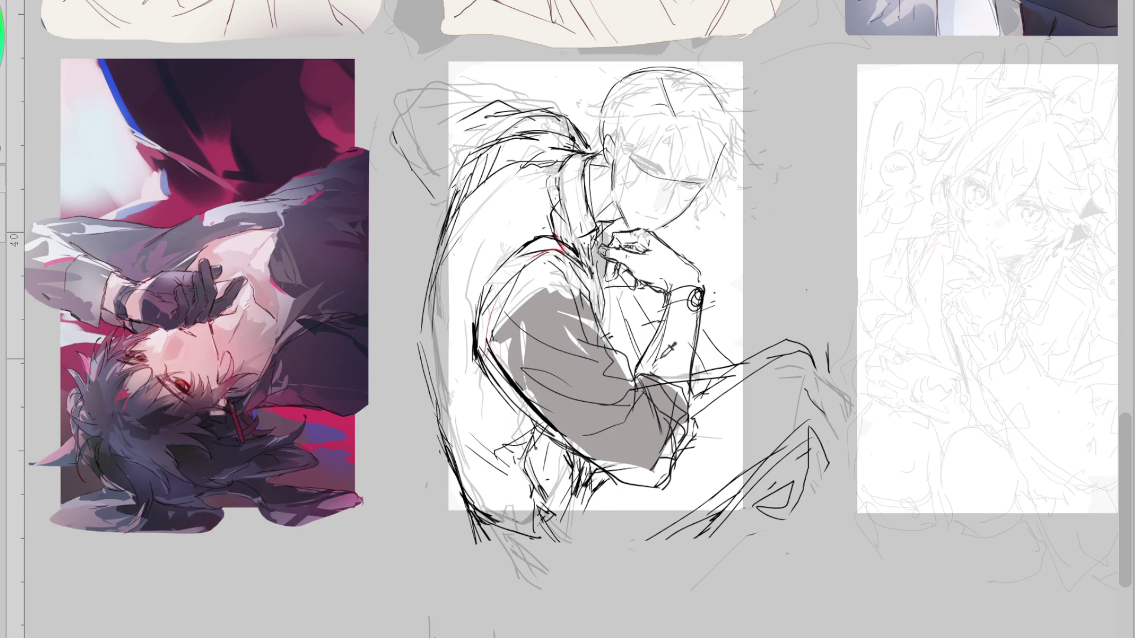
left_click_drag(619, 290, 630, 334)
Ink the figure's left edge, redoing the long strokes until it reaches the bottom-left
left_click_drag(426, 298, 482, 549)
left_click_drag(439, 381, 478, 561)
key("ctrl+z")
key("ctrl+z")
left_click_drag(436, 337, 481, 532)
key("ctrl+z")
left_click_drag(445, 414, 479, 509)
left_click_drag(447, 444, 488, 562)
Add a stroke at the bottom-left and a small arc and tick near the knee
left_click_drag(646, 478, 674, 473)
left_click_drag(680, 473, 687, 430)
scroll(709, 111, "up", 2)
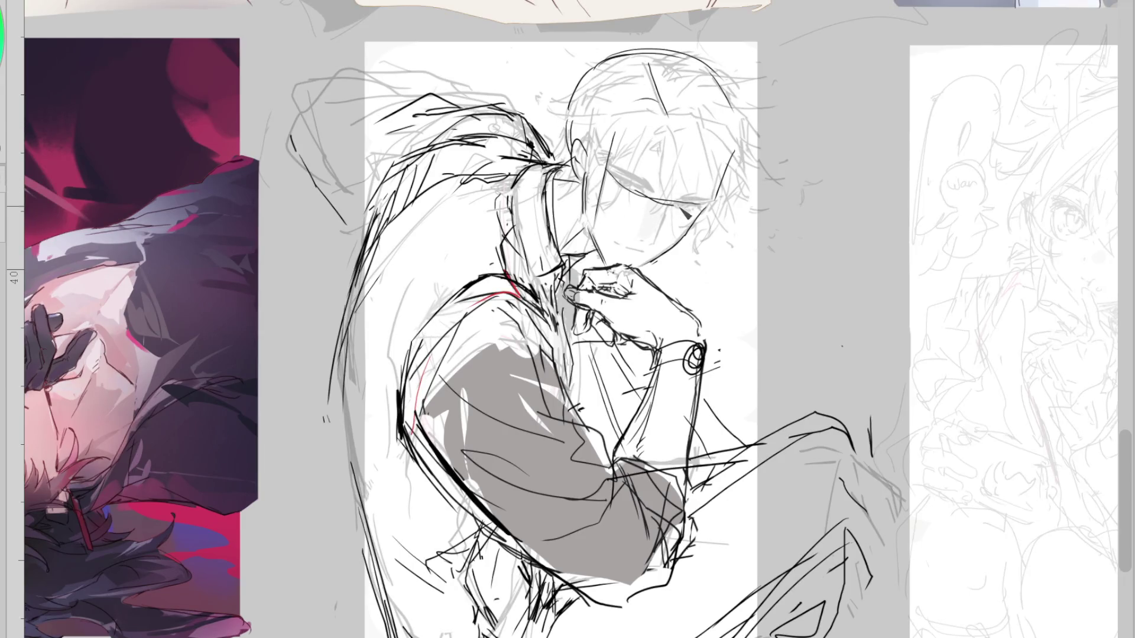
Shrink the brush, lasso the sketched face, try a slight counter-clockwise rotation, then revert it
left_click_drag(735, 179, 712, 203)
scroll(651, 159, "up", 2)
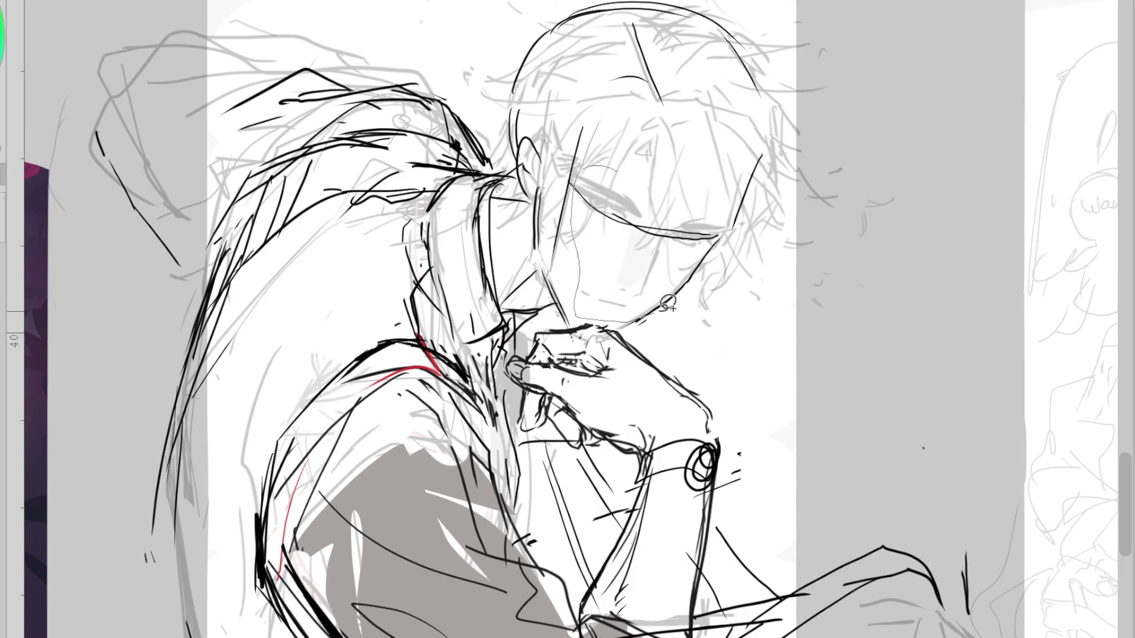
left_click_drag(609, 147, 702, 127)
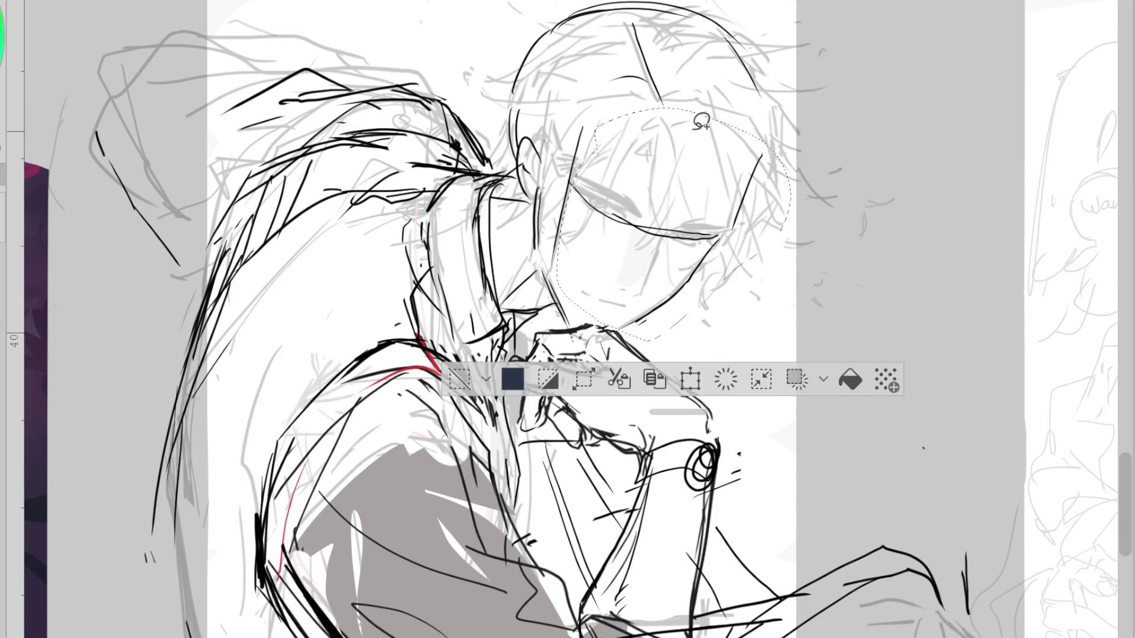
key("ctrl+t")
left_click_drag(877, 264, 842, 253)
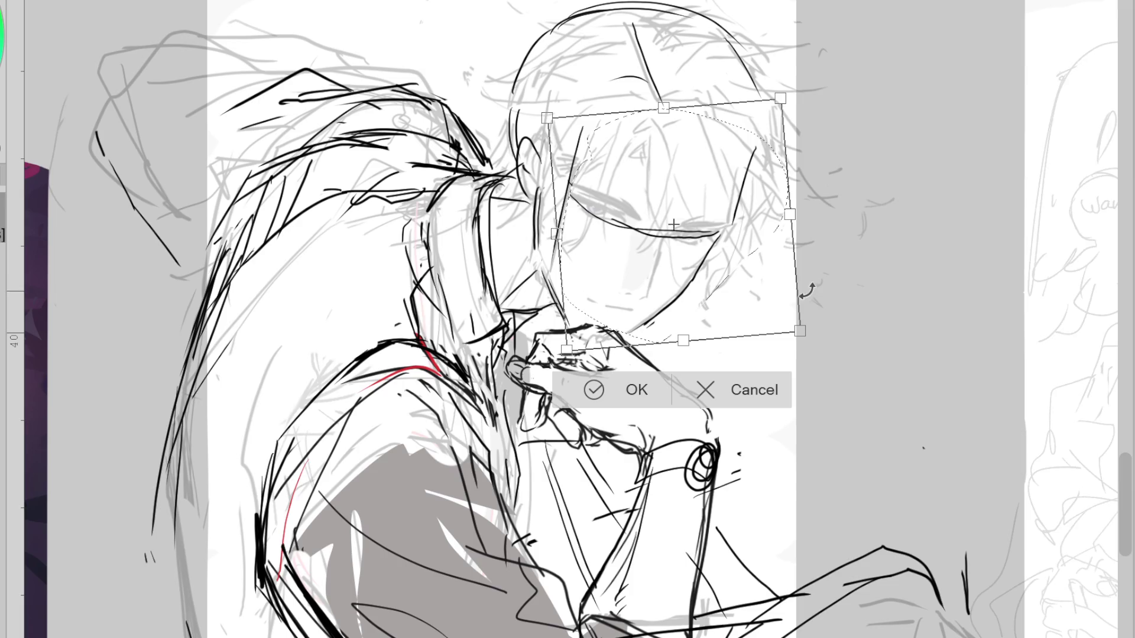
left_click(594, 390)
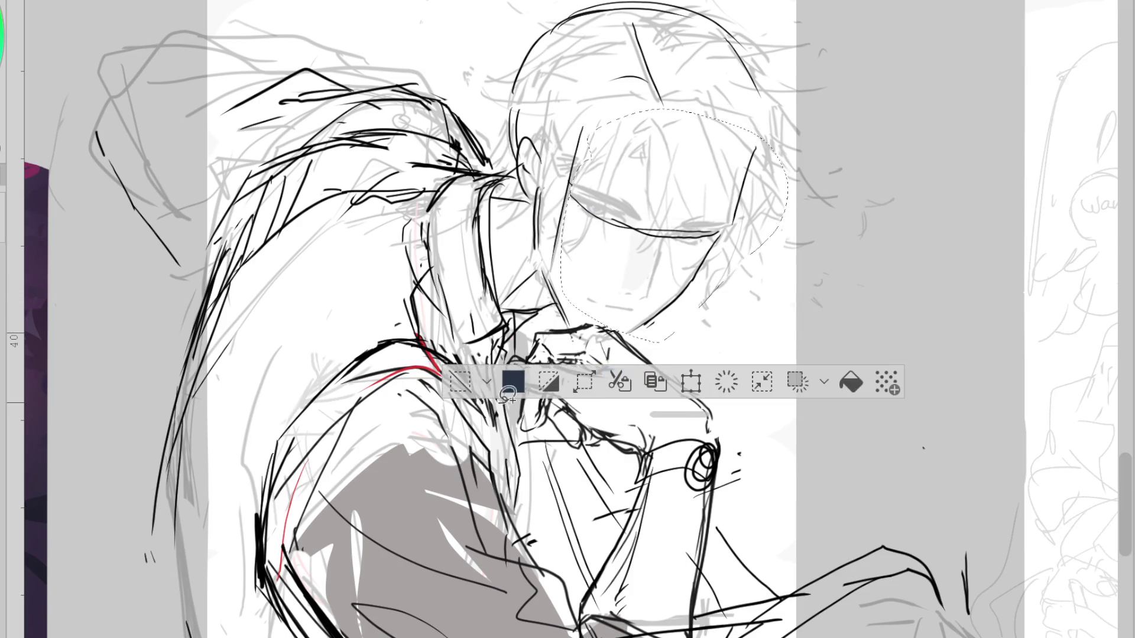
key("ctrl+z")
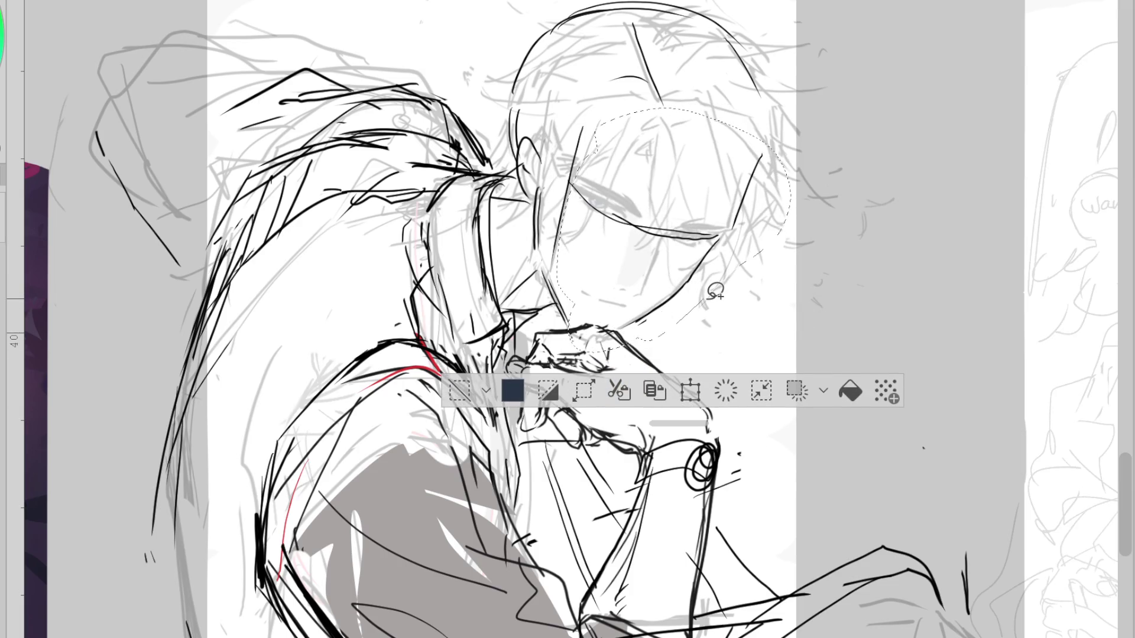
key("ctrl+t")
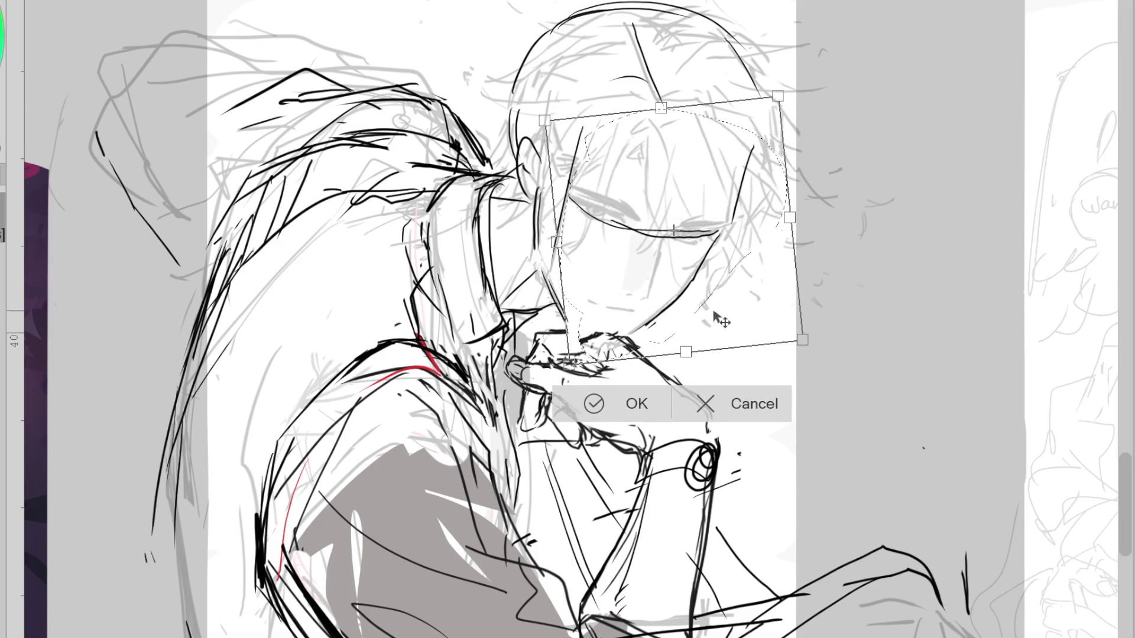
key("Return")
key("ctrl+d")
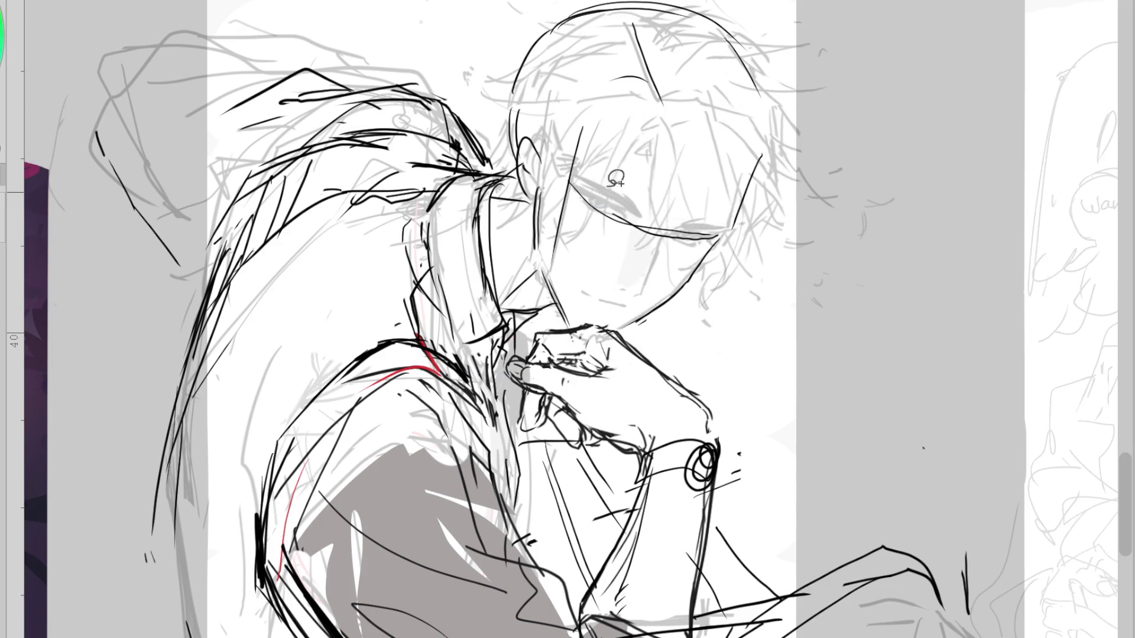
Reselect the whole face, including its right side, and nudge it slightly left
left_click_drag(618, 324, 653, 124)
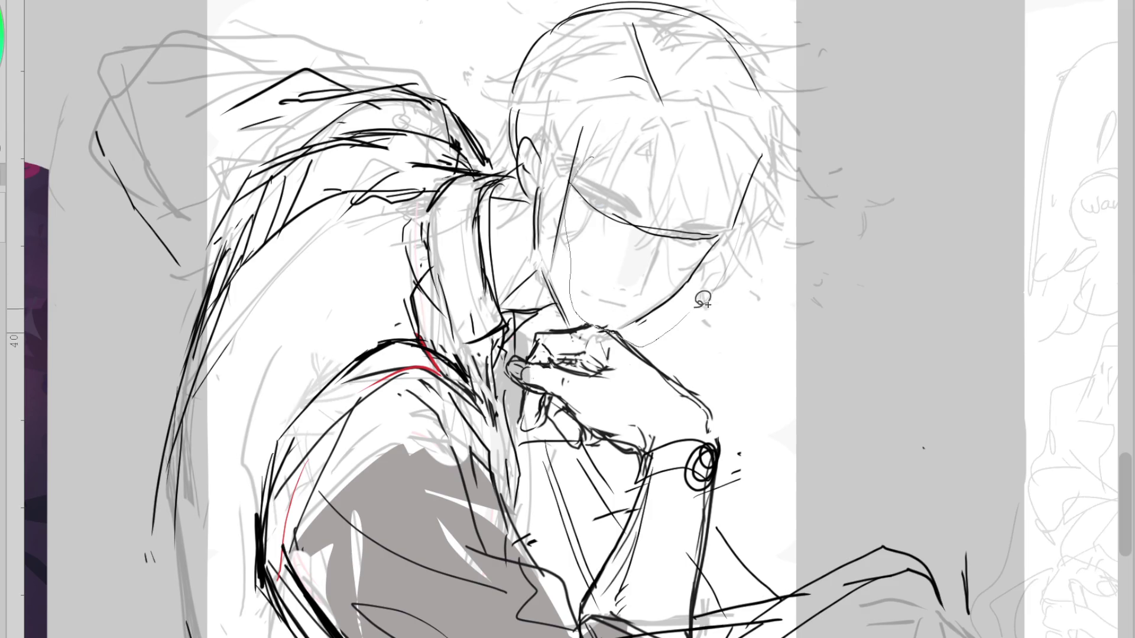
left_click_drag(698, 278, 738, 116)
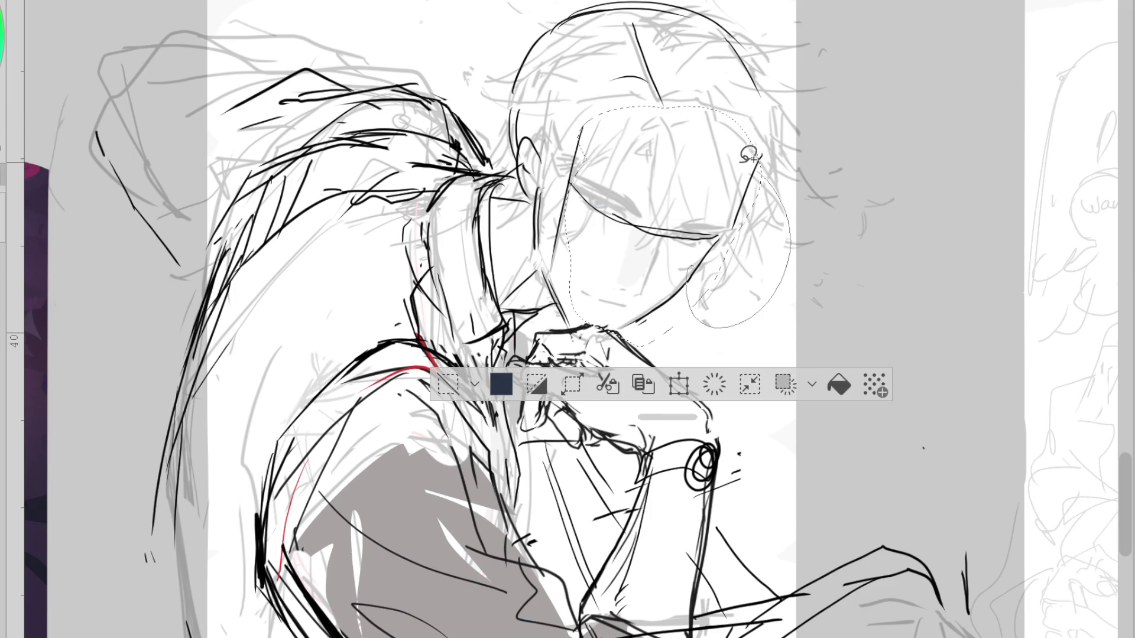
key("ctrl+t")
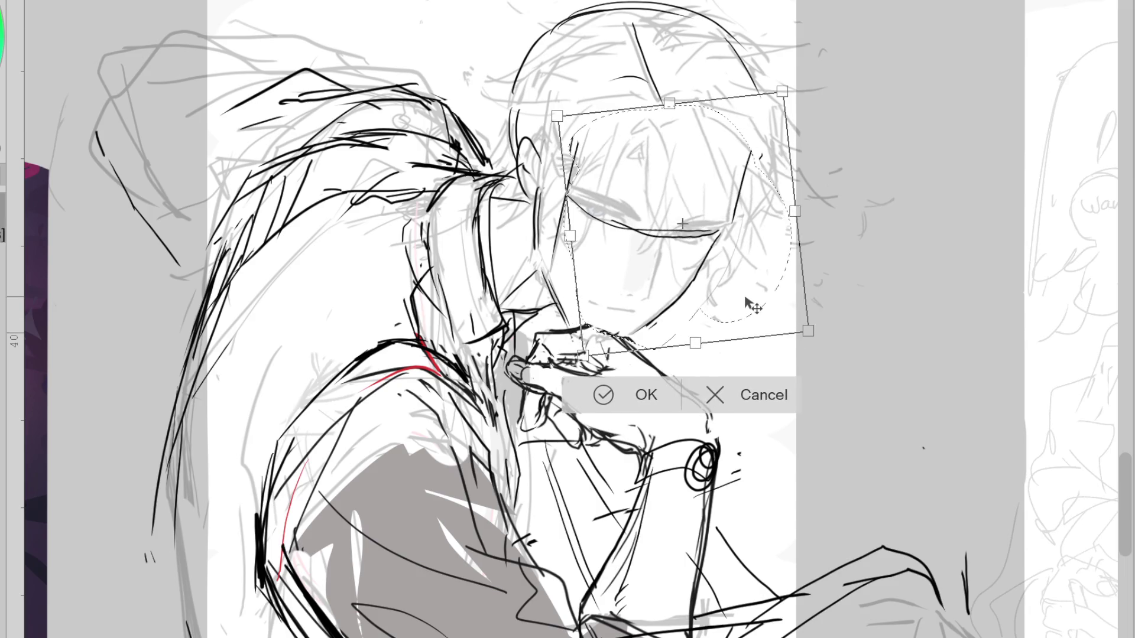
left_click_drag(743, 310, 733, 307)
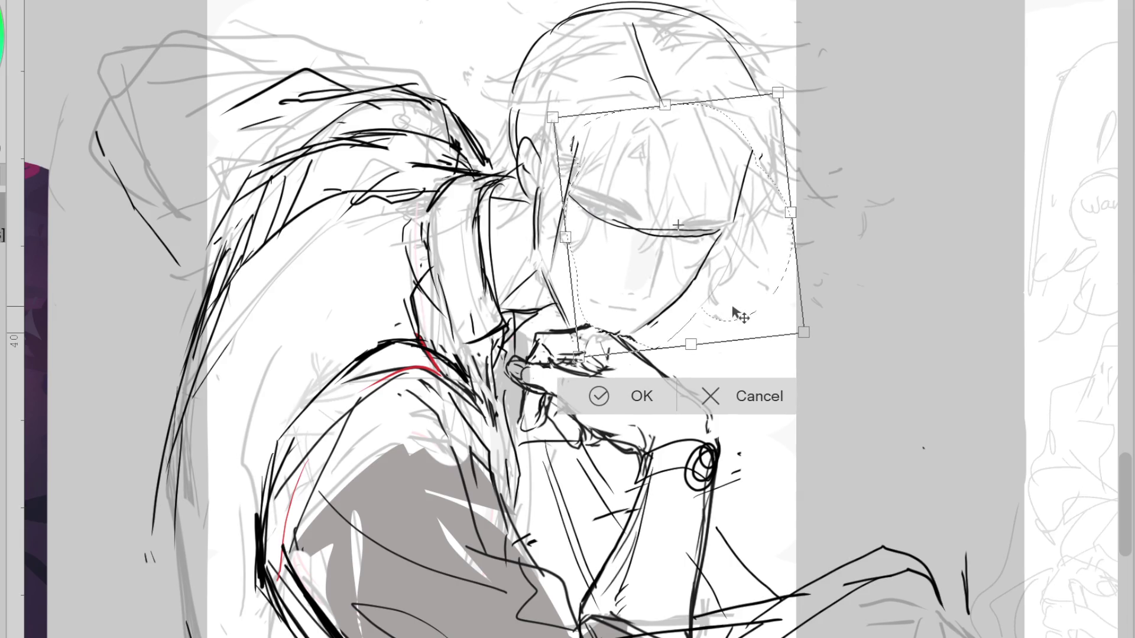
left_click(599, 395)
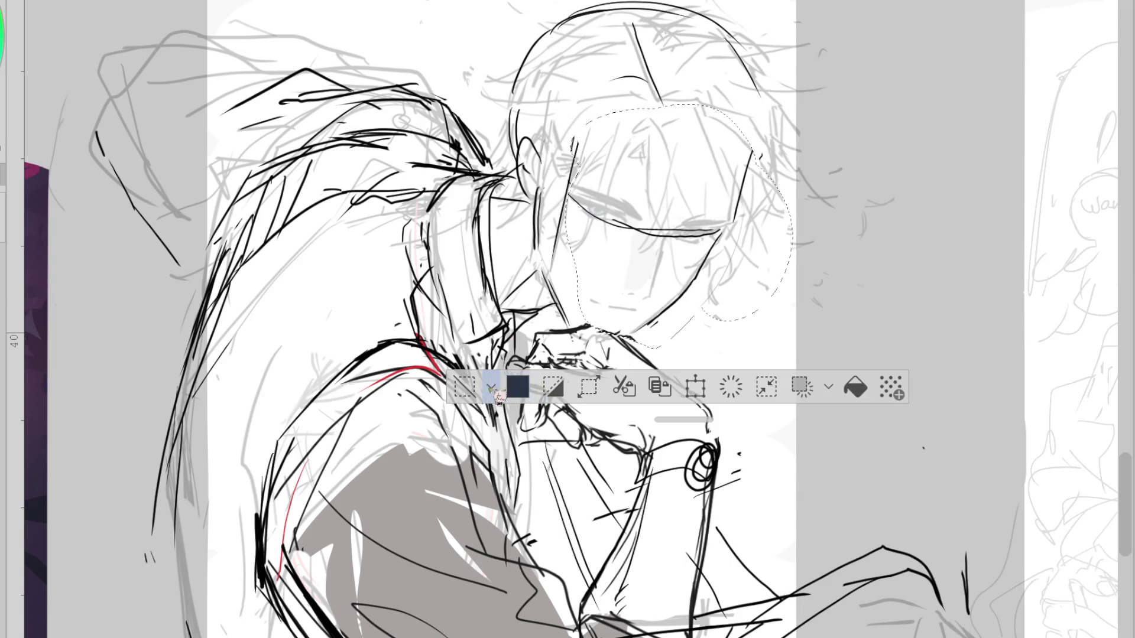
left_click(487, 380)
Check the face in a mirrored view, then ink the ear and a short chin line above the hand
key("h")
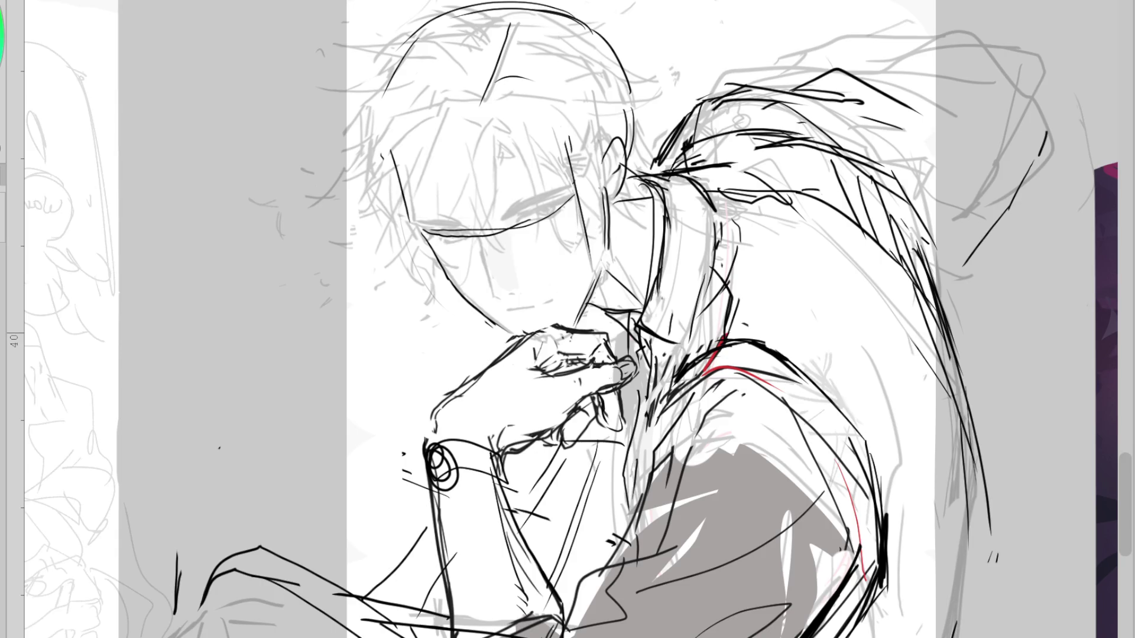
key("h")
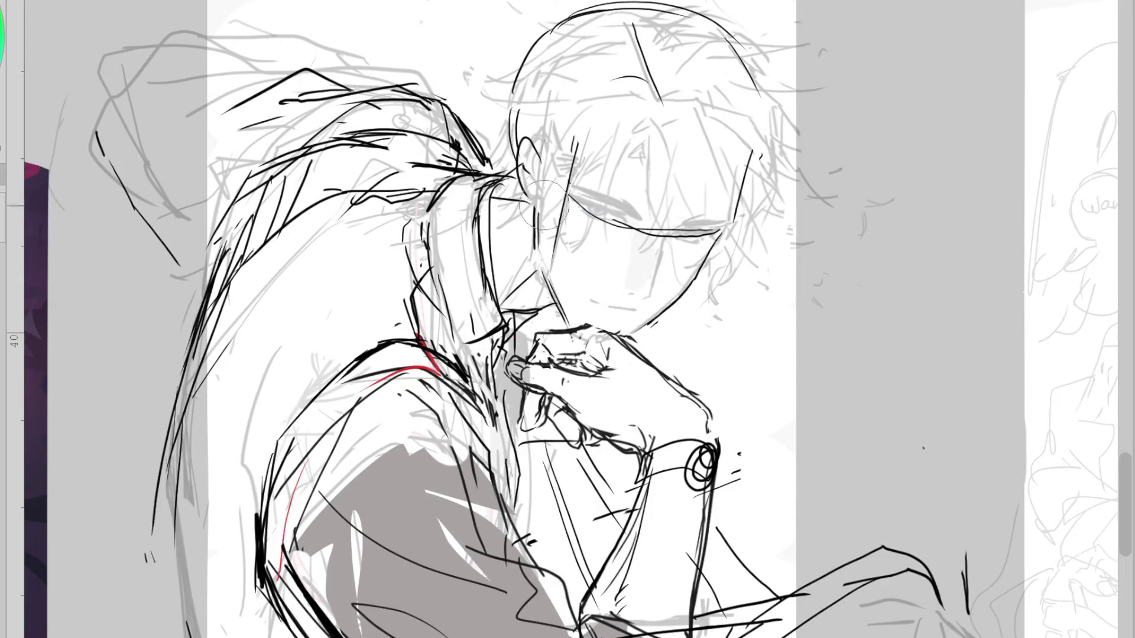
left_click_drag(525, 208, 535, 215)
key("ctrl+z")
left_click_drag(568, 128, 542, 176)
key("ctrl+z")
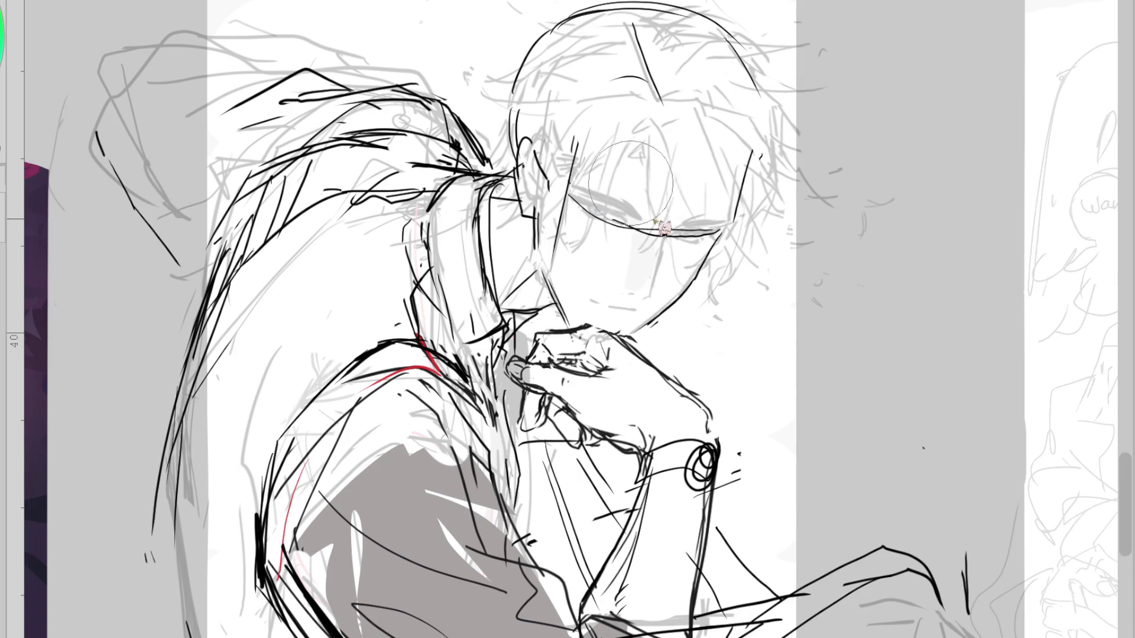
mouse_move(673, 180)
left_mouse_down()
mouse_move(654, 177)
mouse_move(647, 235)
left_mouse_up()
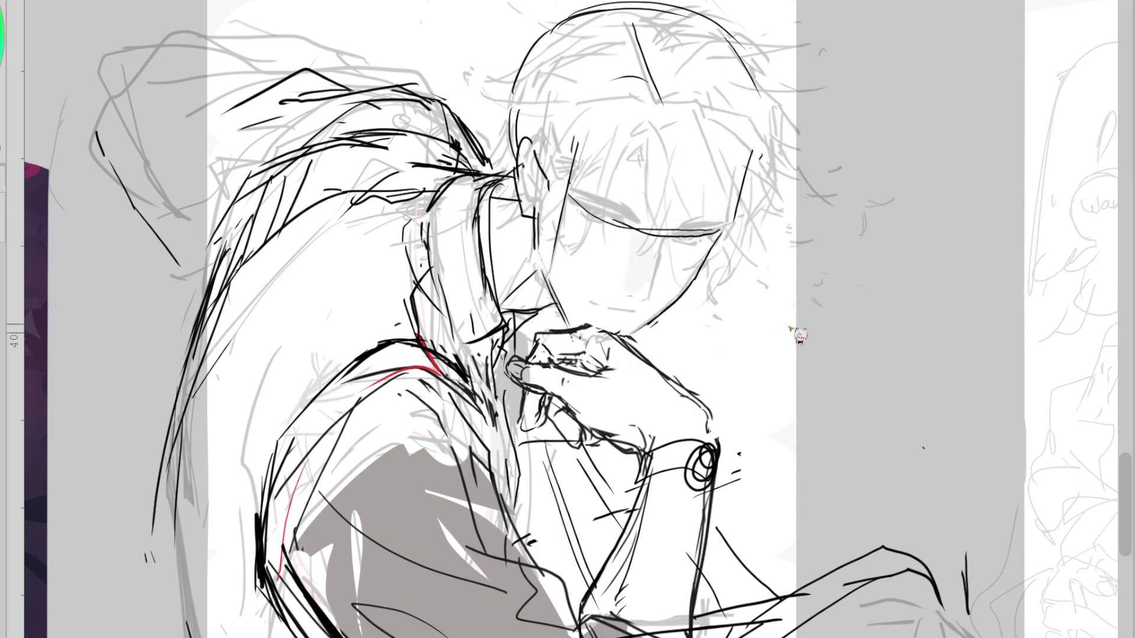
left_click_drag(600, 318, 610, 327)
scroll(809, 99, "down", 2)
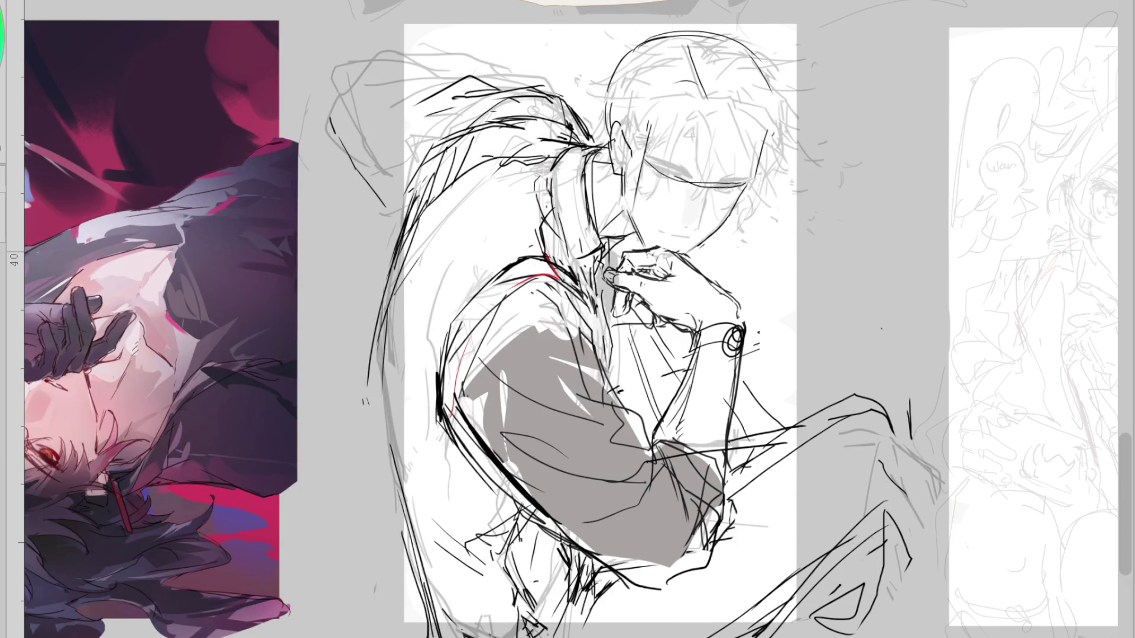
Transform the whole sketch layer, shifting it left and stretching it downward
key("ctrl+t")
mouse_move(771, 499)
left_mouse_down()
mouse_move(747, 493)
mouse_move(743, 464)
left_mouse_up()
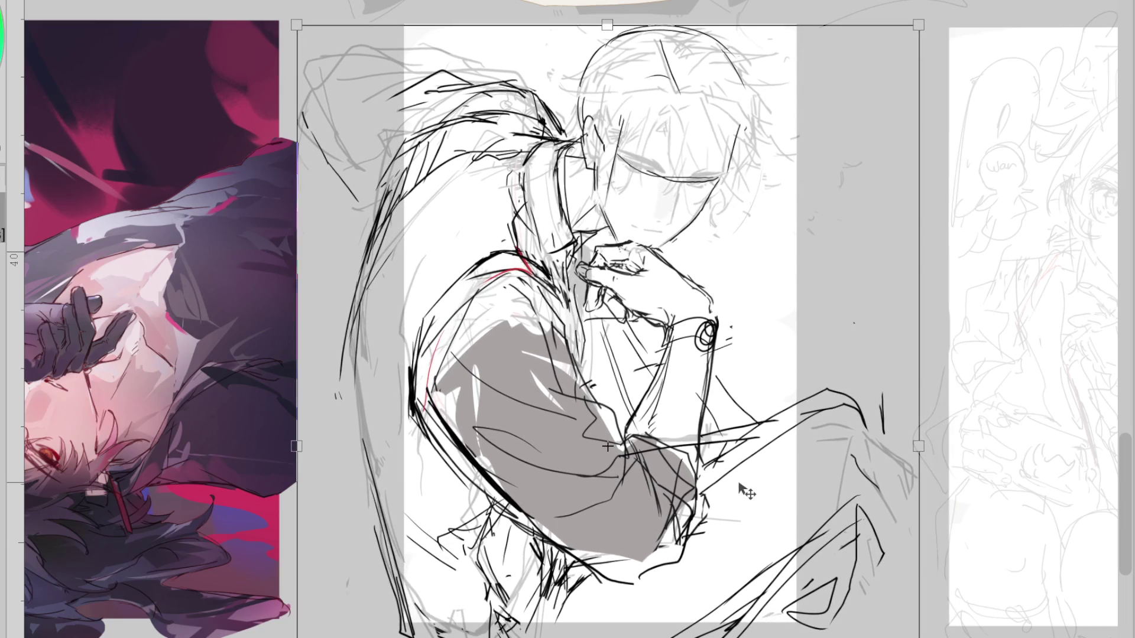
scroll(750, 405, "down", 2)
scroll(784, 316, "down", 2)
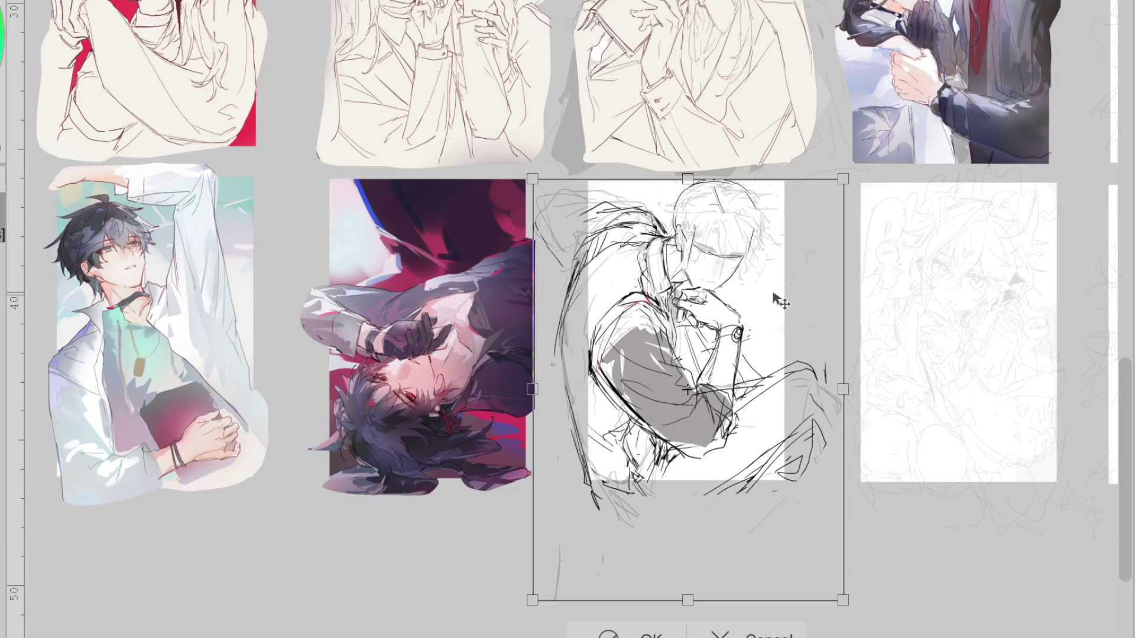
left_click_drag(674, 601, 683, 623)
left_click_drag(727, 562, 728, 552)
key("Return")
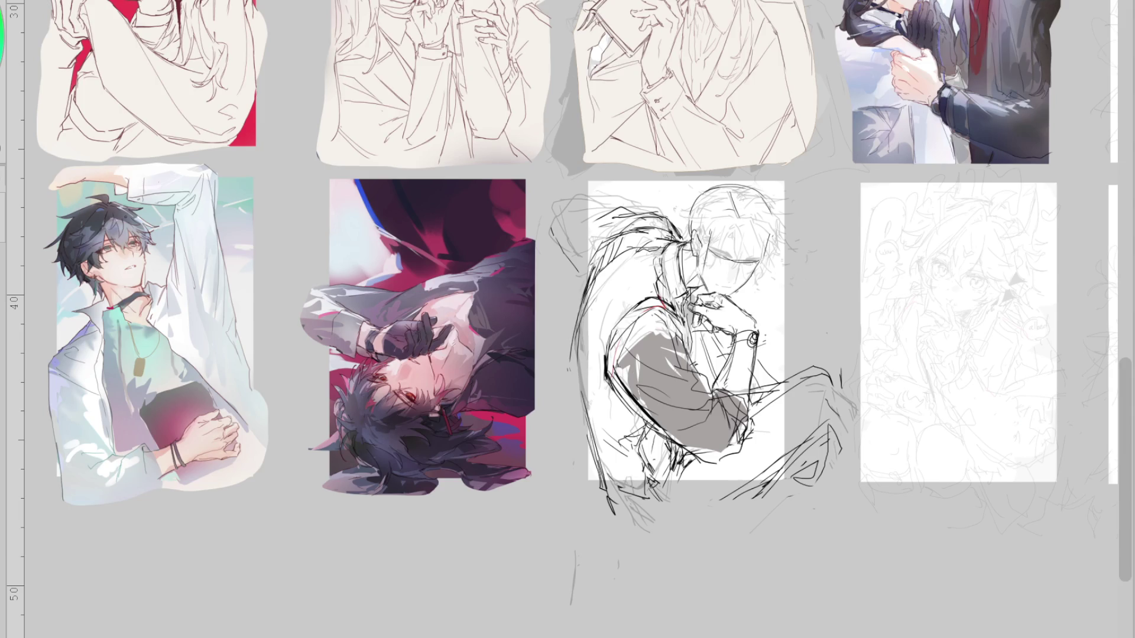
Erase the stray strokes left of and below the canvas, then shrink the brush
mouse_move(591, 213)
left_mouse_down()
mouse_move(577, 270)
mouse_move(595, 498)
mouse_move(608, 519)
left_mouse_up()
mouse_move(786, 456)
left_mouse_down()
mouse_move(825, 476)
mouse_move(831, 456)
left_mouse_up()
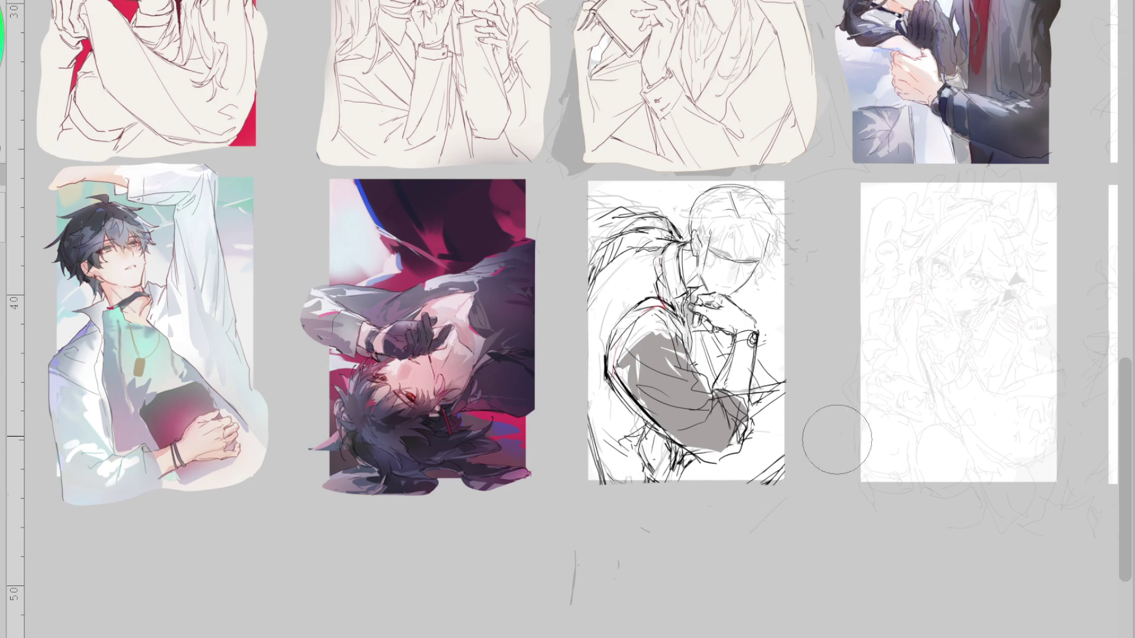
key("p")
Transform the sketch again, scaling it up slightly, narrowing it and nudging it into place
key("ctrl+t")
left_click_drag(749, 473, 742, 464)
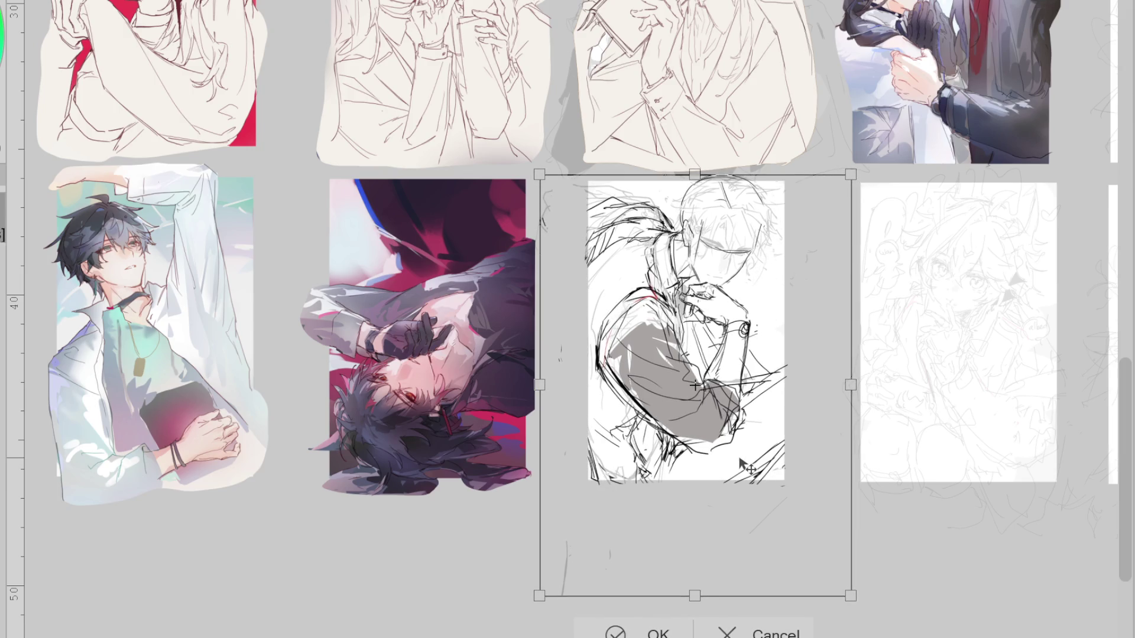
left_click_drag(695, 596, 692, 619)
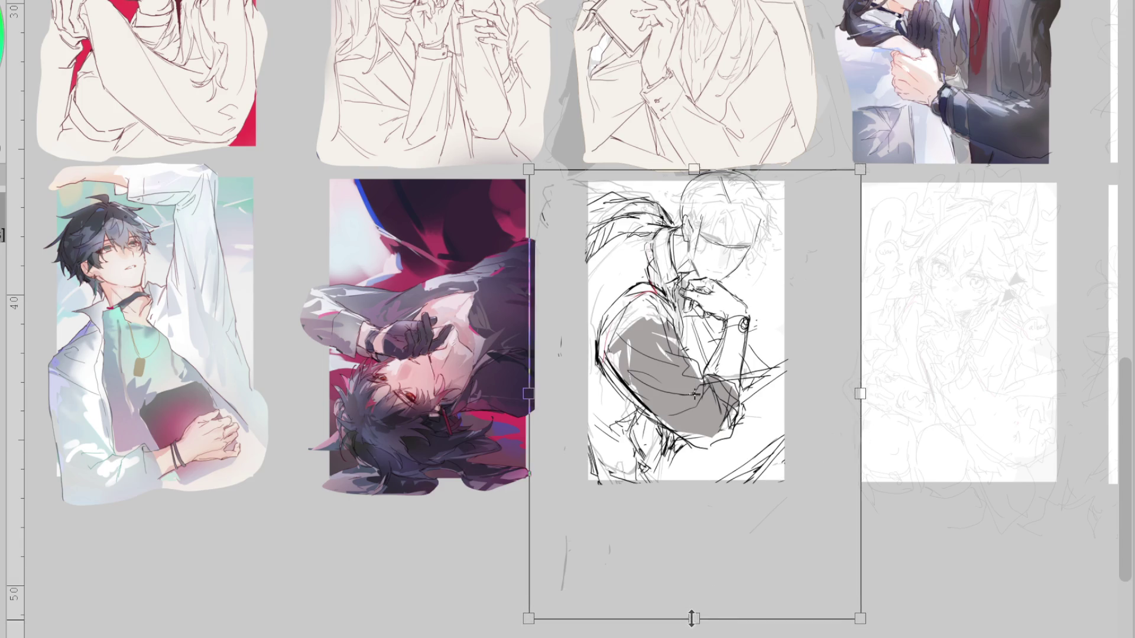
left_click_drag(714, 582, 722, 601)
left_click_drag(861, 408, 857, 408)
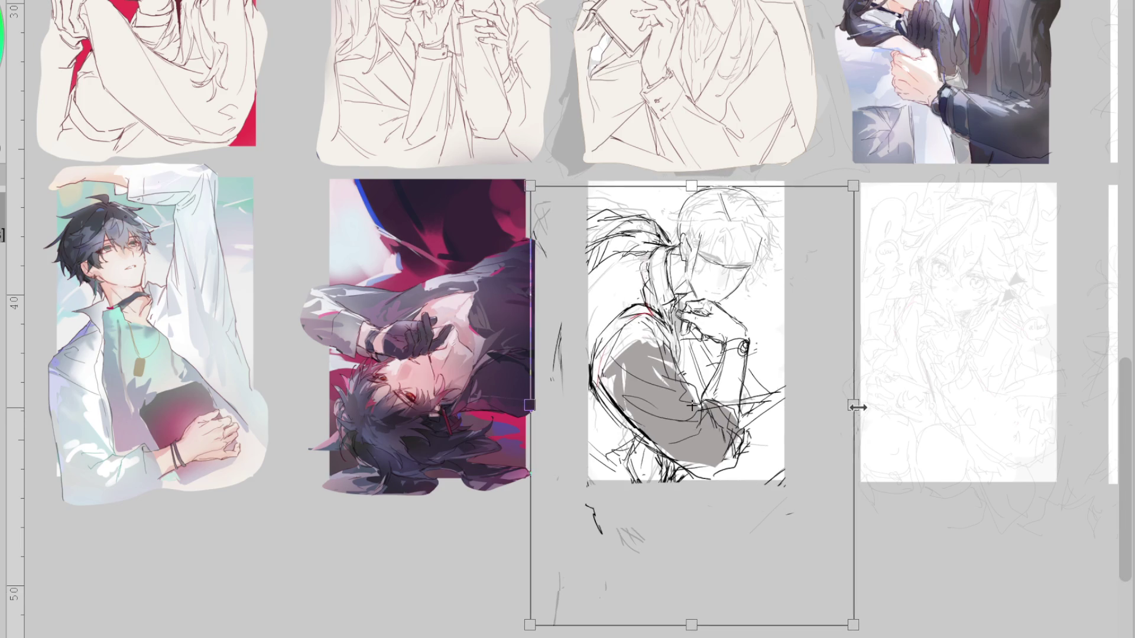
left_click_drag(790, 460, 789, 487)
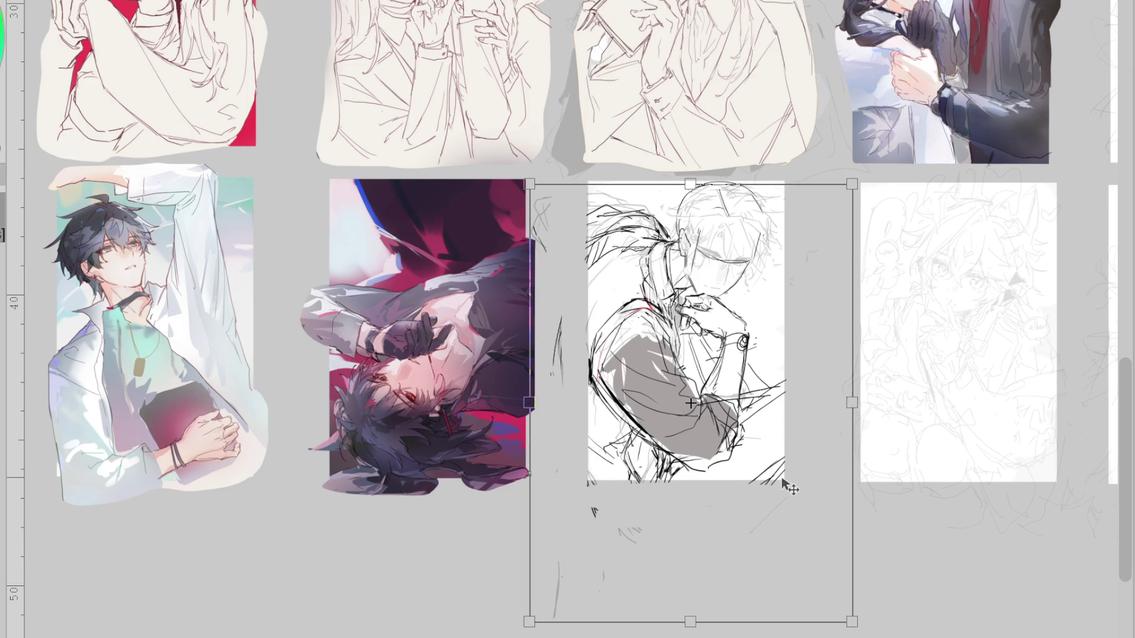
key("Return")
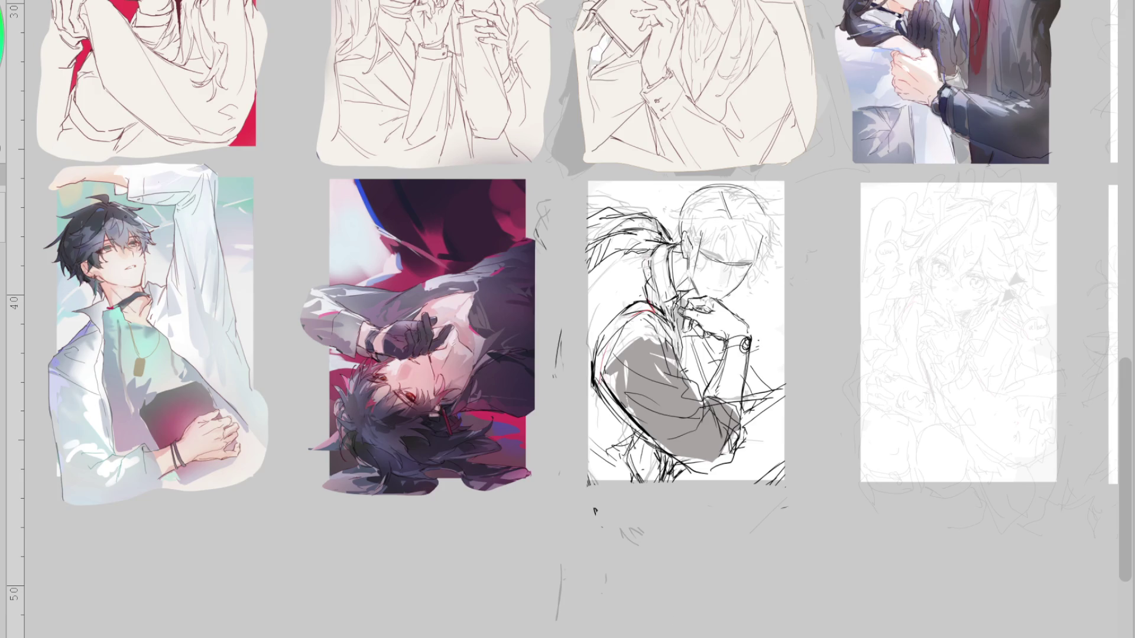
key("m")
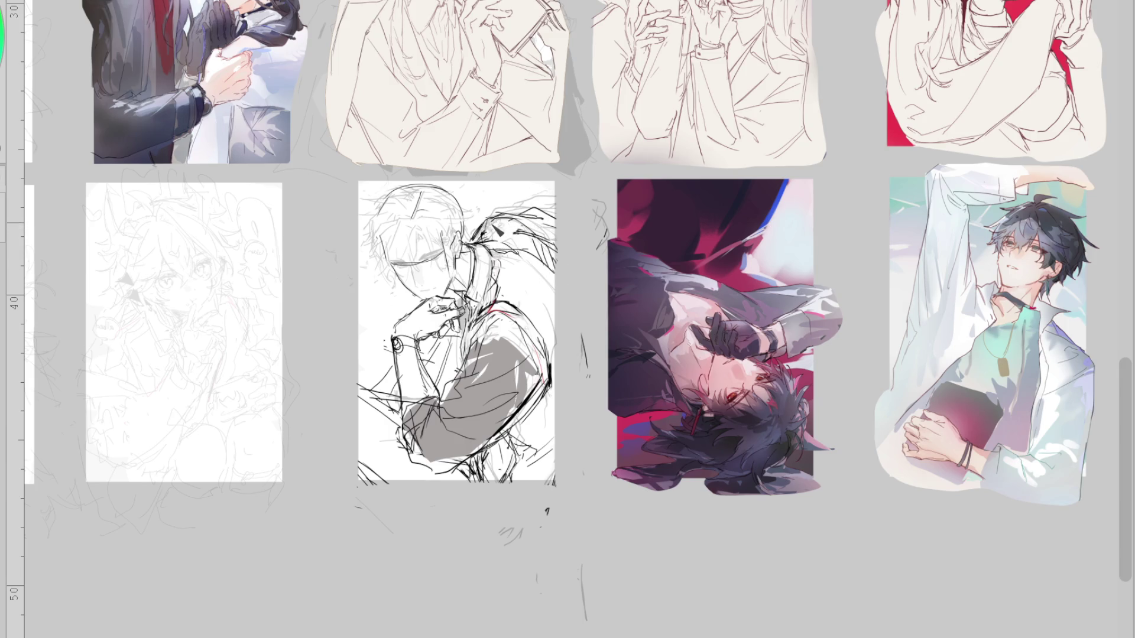
Redraw the strokes across the hair and ink a dark jaw stroke on the face
key("h")
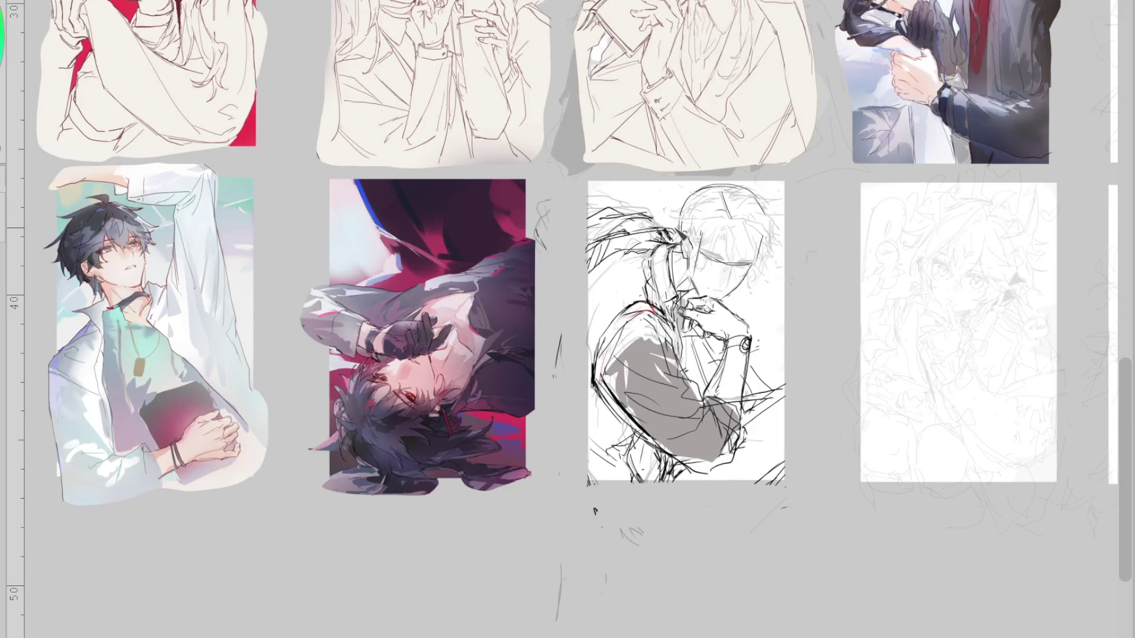
left_click_drag(665, 227, 593, 206)
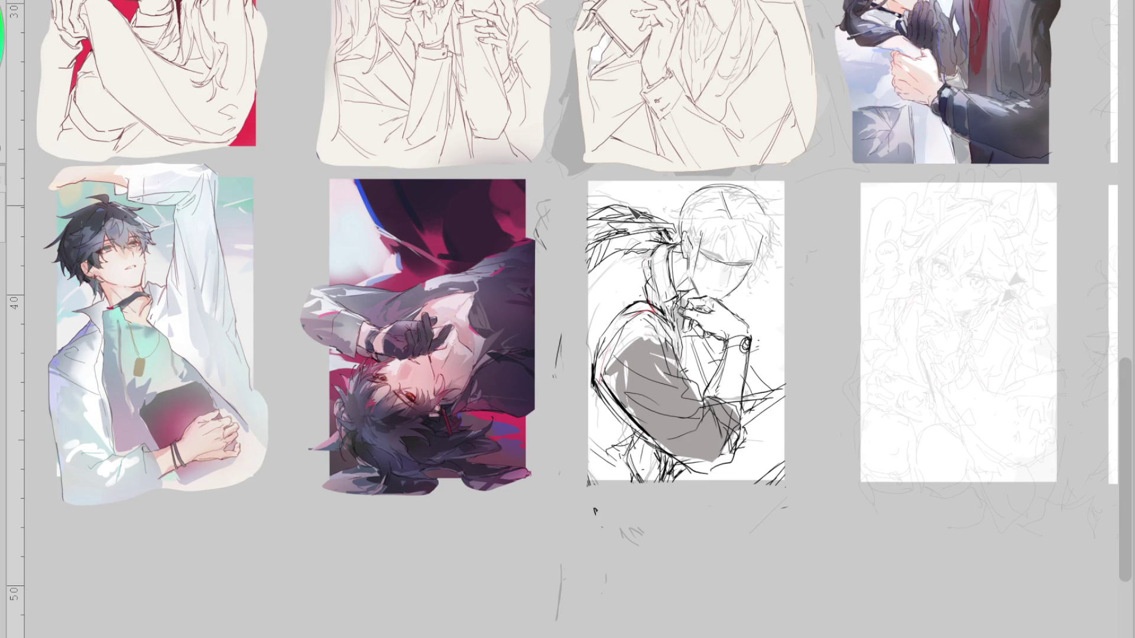
key("ctrl+z")
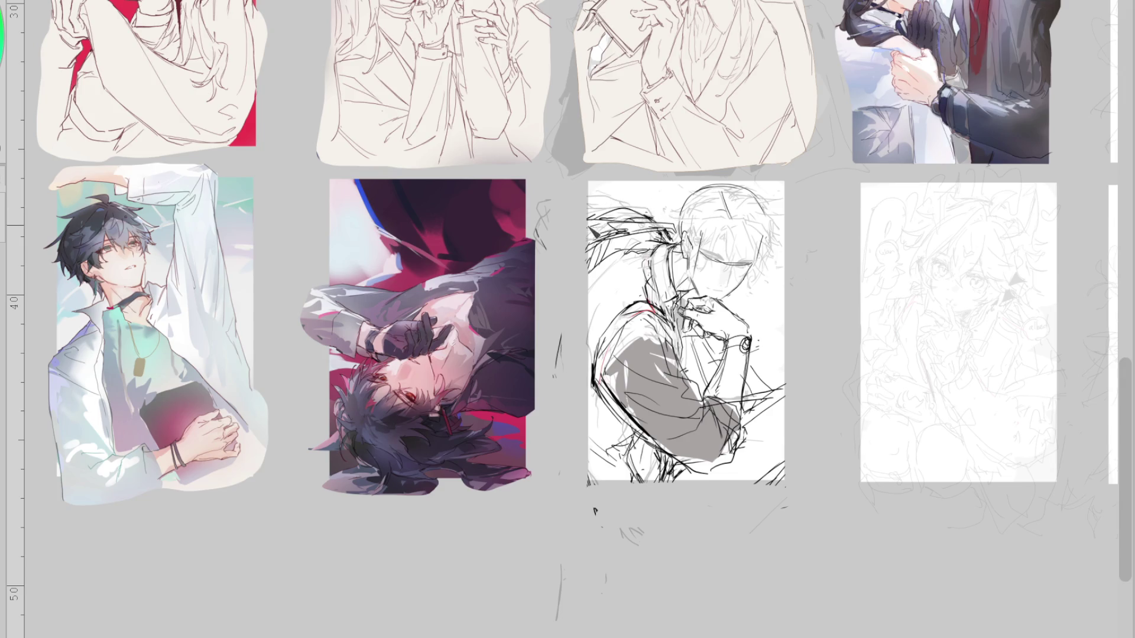
mouse_move(615, 236)
left_mouse_down()
mouse_move(606, 275)
mouse_move(587, 256)
left_mouse_up()
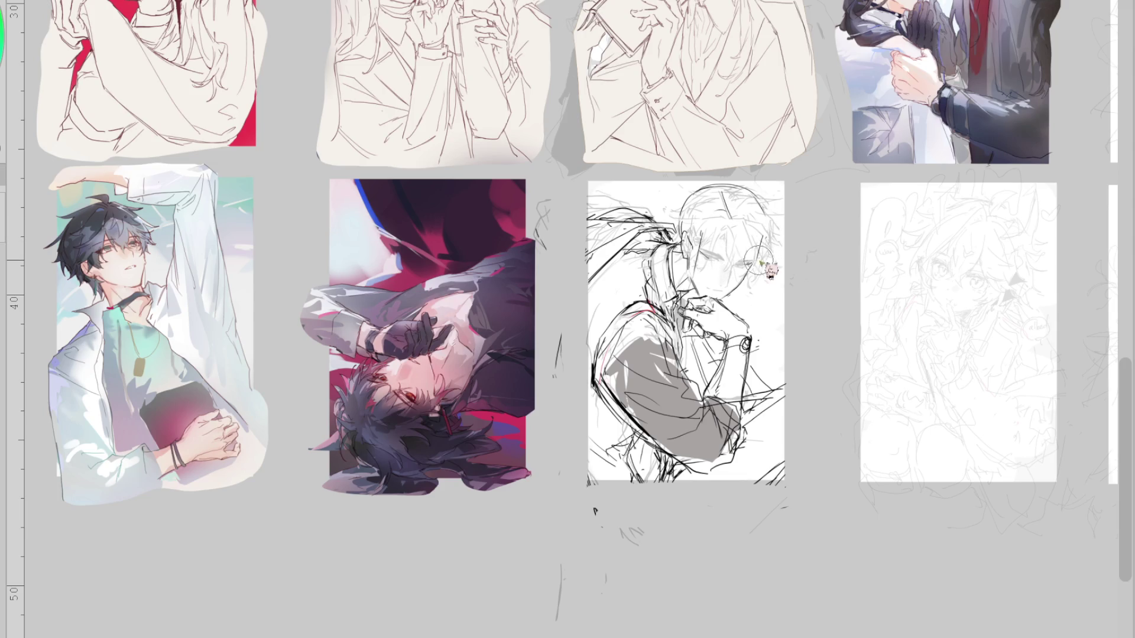
scroll(756, 261, "up", 3)
left_click_drag(699, 275, 704, 318)
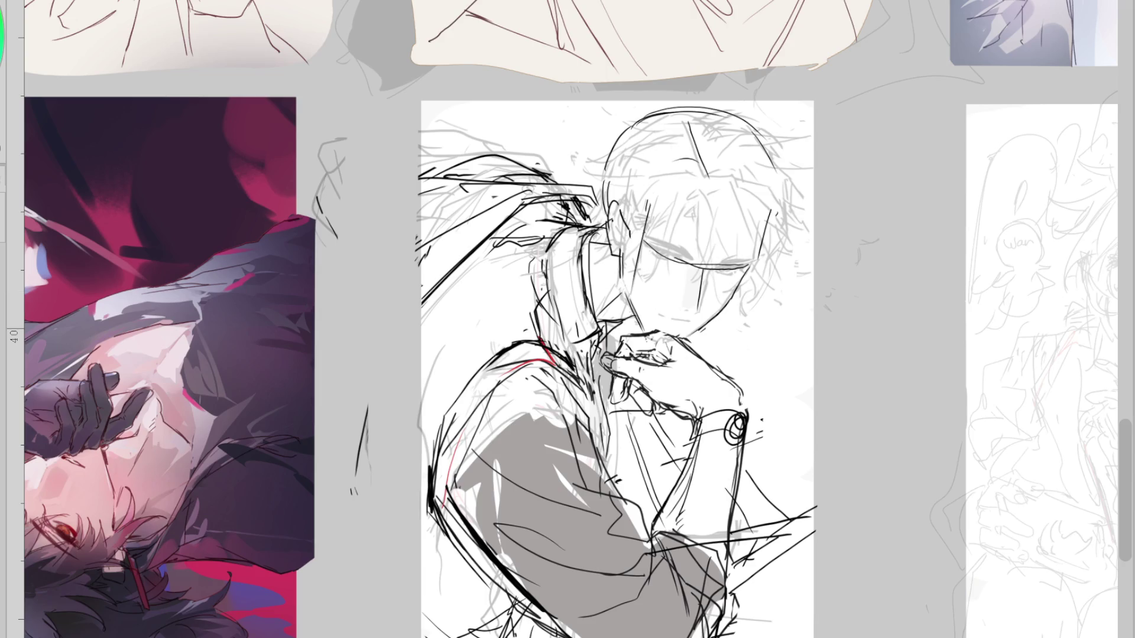
scroll(657, 160, "down", 2)
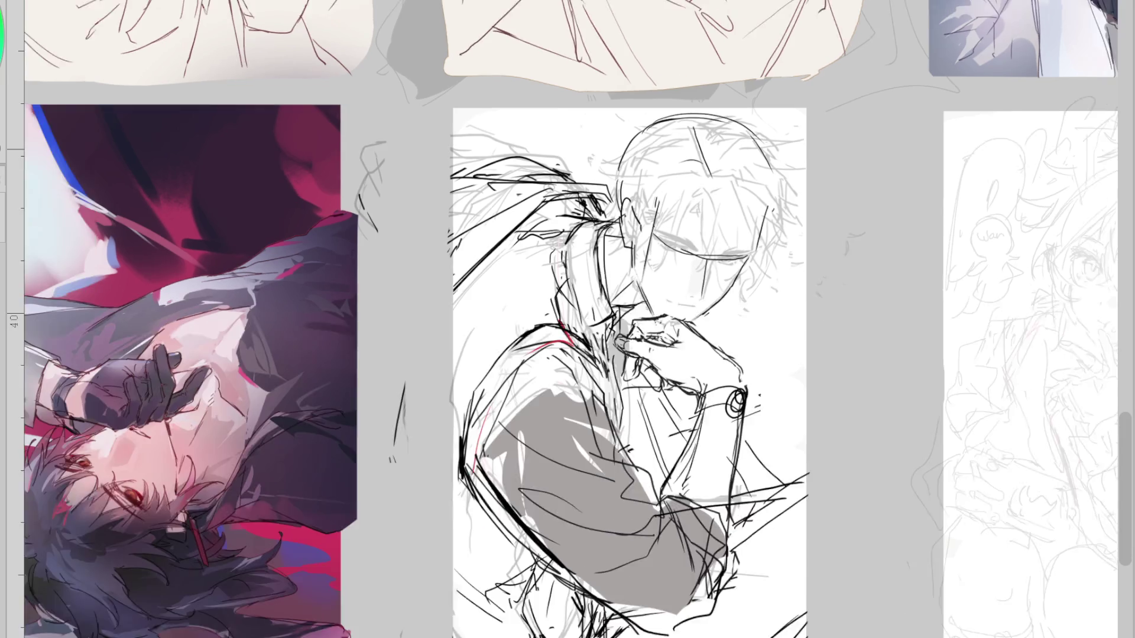
scroll(624, 213, "down", 1)
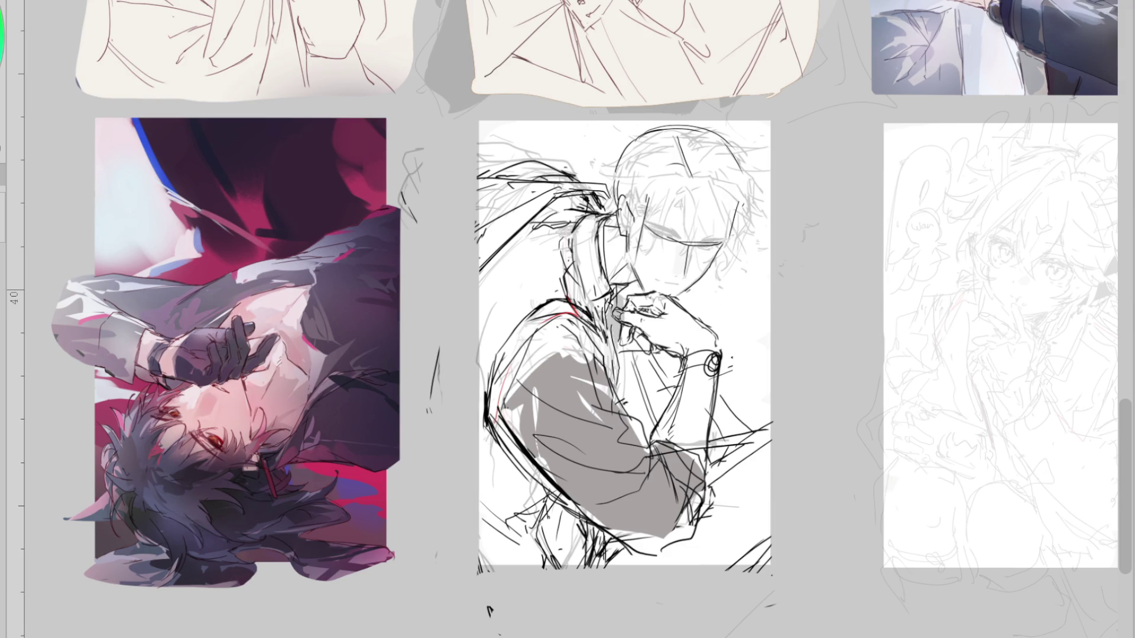
scroll(660, 235, "up", 3)
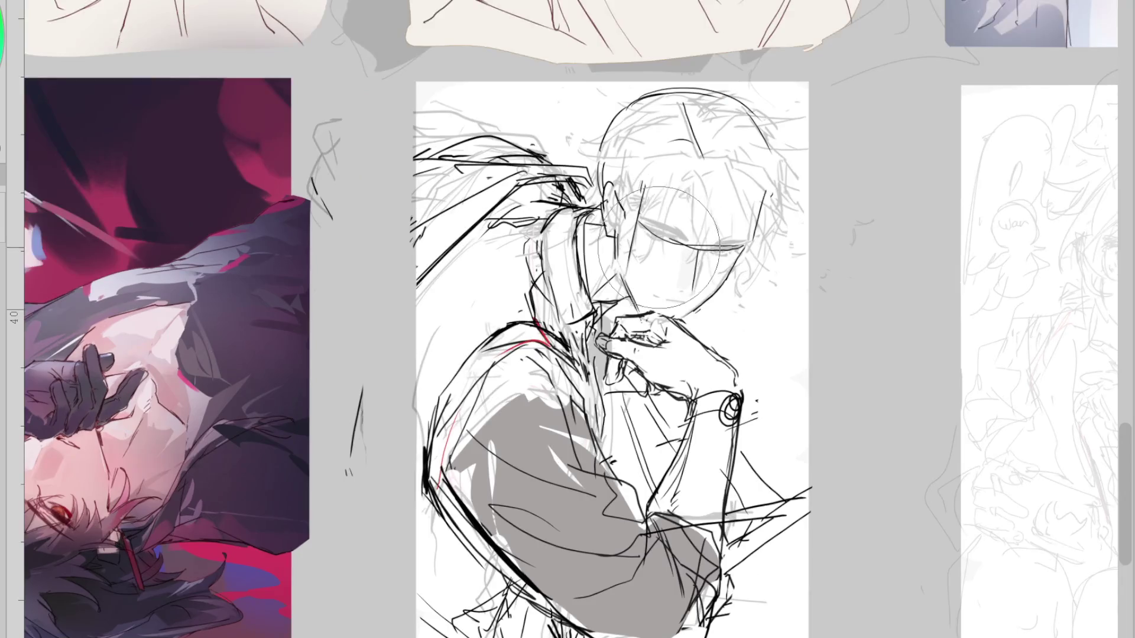
scroll(571, 349, "up", 3)
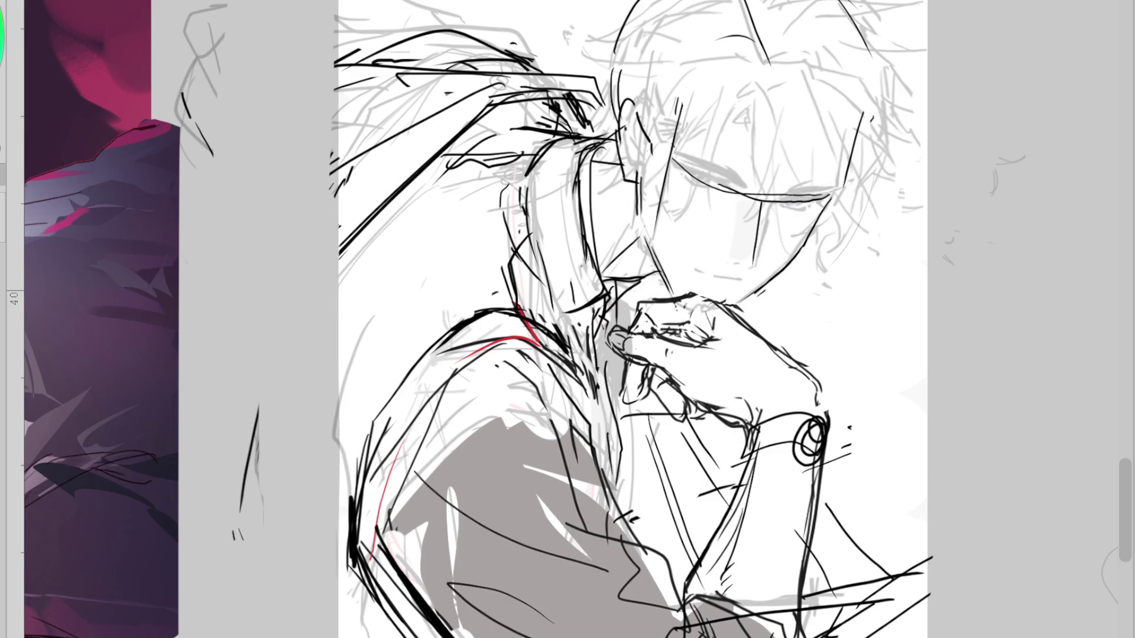
scroll(571, 349, "down", 3)
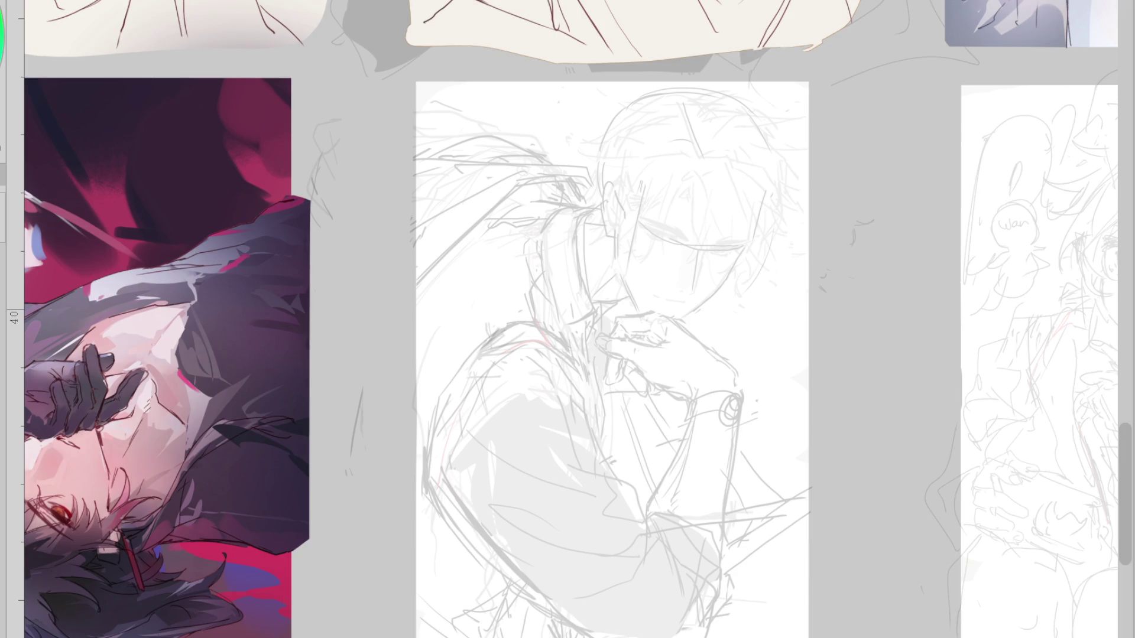
scroll(253, 115, "down", 3)
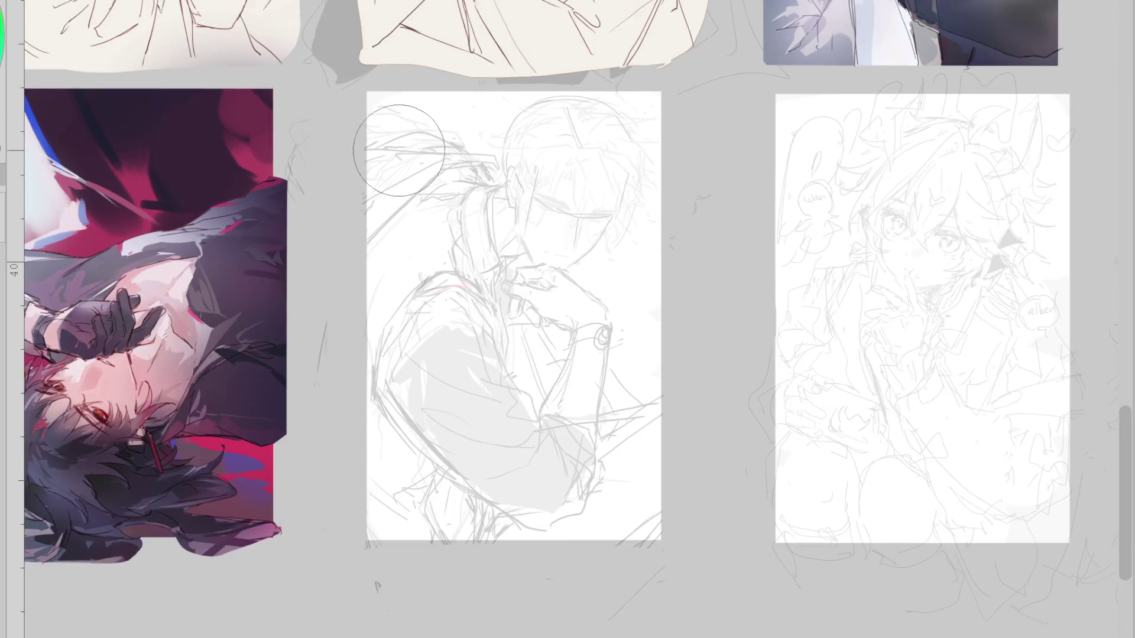
scroll(502, 165, "up", 2)
scroll(679, 152, "up", 1)
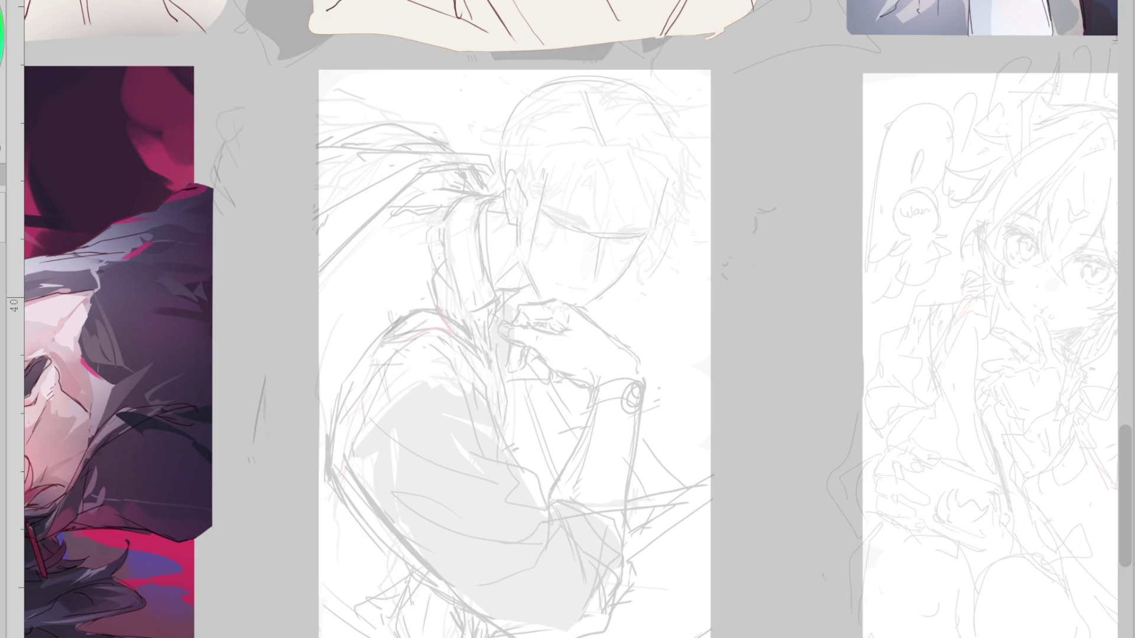
scroll(623, 223, "down", 1)
scroll(629, 223, "up", 1)
scroll(621, 248, "up", 3)
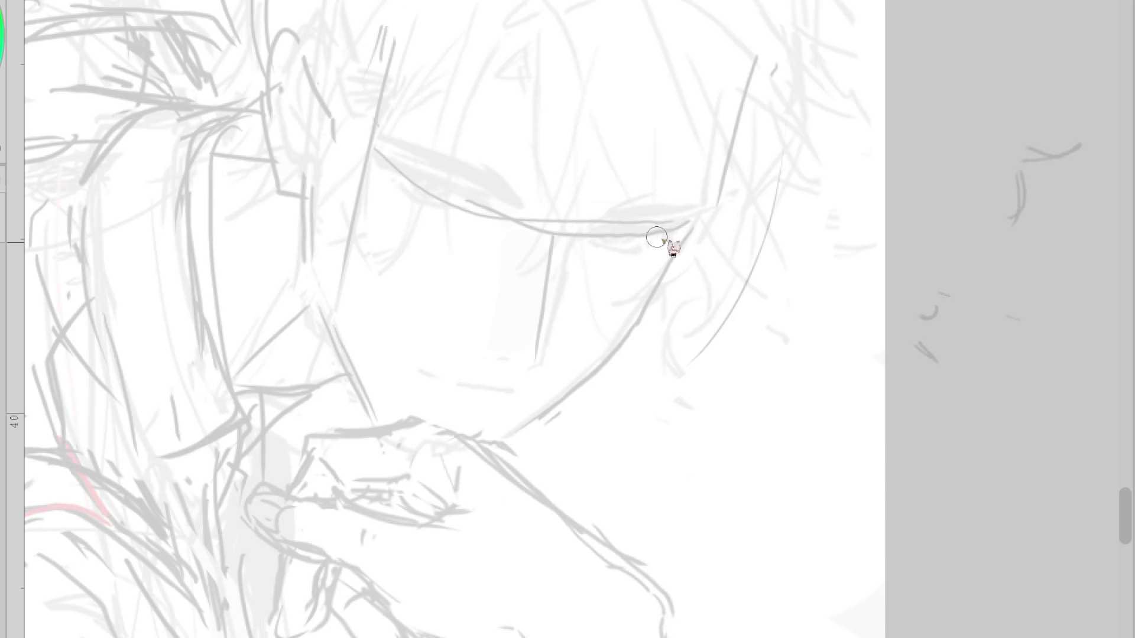
Try inking the cheek line down to the chin, undoing each attempt
mouse_move(691, 232)
left_mouse_down()
mouse_move(651, 317)
mouse_move(662, 299)
mouse_move(583, 389)
left_mouse_up()
key("ctrl+z")
key("ctrl+z")
key("ctrl+z")
mouse_move(653, 306)
left_mouse_down()
mouse_move(612, 370)
mouse_move(507, 459)
left_mouse_up()
key("ctrl+z")
left_click_drag(612, 367, 506, 444)
key("ctrl+z")
mouse_move(609, 367)
left_mouse_down()
mouse_move(471, 487)
mouse_move(434, 479)
left_mouse_up()
key("ctrl+z")
In a mirrored view, ink the long diagonal jaw line, then redraw the right jaw shorter
key("m")
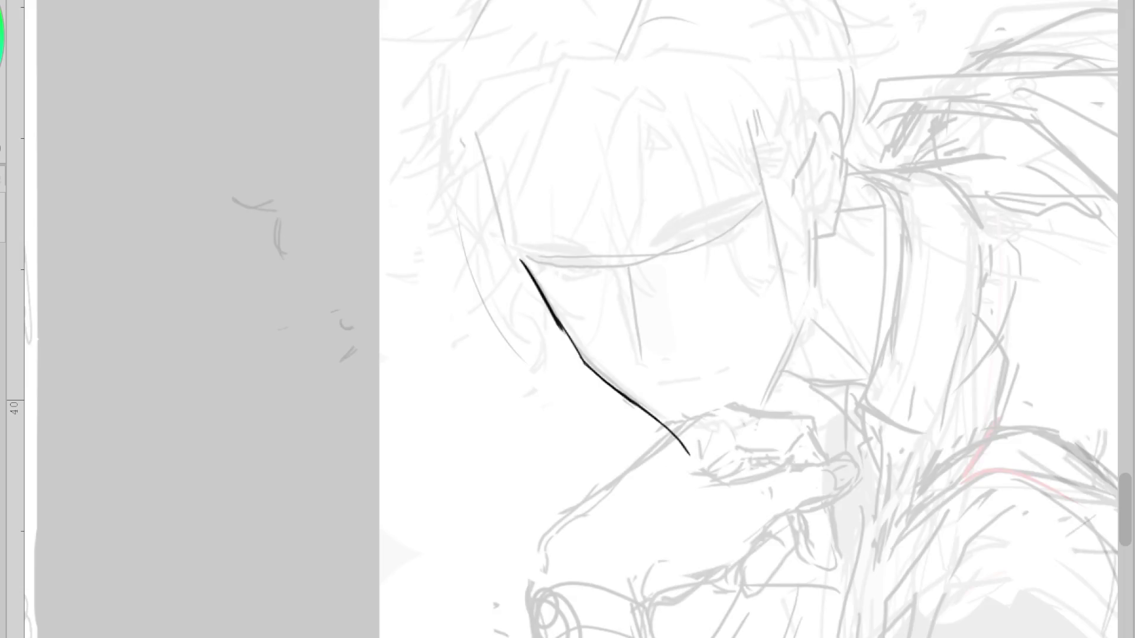
scroll(591, 319, "right", 3)
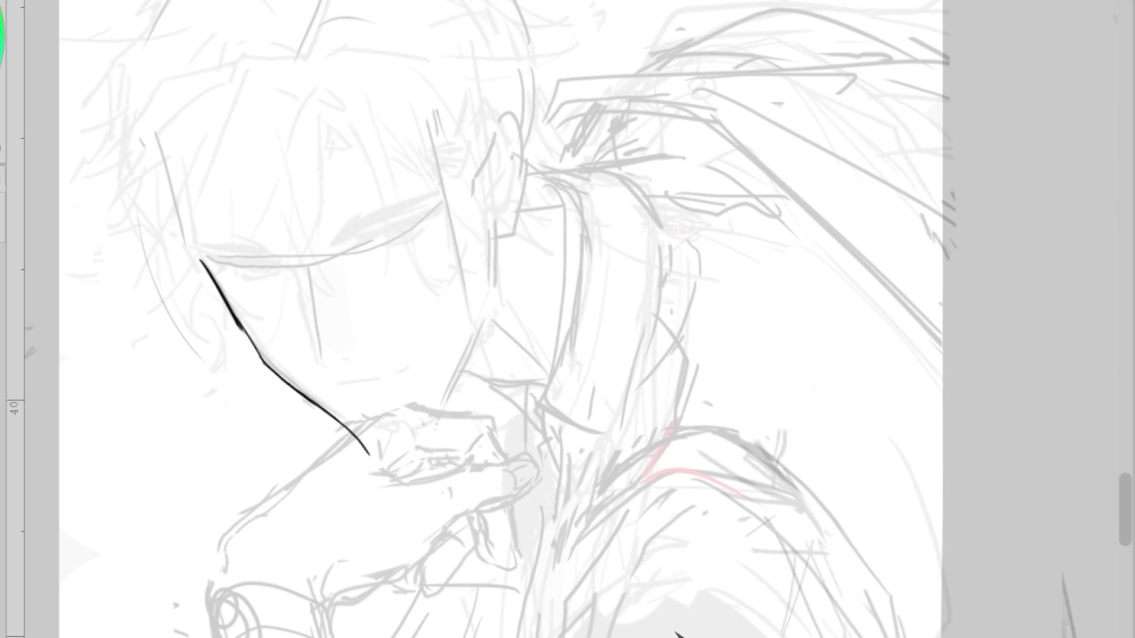
scroll(385, 429, "up", 2)
left_click_drag(358, 451, 405, 445)
mouse_move(512, 305)
left_mouse_down()
mouse_move(421, 443)
mouse_move(429, 434)
left_mouse_up()
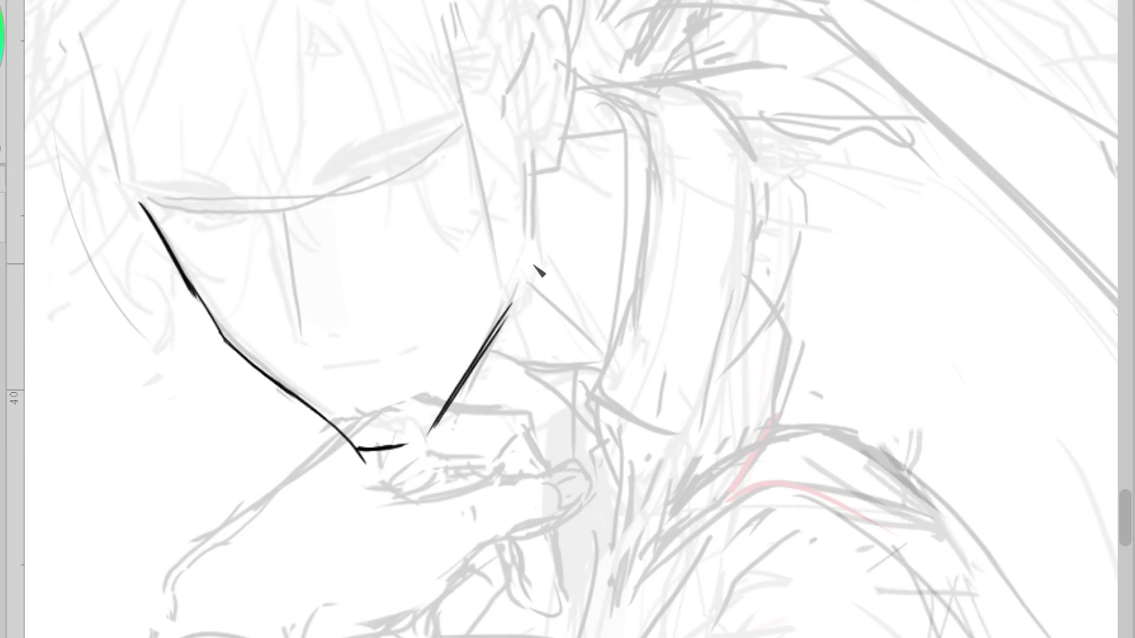
left_click_drag(533, 161, 512, 303)
key("ctrl+z")
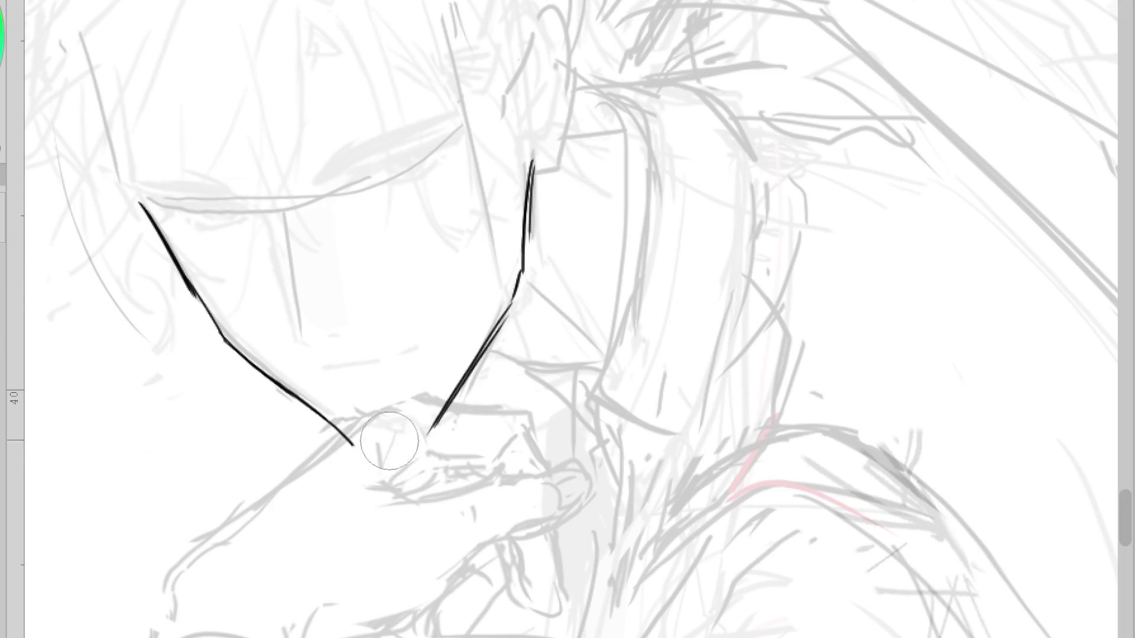
scroll(418, 426, "down", 3)
scroll(439, 357, "up", 2)
key("ctrl+z")
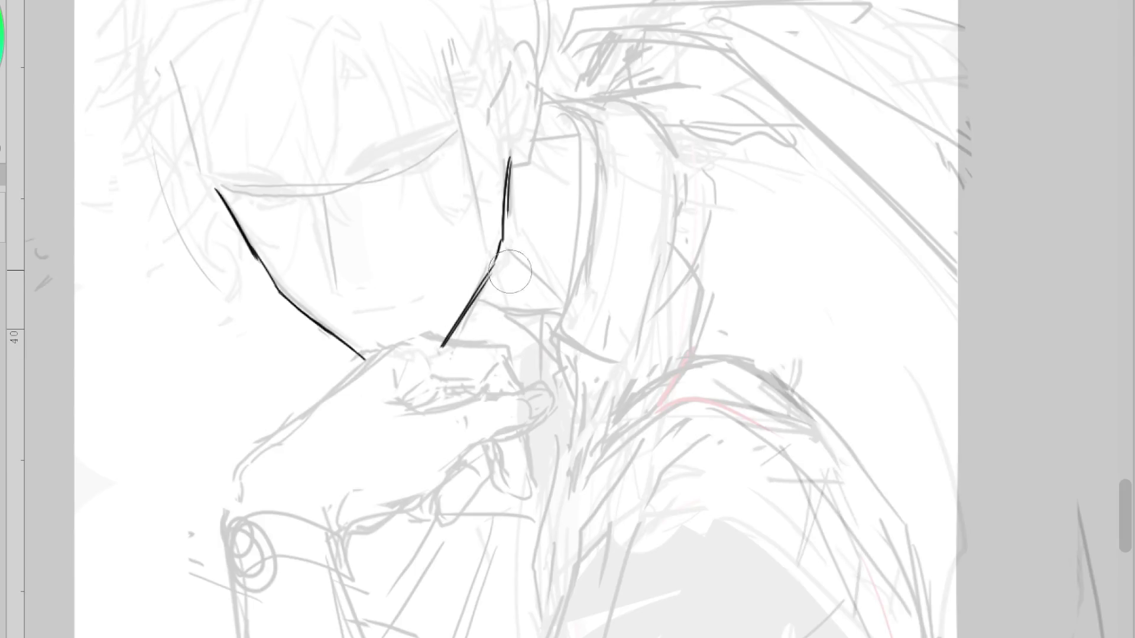
left_click_drag(499, 252, 442, 346)
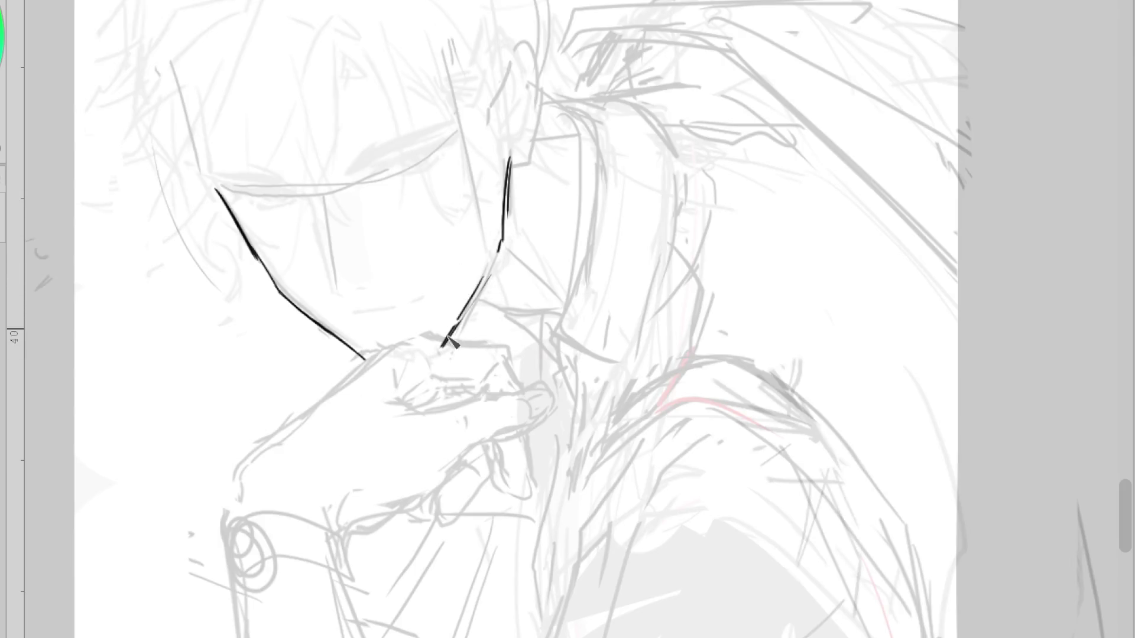
Try erasing the lower jaw lines, undo the erasures, and redraw the upper left jaw as a curve
key("e")
left_click_drag(494, 260, 464, 313)
key("ctrl+z")
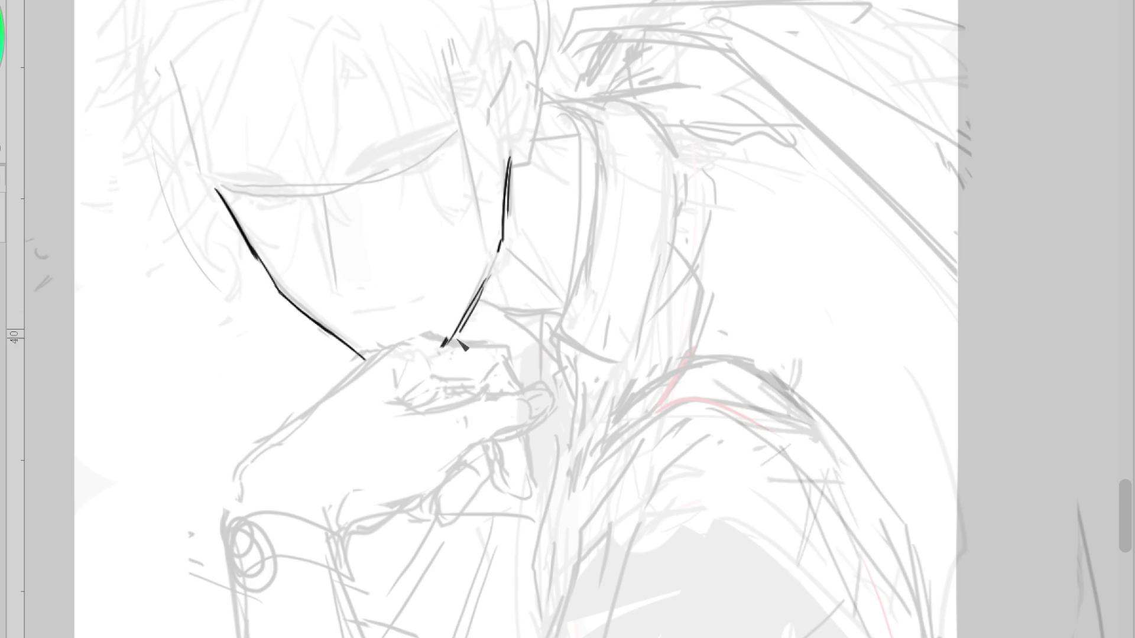
mouse_move(299, 317)
left_mouse_down()
mouse_move(363, 360)
mouse_move(312, 321)
left_mouse_up()
key("ctrl+z")
key("ctrl+z")
key("ctrl+y")
key("ctrl+y")
key("ctrl+z")
key("ctrl+z")
key("ctrl+z")
left_click_drag(231, 195, 274, 287)
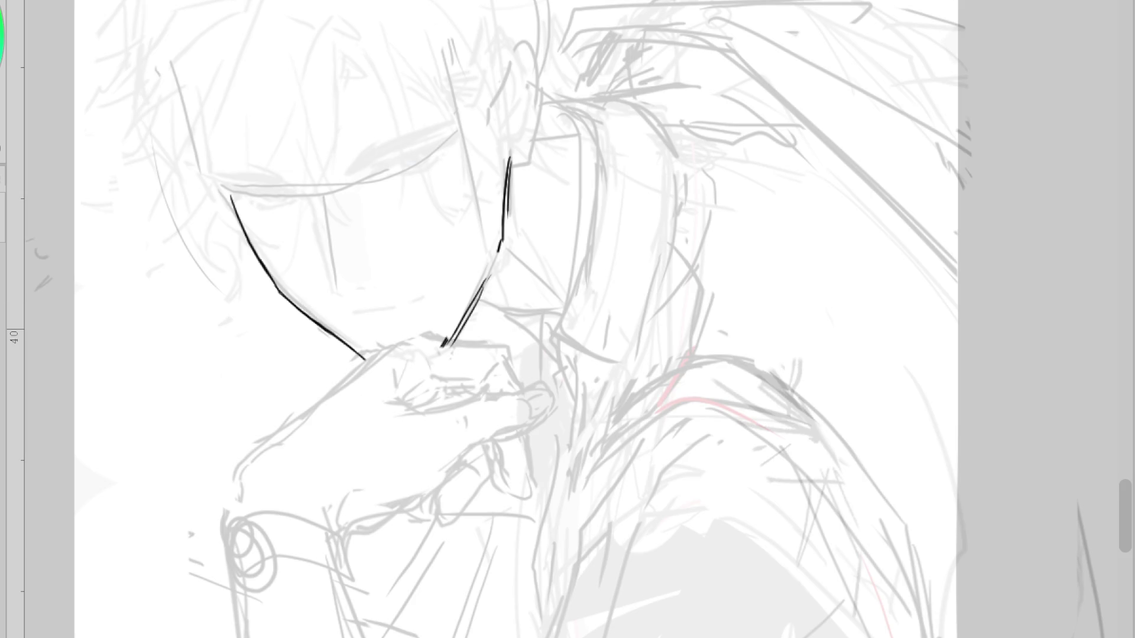
Redraw the upper right jaw line smoothly and retry the lower jaw stroke several times
key("h")
scroll(940, 162, "up", 2)
mouse_move(938, 175)
left_mouse_down()
mouse_move(852, 322)
mouse_move(728, 419)
left_mouse_up()
key("ctrl+z")
key("ctrl+z")
left_click_drag(835, 335, 731, 435)
key("ctrl+z")
left_click_drag(802, 368, 635, 471)
scroll(635, 471, "down", 2)
key("ctrl+z")
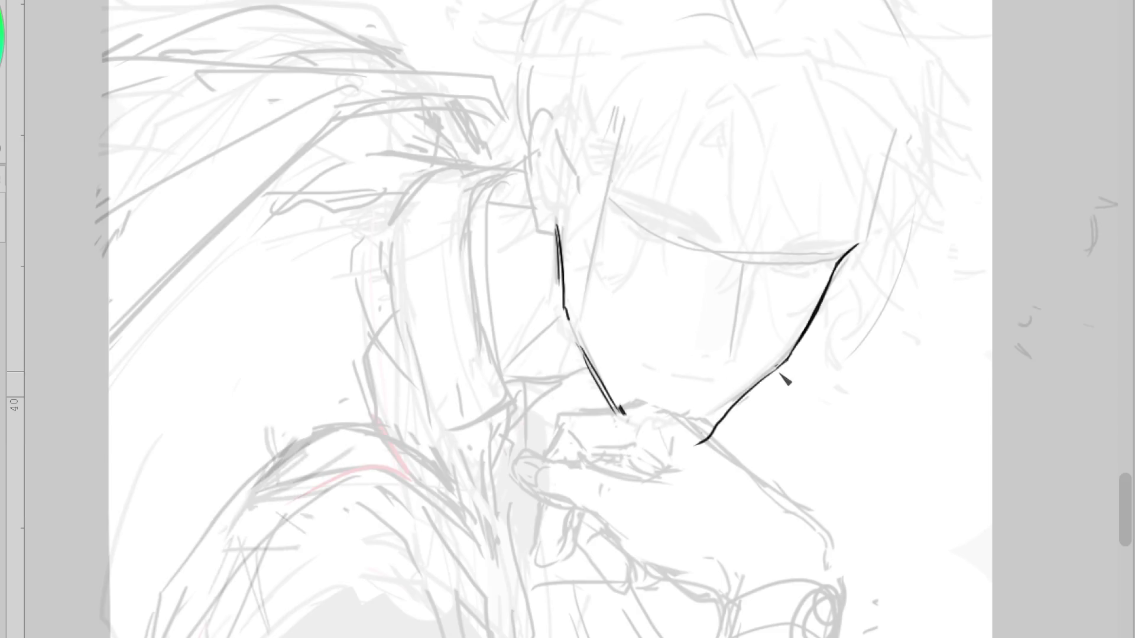
key("ctrl+z")
left_click_drag(781, 363, 700, 432)
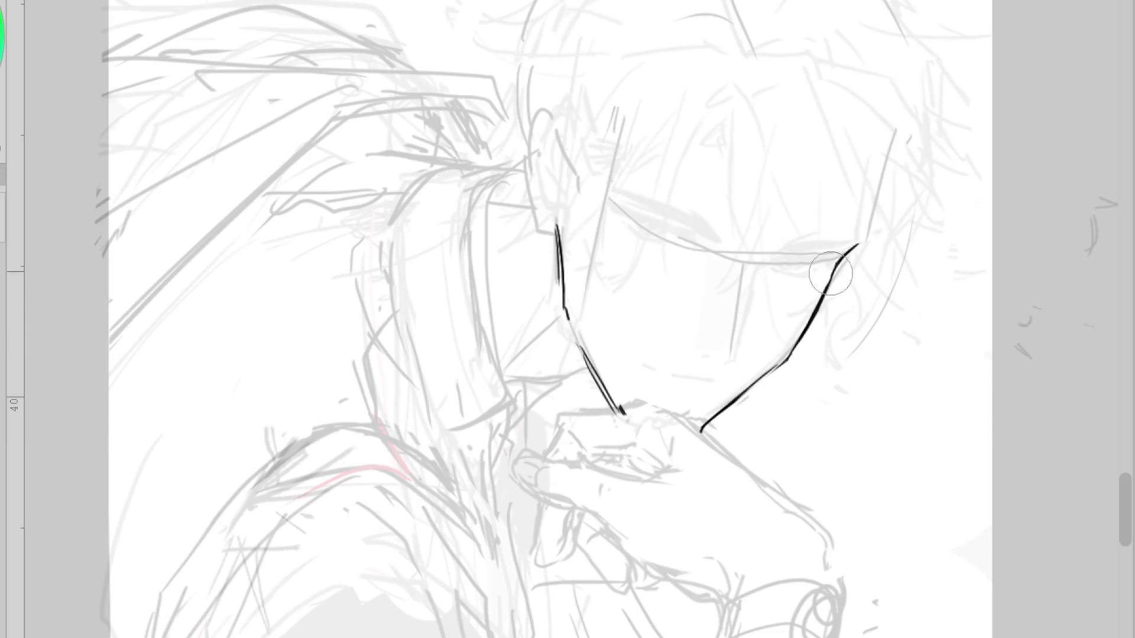
scroll(733, 224, "up", 2)
key("ctrl+z")
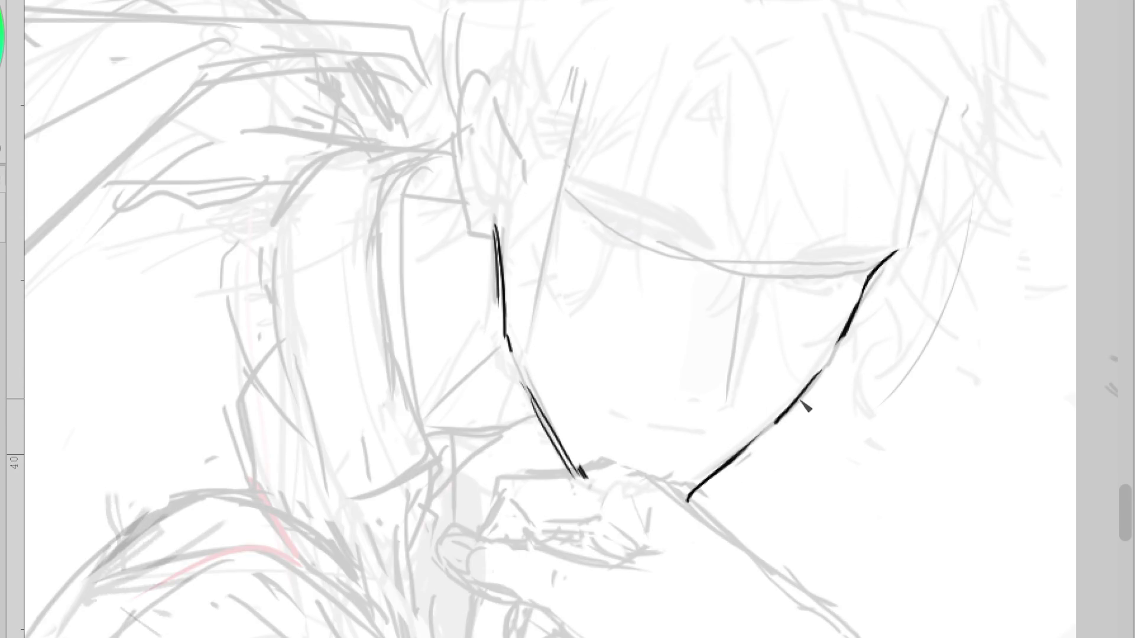
Ink the chin and jaw line running toward and down along the hand
left_click_drag(579, 473, 497, 480)
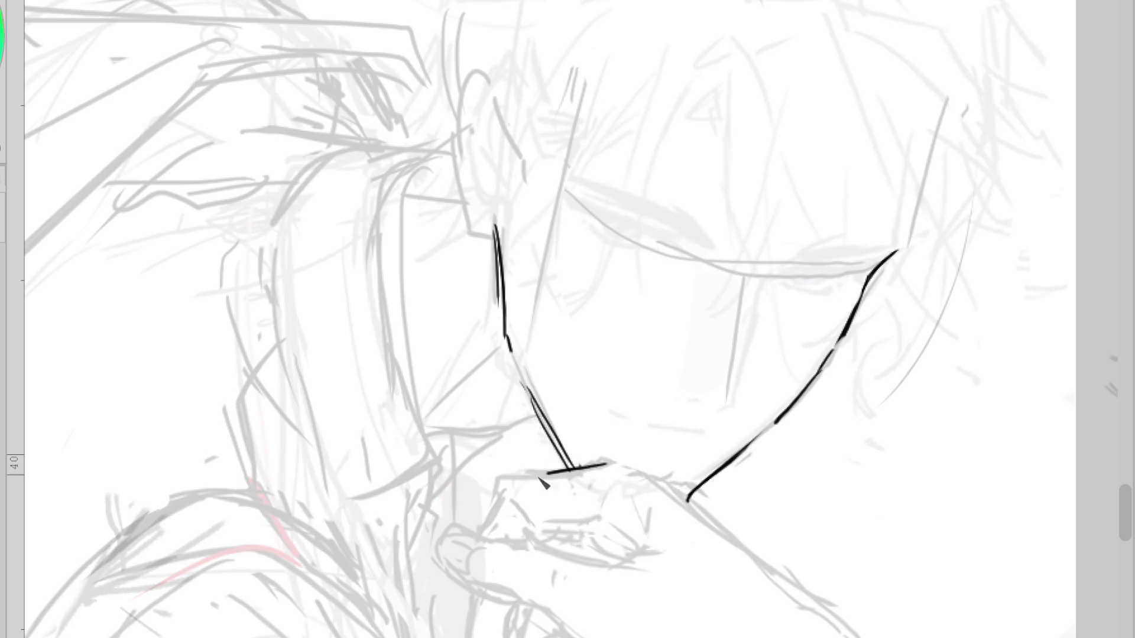
key("ctrl+z")
mouse_move(713, 520)
left_mouse_down()
mouse_move(661, 462)
mouse_move(733, 528)
left_mouse_up()
key("ctrl+z")
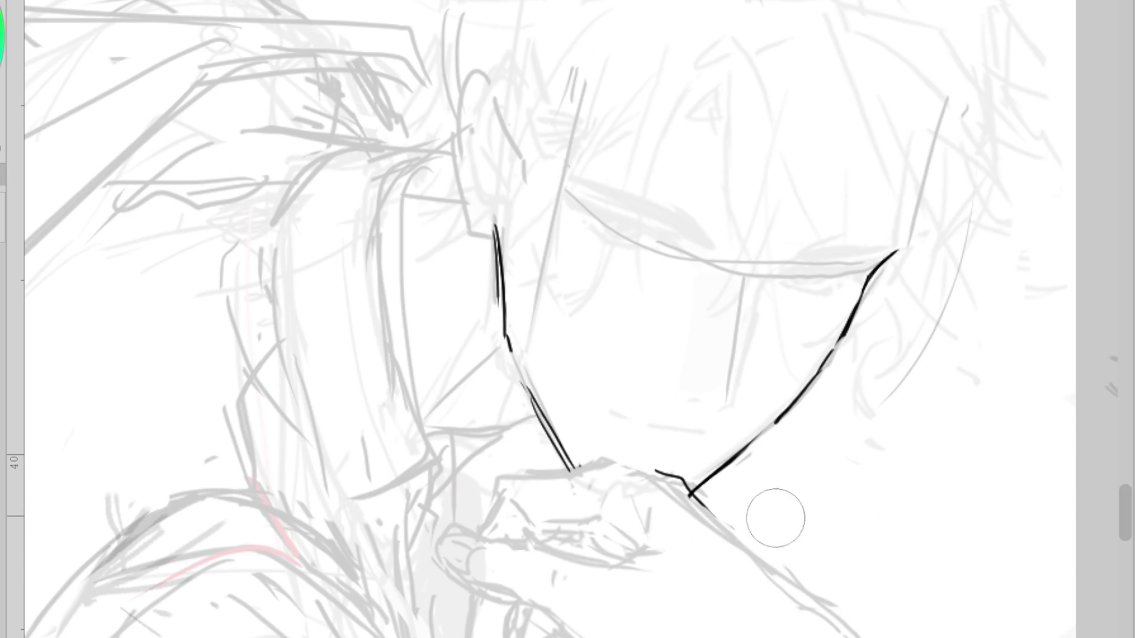
key("ctrl+minus")
left_click_drag(656, 432, 753, 517)
left_click_drag(691, 464, 768, 516)
key("ctrl+z")
left_click_drag(692, 462, 782, 610)
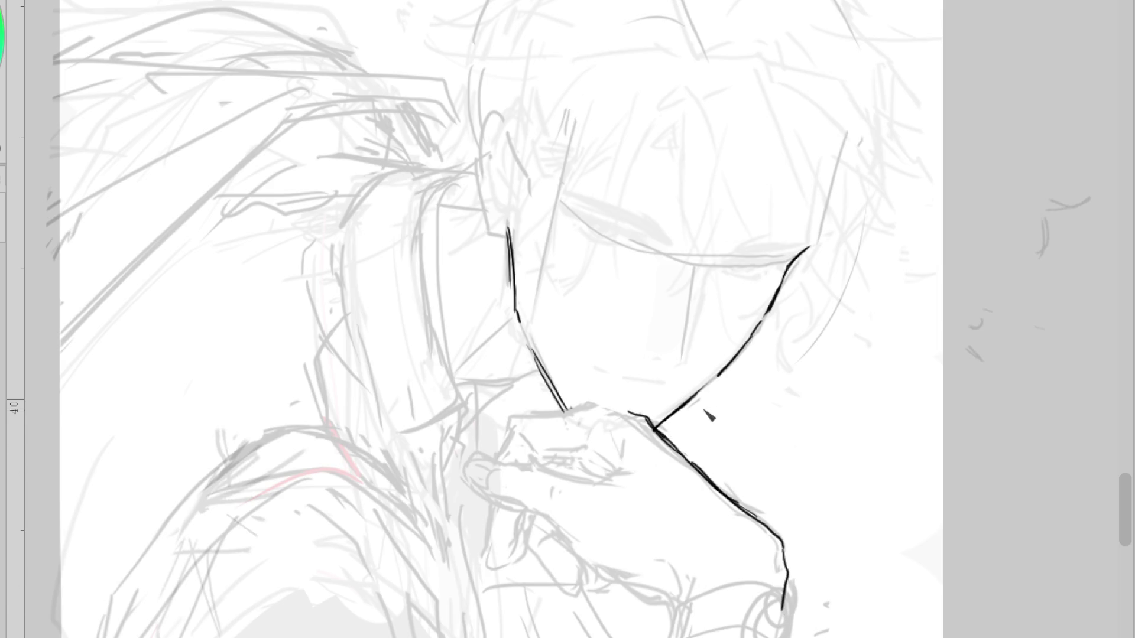
Add a short stroke near the eye and ink the mouth above the chin
scroll(727, 254, "up", 2)
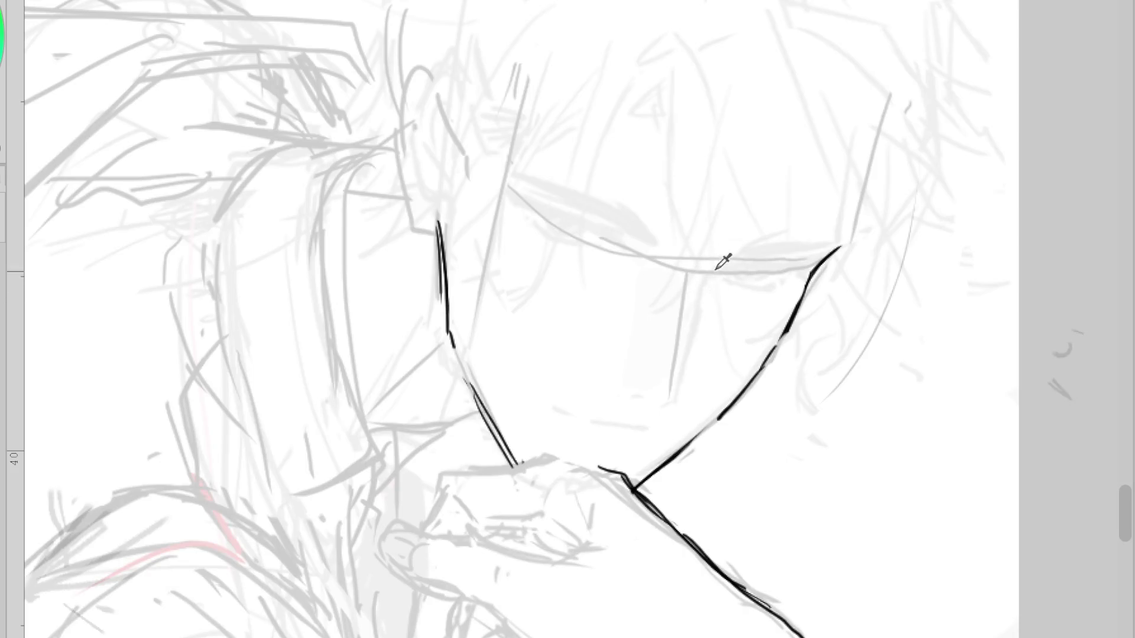
left_click_drag(716, 272, 698, 292)
mouse_move(647, 432)
left_mouse_down()
mouse_move(551, 408)
mouse_move(615, 438)
mouse_move(647, 432)
mouse_move(583, 436)
mouse_move(567, 422)
mouse_move(665, 430)
mouse_move(651, 436)
left_mouse_up()
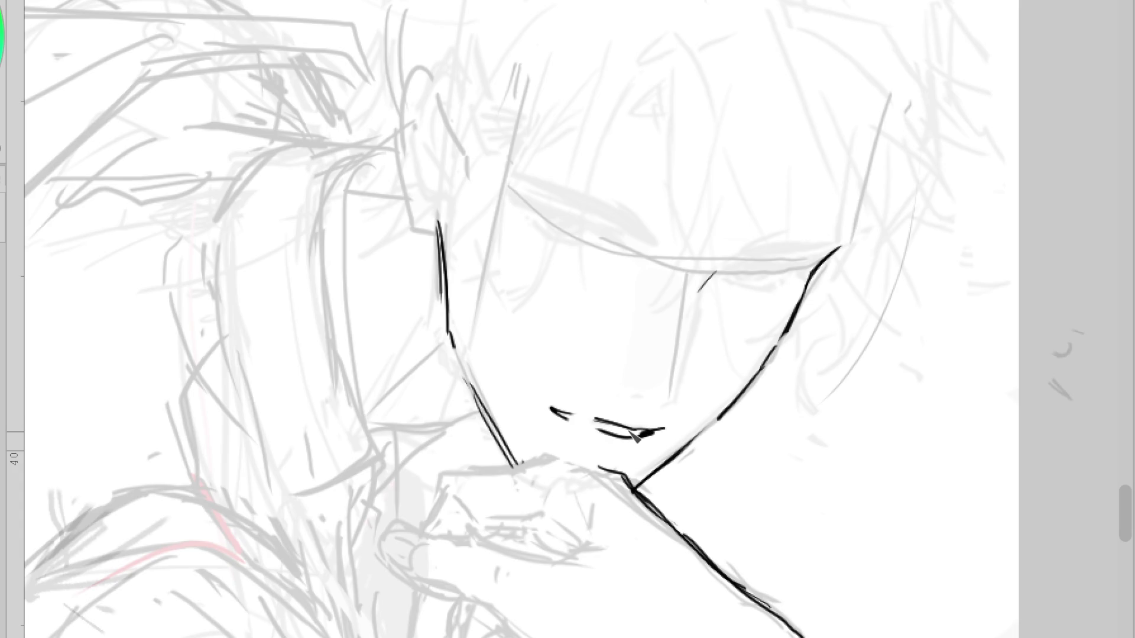
Lengthen the dash beside the mouth and ink the nose line down from the eye, without nostrils
key("h")
mouse_move(599, 408)
left_mouse_down()
mouse_move(576, 416)
mouse_move(589, 408)
left_mouse_up()
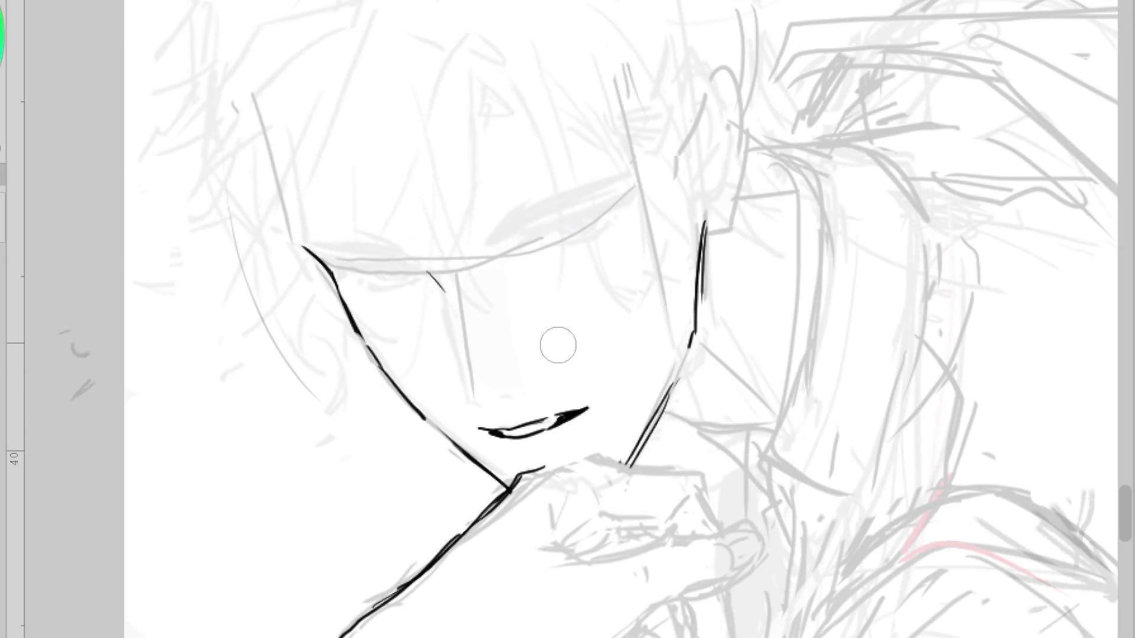
left_click_drag(445, 293, 469, 404)
mouse_move(445, 304)
left_mouse_down()
mouse_move(477, 406)
mouse_move(514, 398)
mouse_move(490, 409)
left_mouse_up()
key("ctrl+z")
key("ctrl+z")
key("ctrl+z")
key("m")
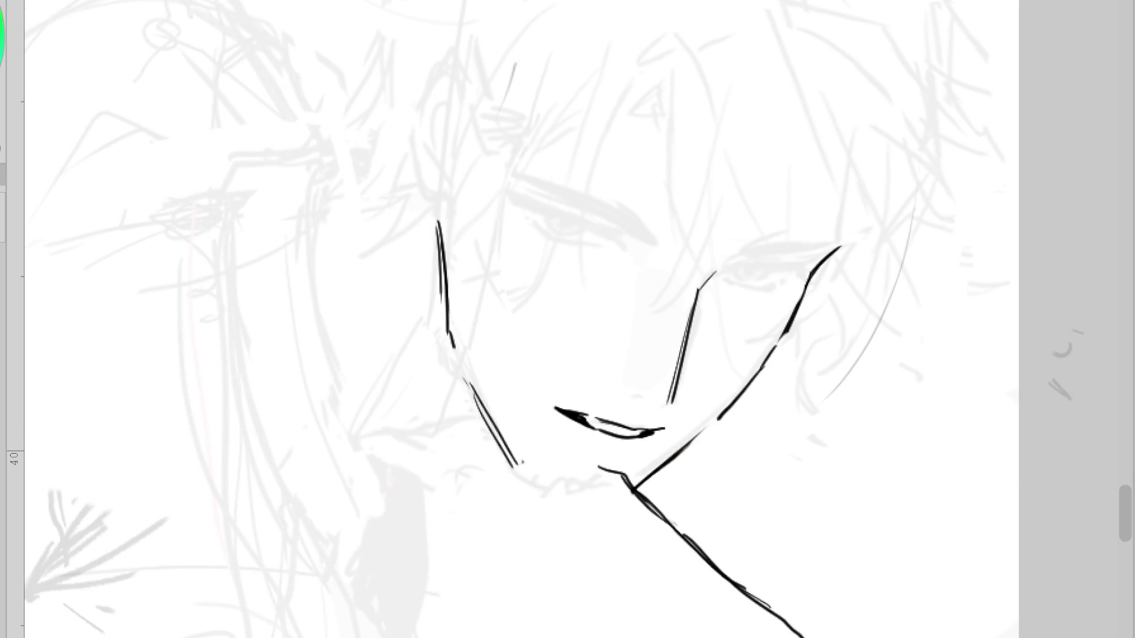
Compare the line art with the sketch and reshape the upper-lip line
key("Delete")
key("ctrl+z")
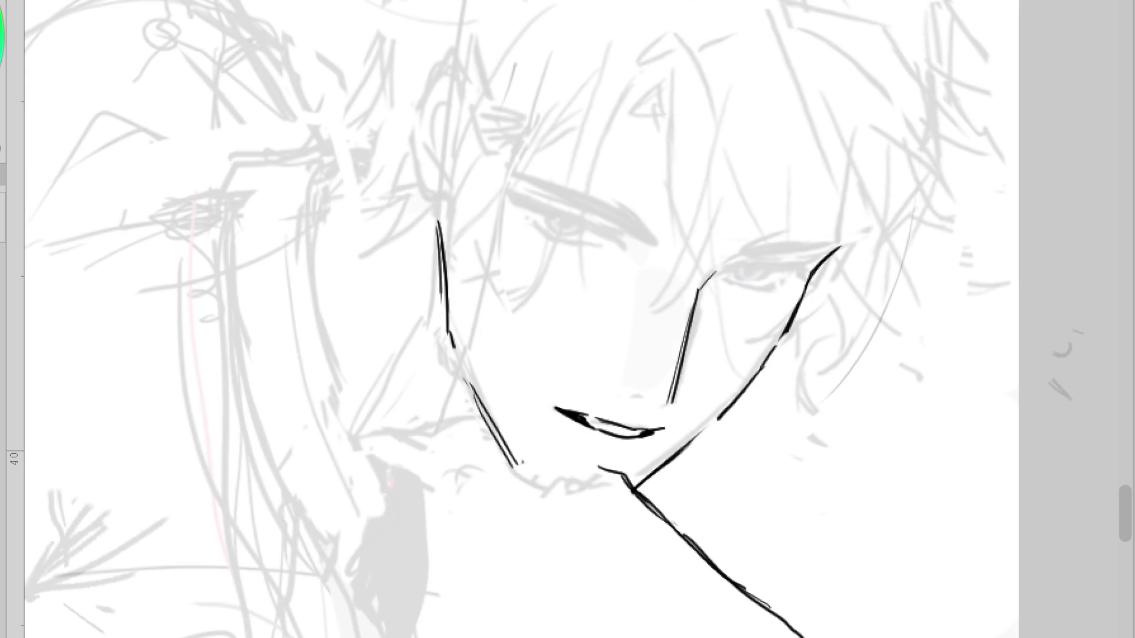
mouse_move(639, 429)
left_mouse_down()
mouse_move(598, 417)
mouse_move(662, 429)
left_mouse_up()
mouse_move(586, 417)
left_mouse_down()
mouse_move(562, 406)
mouse_move(657, 435)
mouse_move(642, 445)
left_mouse_up()
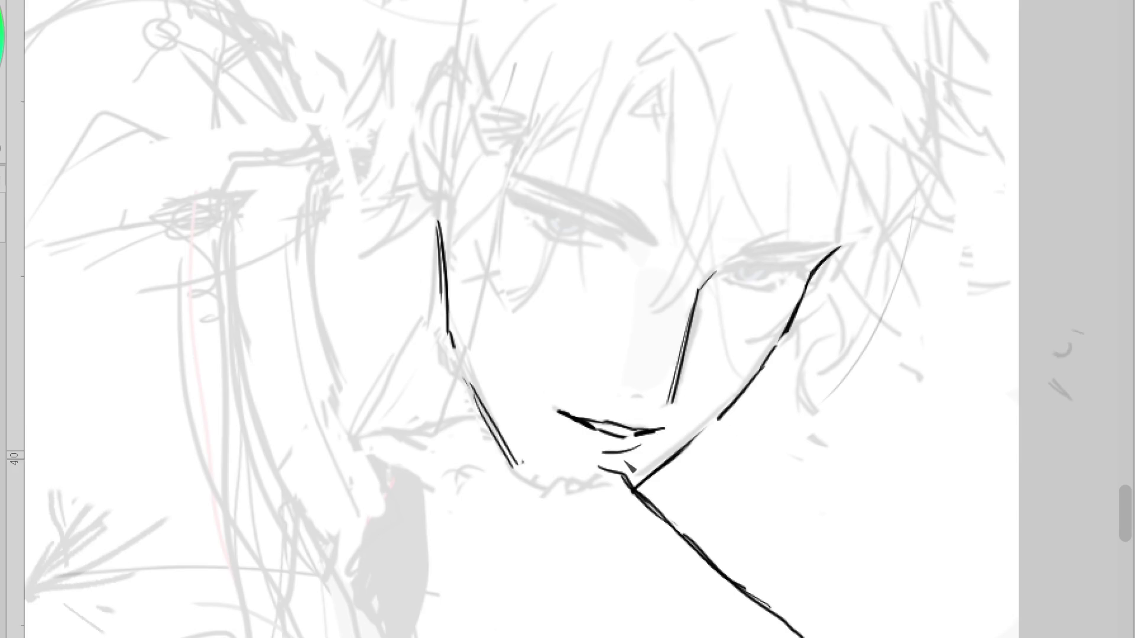
key("ctrl+z")
Try grey shading over the nose and cheek, and test a curve under the lower lip
left_click_drag(654, 264, 717, 246)
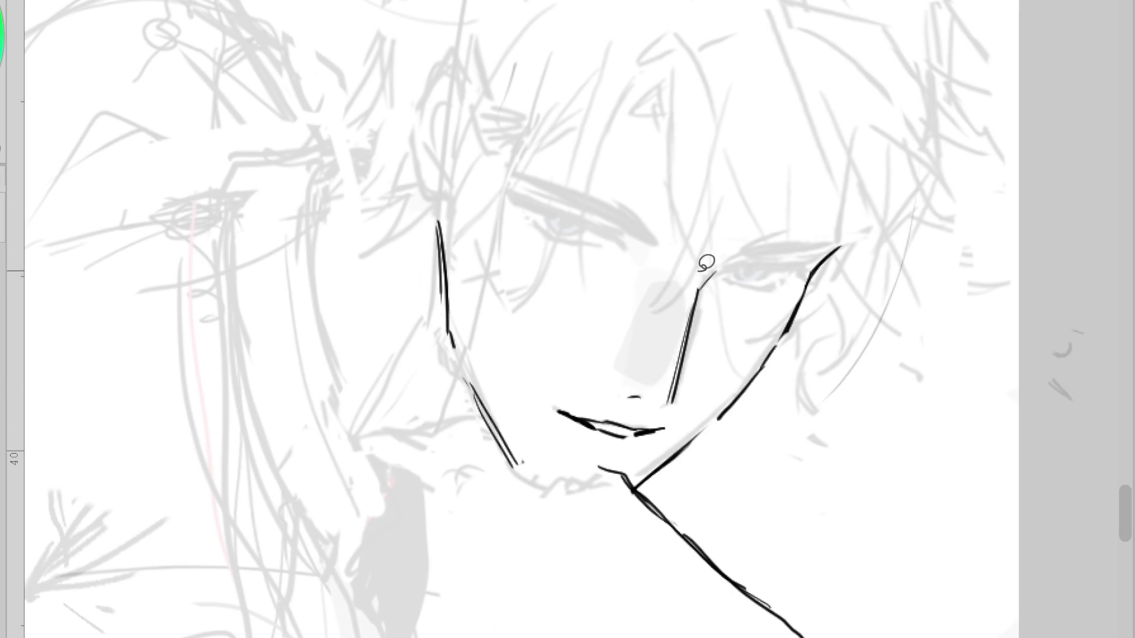
left_click_drag(628, 355, 687, 250)
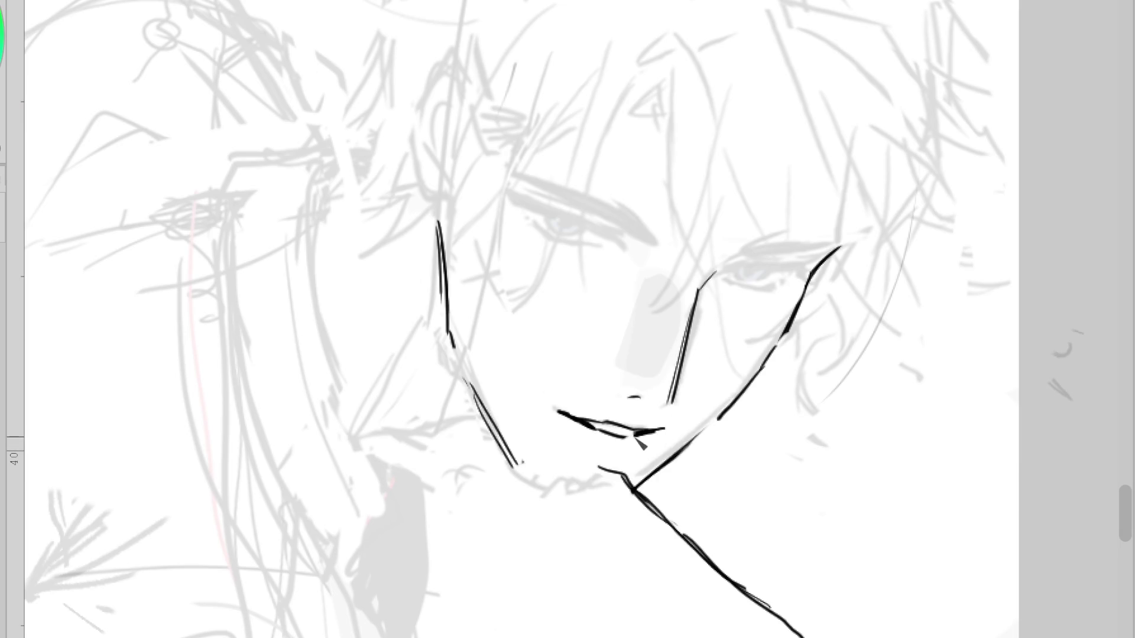
left_click_drag(612, 459, 644, 445)
key("ctrl+z")
Test a redrawn upper jawline near the eye, trimming it with the eraser before undoing it
key("ctrl+z")
left_click_drag(840, 247, 740, 396)
left_click_drag(807, 285, 787, 332)
left_click_drag(703, 438, 634, 488)
key("h")
Rework the jaw above the chin and the lip's left end, and redraw the nose dash as a longer curve
key("ctrl+z")
left_click_drag(443, 434, 503, 477)
mouse_move(509, 436)
left_mouse_down()
mouse_move(483, 429)
mouse_move(535, 427)
mouse_move(486, 429)
left_mouse_up()
key("ctrl+z")
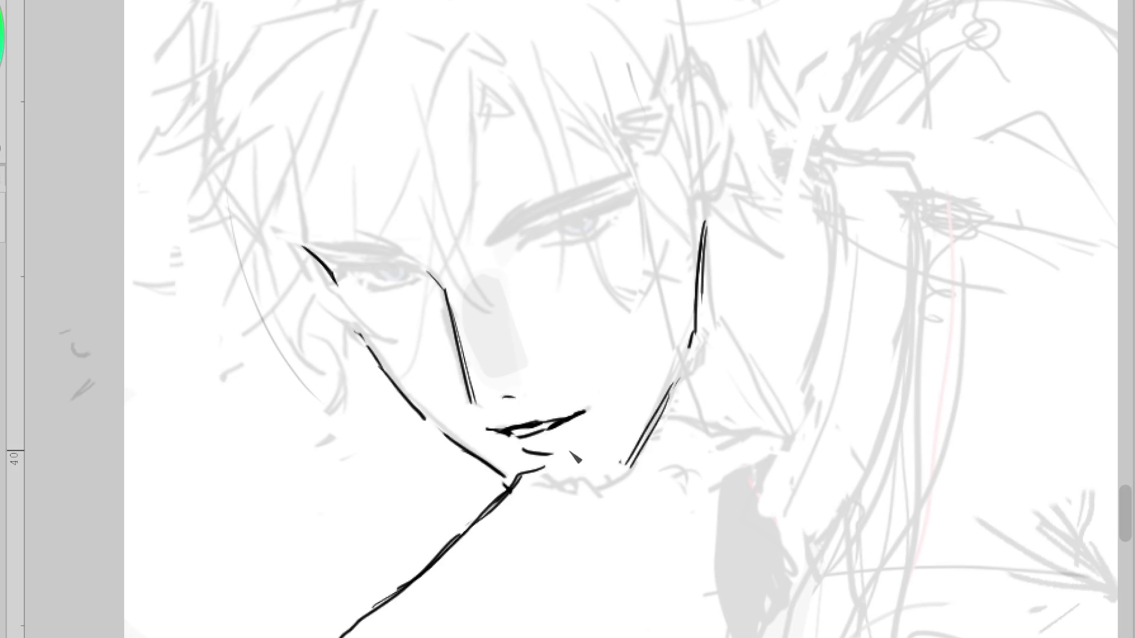
left_click_drag(503, 396, 524, 394)
key("h")
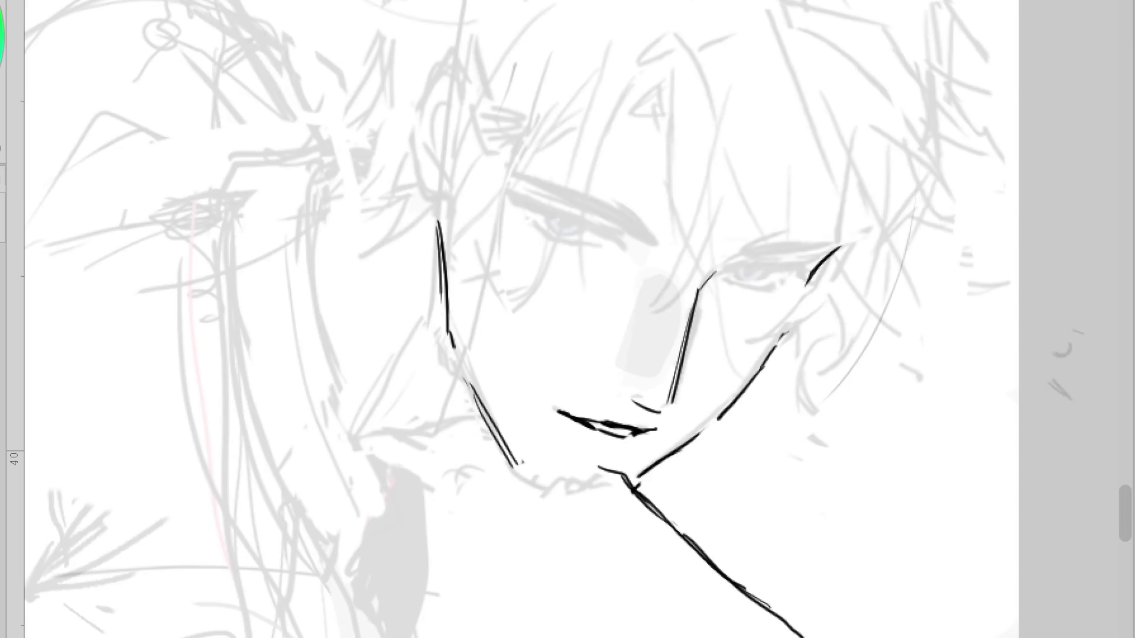
left_click_drag(627, 393, 644, 404)
Restroke both jawlines and the chin junction longer, darker and thicker
left_click_drag(641, 473, 720, 411)
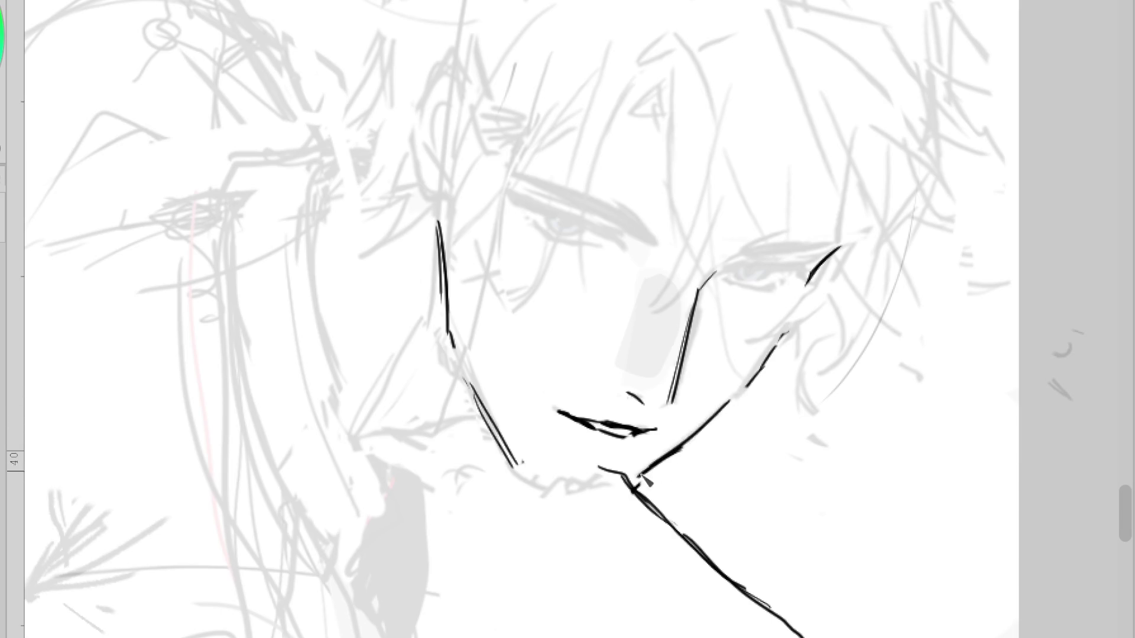
left_click_drag(690, 444, 633, 489)
left_click_drag(468, 379, 506, 442)
left_click_drag(467, 385, 531, 488)
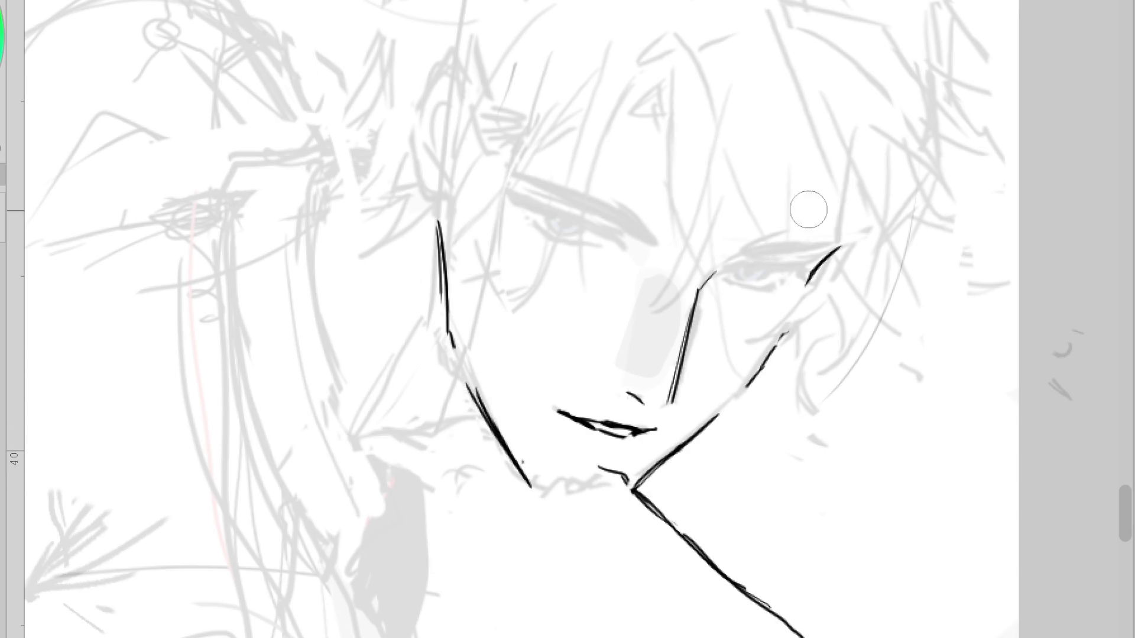
Replace the double nose line with a single black line and try a new side jaw line
mouse_move(664, 414)
left_mouse_down()
mouse_move(545, 408)
mouse_move(656, 430)
left_mouse_up()
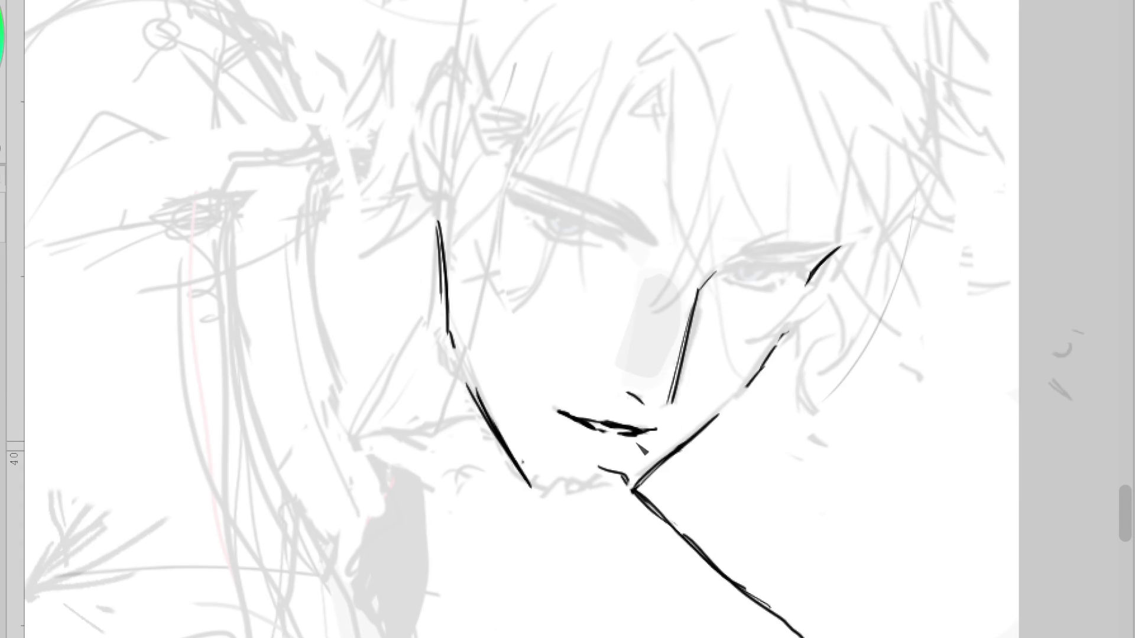
key("ctrl+z")
left_click_drag(714, 274, 673, 397)
key("ctrl+z")
left_click_drag(445, 208, 454, 332)
key("ctrl+z")
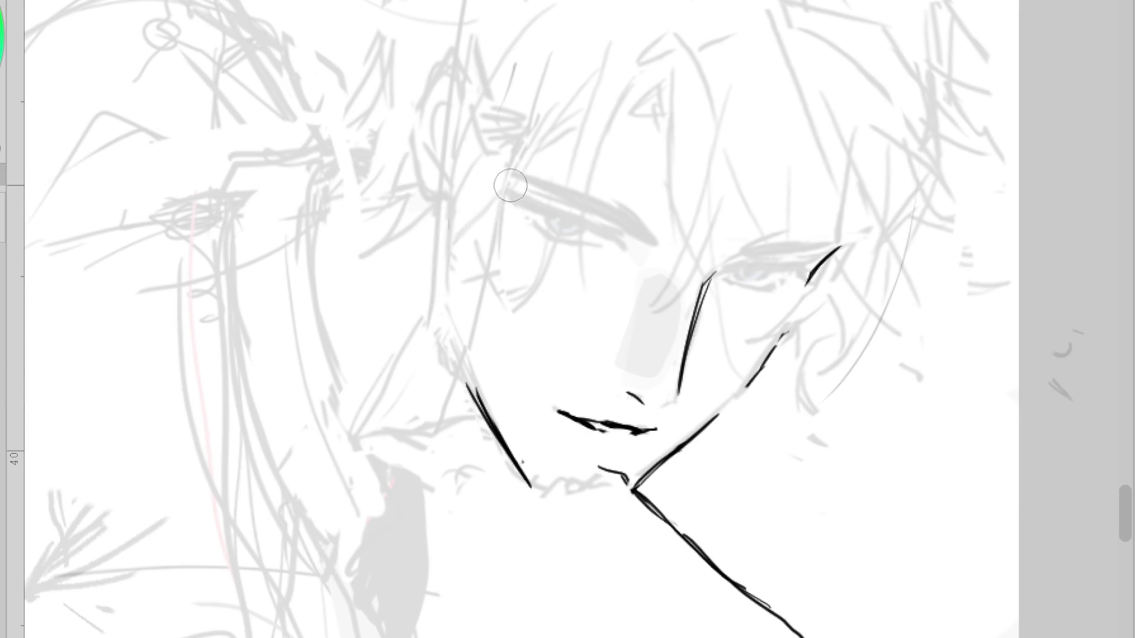
Enlarge the brush and draw a fresh mouth line, discarding a side-of-face stroke
scroll(573, 188, "down", 1)
key("bracketright")
key("ctrl+z")
scroll(621, 378, "up", 1)
left_click_drag(632, 374, 532, 354)
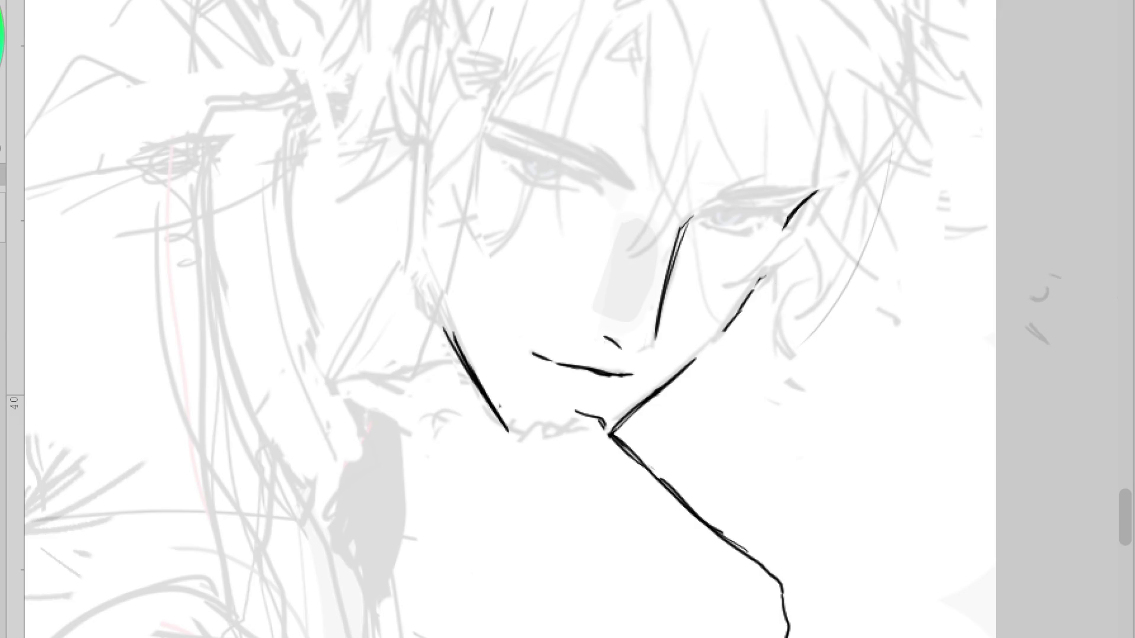
left_click_drag(420, 169, 432, 269)
scroll(532, 455, "down", 2)
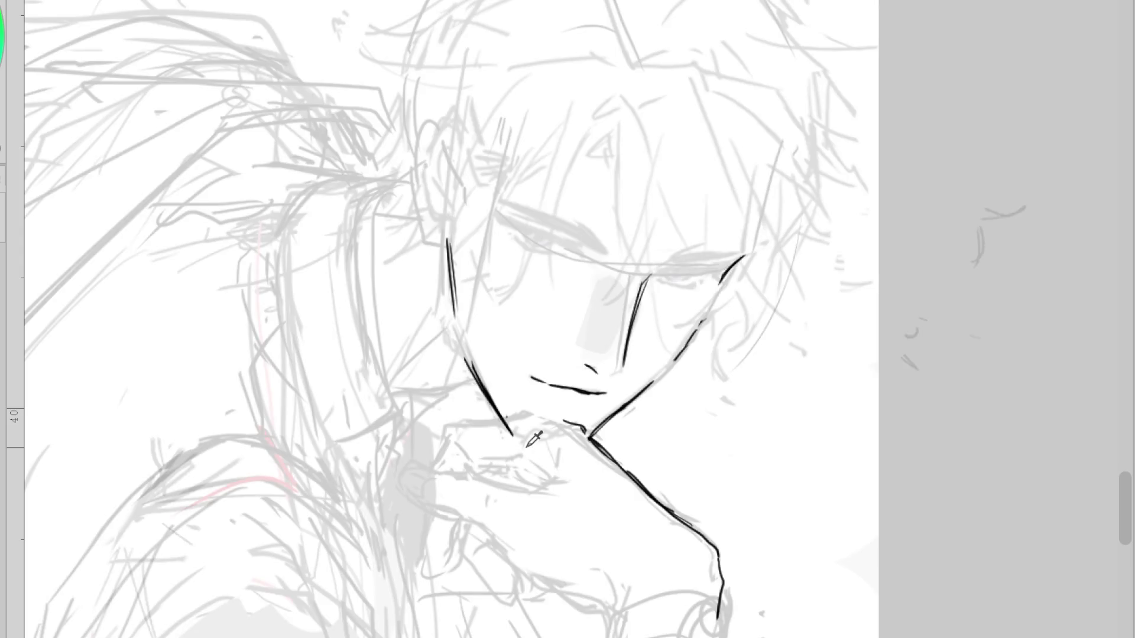
key("ctrl+z")
scroll(698, 260, "up", 5)
Ink the first upper eyelid with a thick lash stroke and dense filling strokes
mouse_move(683, 236)
left_mouse_down()
mouse_move(621, 265)
mouse_move(685, 229)
mouse_move(810, 244)
left_mouse_up()
key("ctrl+z")
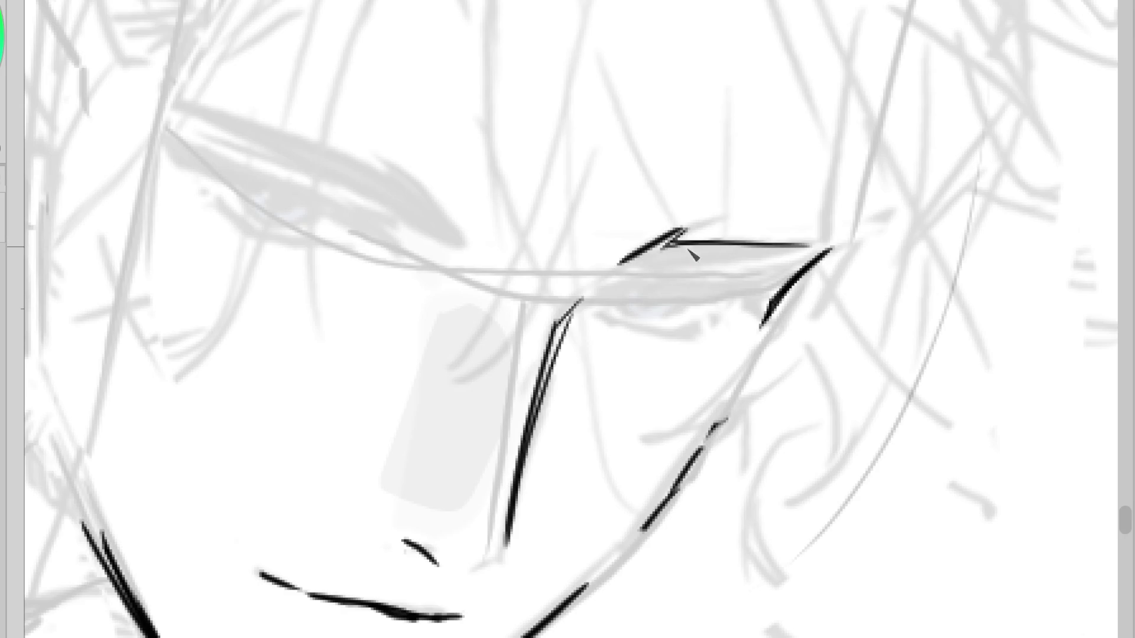
key("ctrl+z")
mouse_move(687, 228)
left_mouse_down()
mouse_move(619, 267)
mouse_move(718, 241)
left_mouse_up()
left_click_drag(627, 269, 768, 263)
left_click_drag(686, 242, 846, 247)
left_click_drag(662, 266, 792, 261)
left_click_drag(636, 267, 822, 253)
left_click_drag(739, 257, 822, 253)
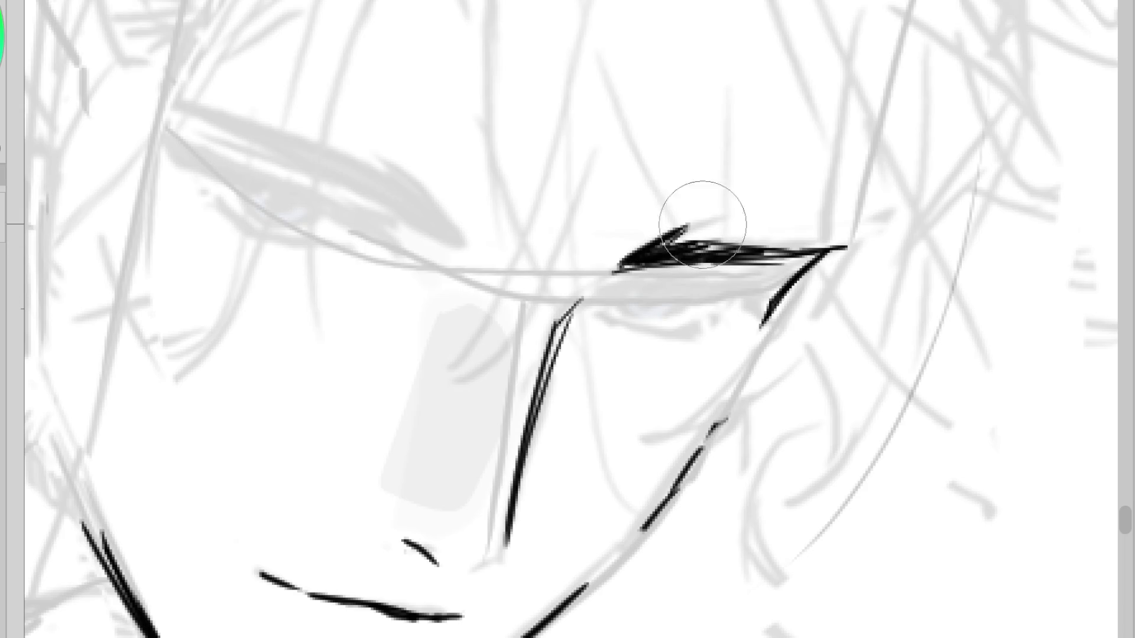
Add thin lashes rising from that eyelid
left_click_drag(725, 228, 626, 267)
key("ctrl+z")
left_click_drag(715, 229, 661, 252)
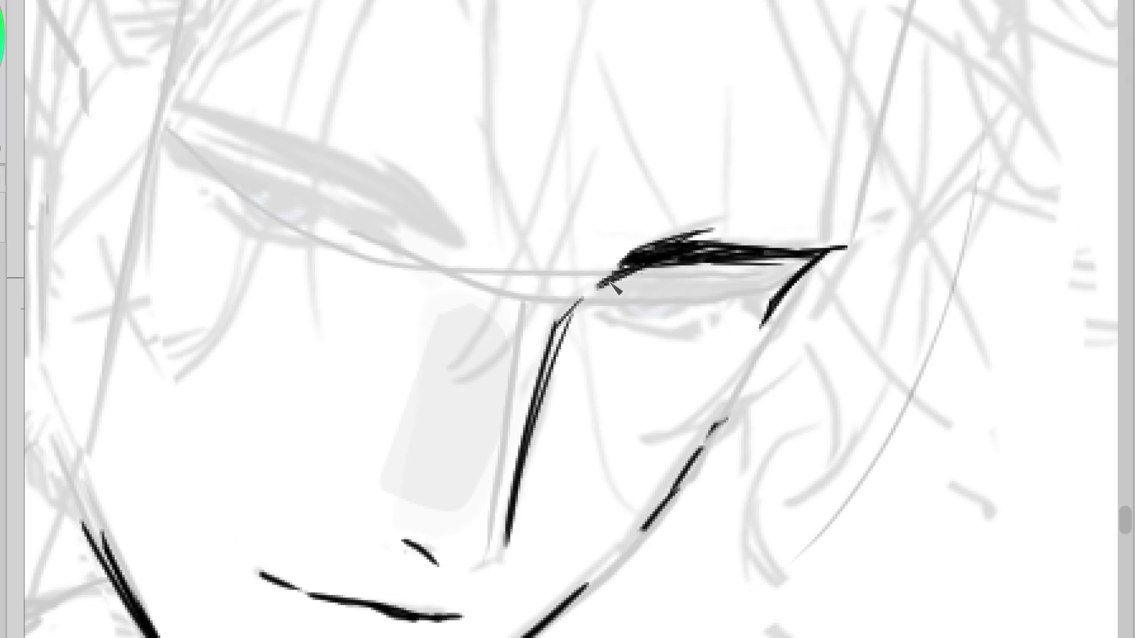
With the canvas mirrored, ink the other upper eyelid thick with dense hatching
scroll(786, 253, "down", 3)
key("m")
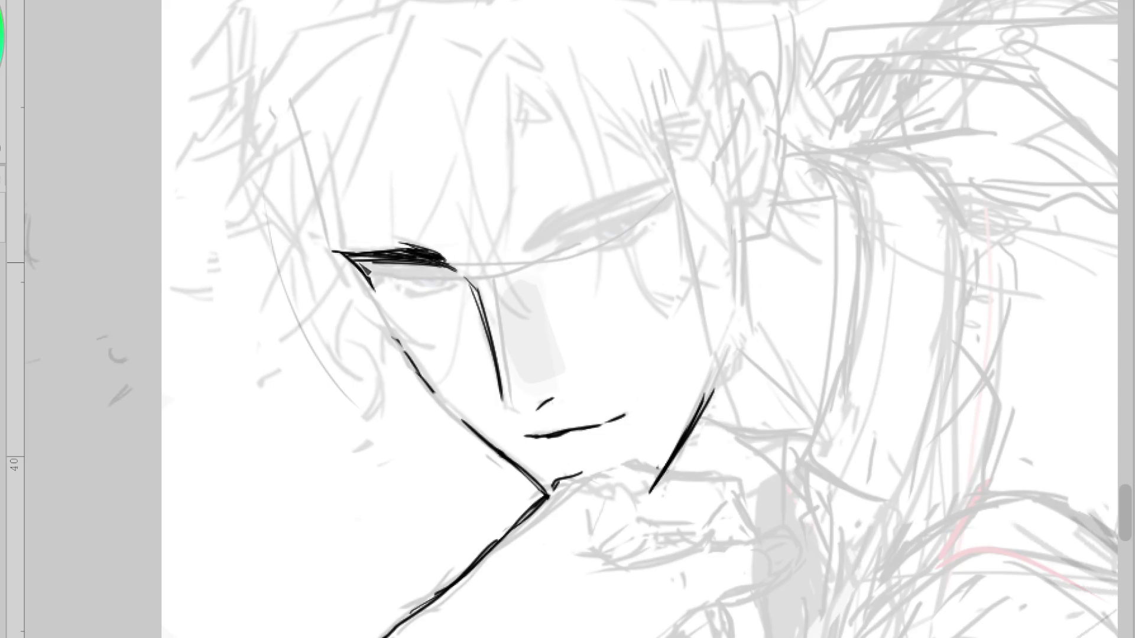
left_click_drag(429, 267, 367, 254)
left_click_drag(543, 226, 527, 254)
mouse_move(532, 253)
left_mouse_down()
mouse_move(544, 229)
mouse_move(667, 178)
left_mouse_up()
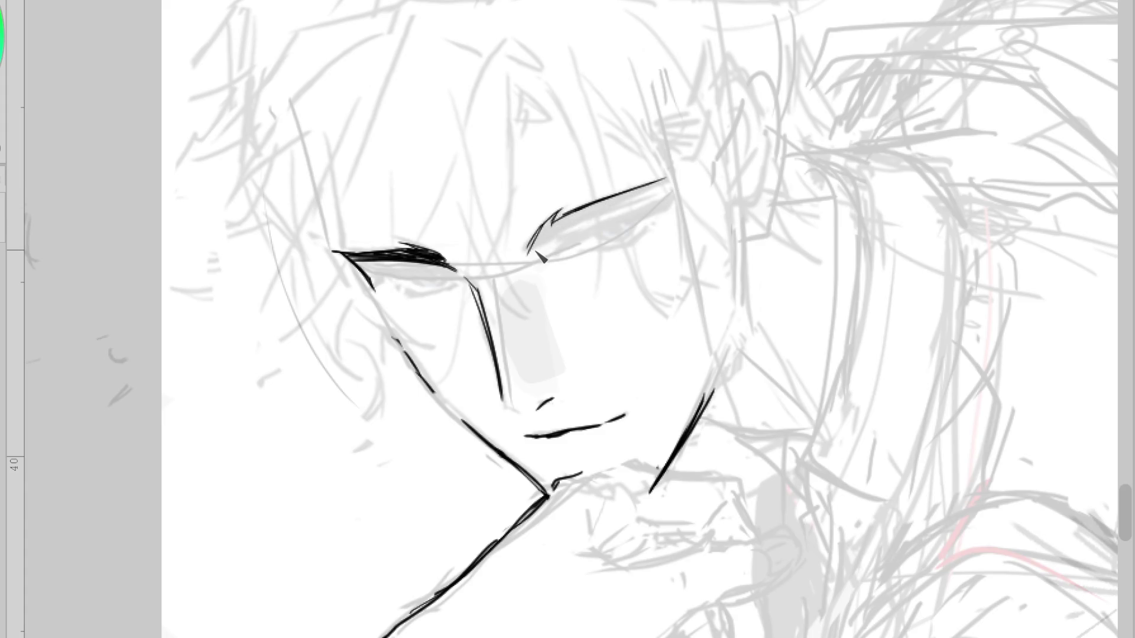
mouse_move(552, 239)
left_mouse_down()
mouse_move(653, 191)
mouse_move(640, 198)
left_mouse_up()
mouse_move(545, 235)
left_mouse_down()
mouse_move(532, 260)
mouse_move(562, 222)
mouse_move(673, 176)
left_mouse_up()
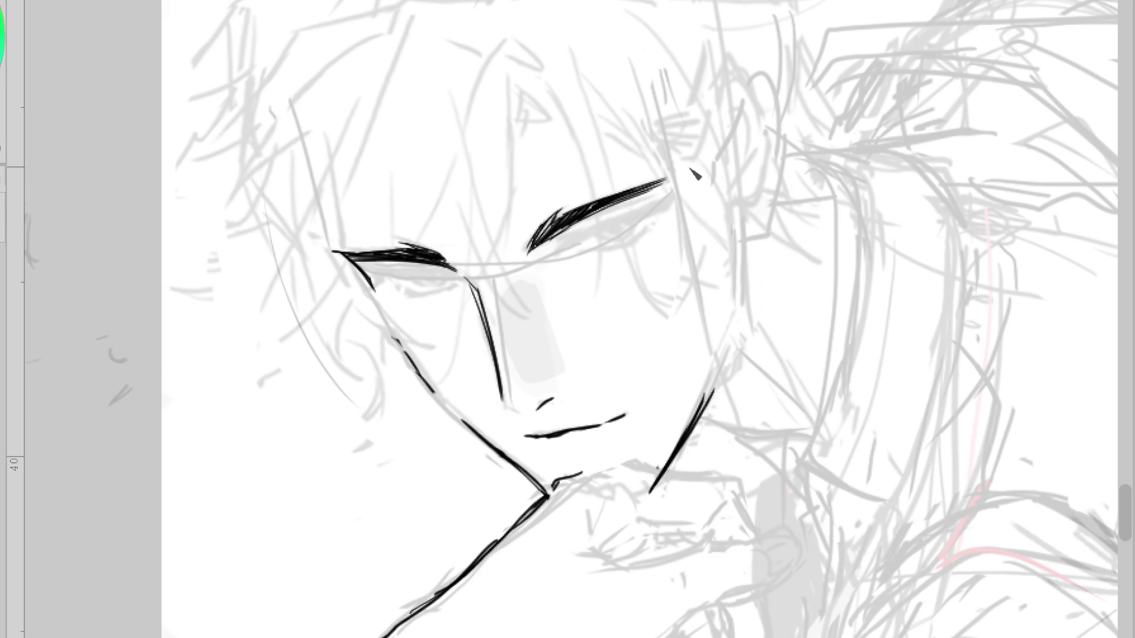
Extend the nose line, trace the cheek, ink the hair-and-ear line with ear details, and tick the chin
left_click_drag(501, 387, 506, 421)
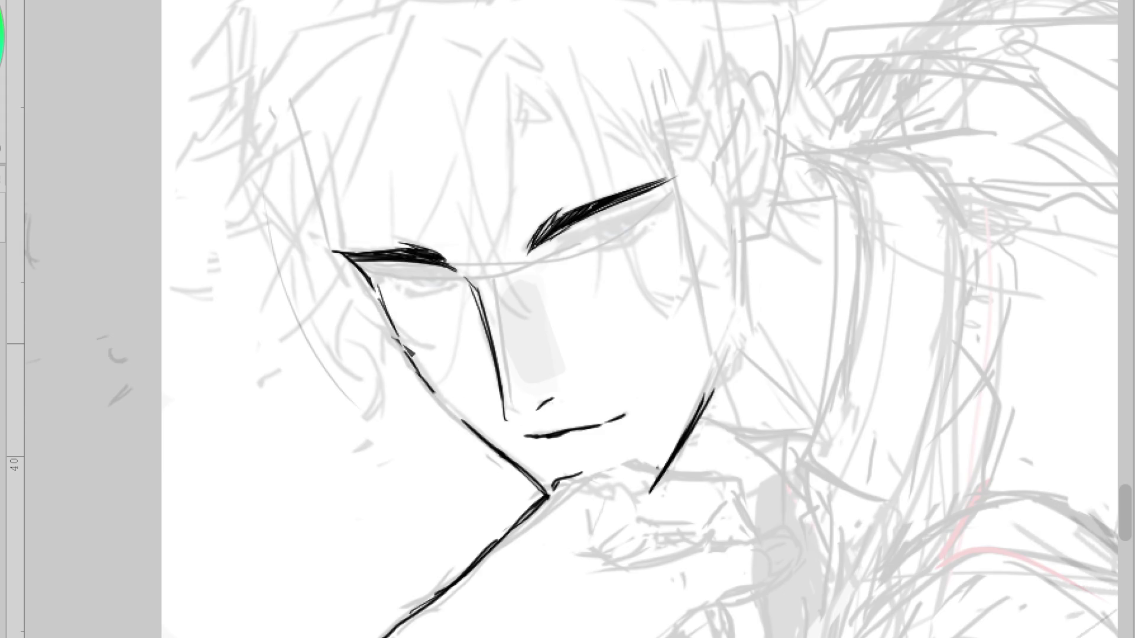
left_click_drag(380, 300, 432, 380)
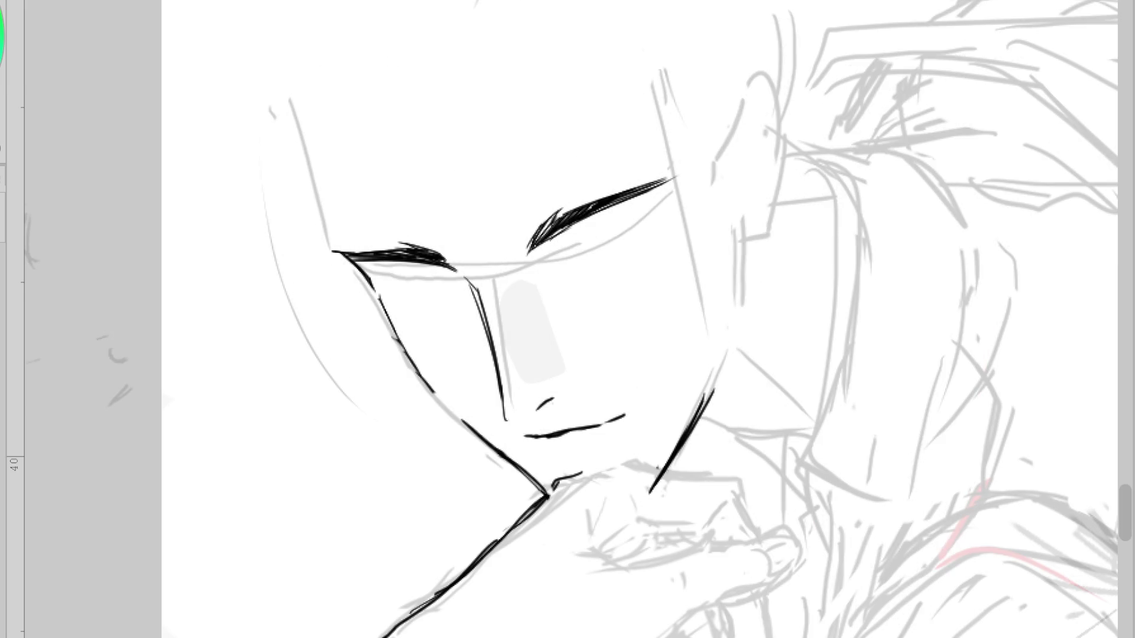
left_click_drag(743, 238, 733, 335)
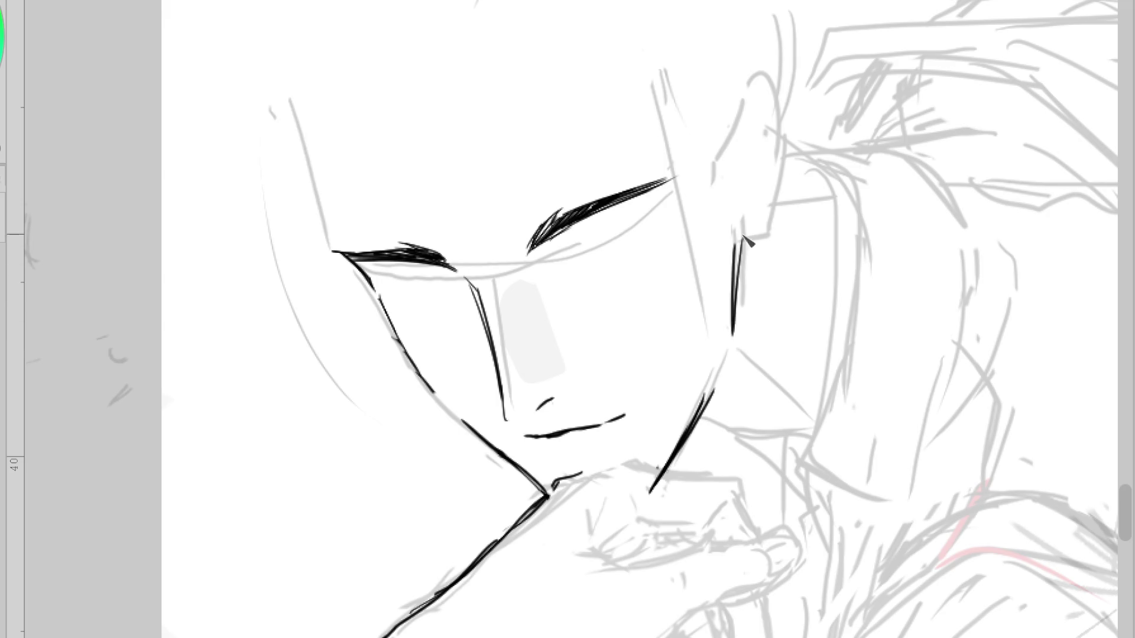
left_click_drag(734, 248, 754, 247)
left_click_drag(777, 210, 757, 248)
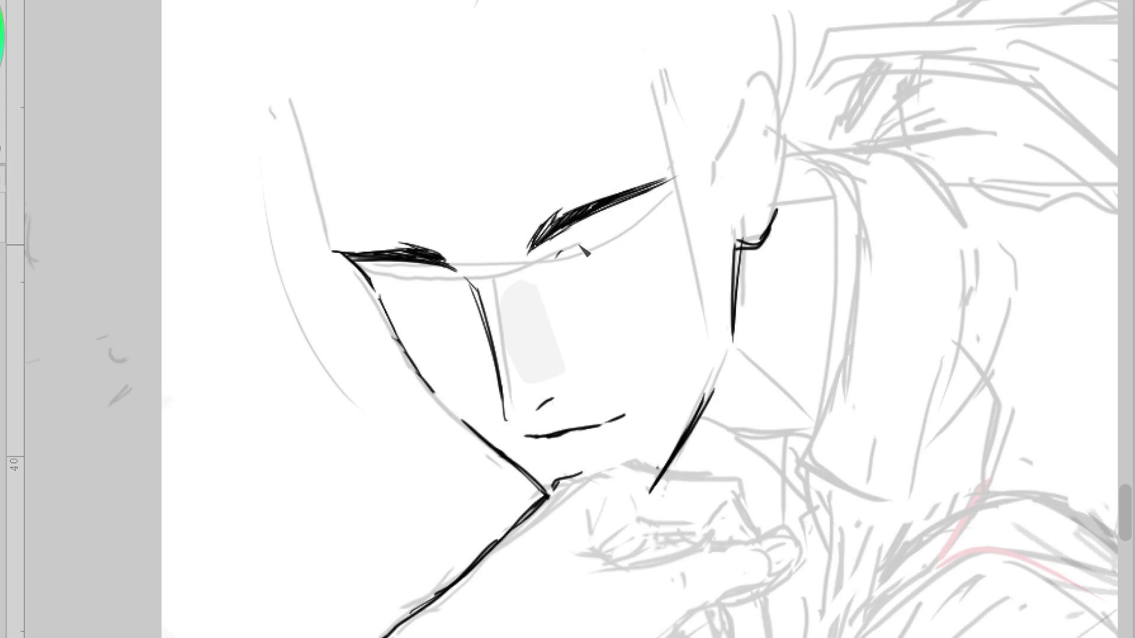
left_click_drag(542, 451, 553, 458)
Mirror the canvas back, remove the chin stroke and nose tick, and restore the continuous mouth line
key("h")
key("ctrl+z")
key("ctrl+z")
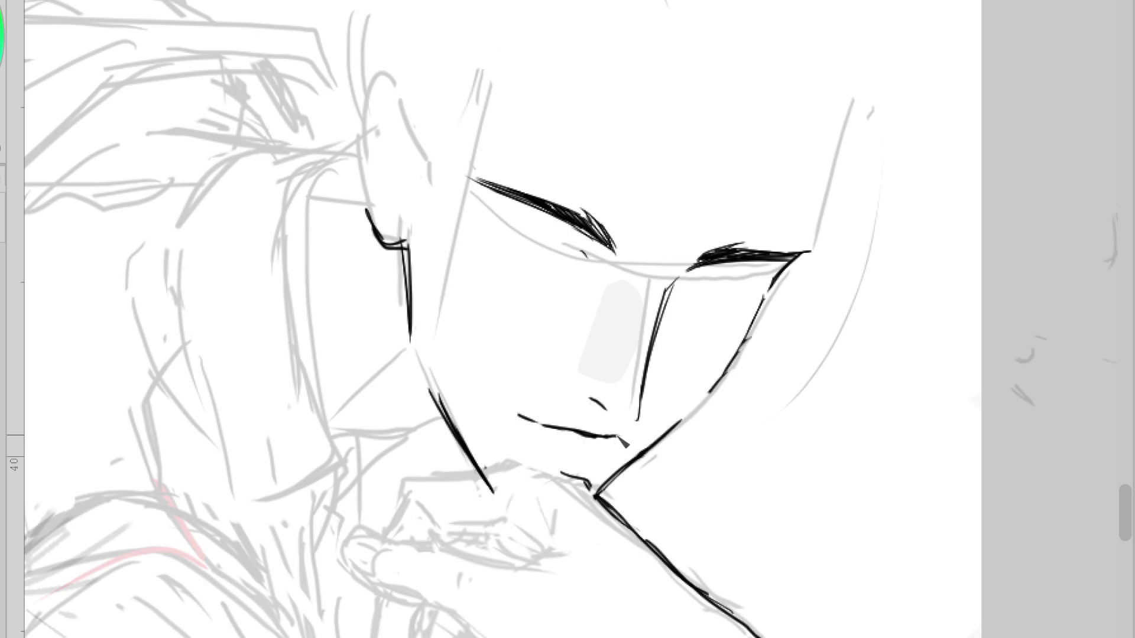
key("ctrl+z")
key("ctrl+y")
Add a second parallel jawline stroke and crossing strokes on the cheek near the ear
left_click_drag(782, 273, 736, 349)
mouse_move(405, 235)
left_mouse_down()
mouse_move(409, 325)
mouse_move(480, 302)
left_mouse_up()
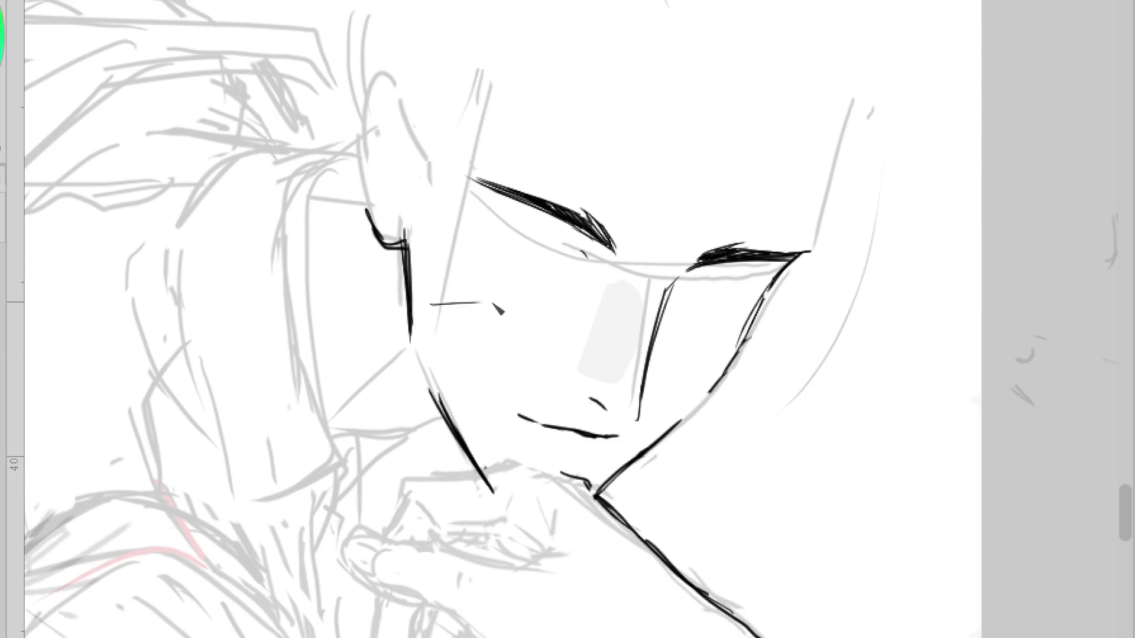
key("ctrl+z")
mouse_move(419, 334)
left_mouse_down()
mouse_move(482, 294)
mouse_move(452, 361)
left_mouse_up()
key("ctrl+z")
left_click_drag(447, 278, 454, 378)
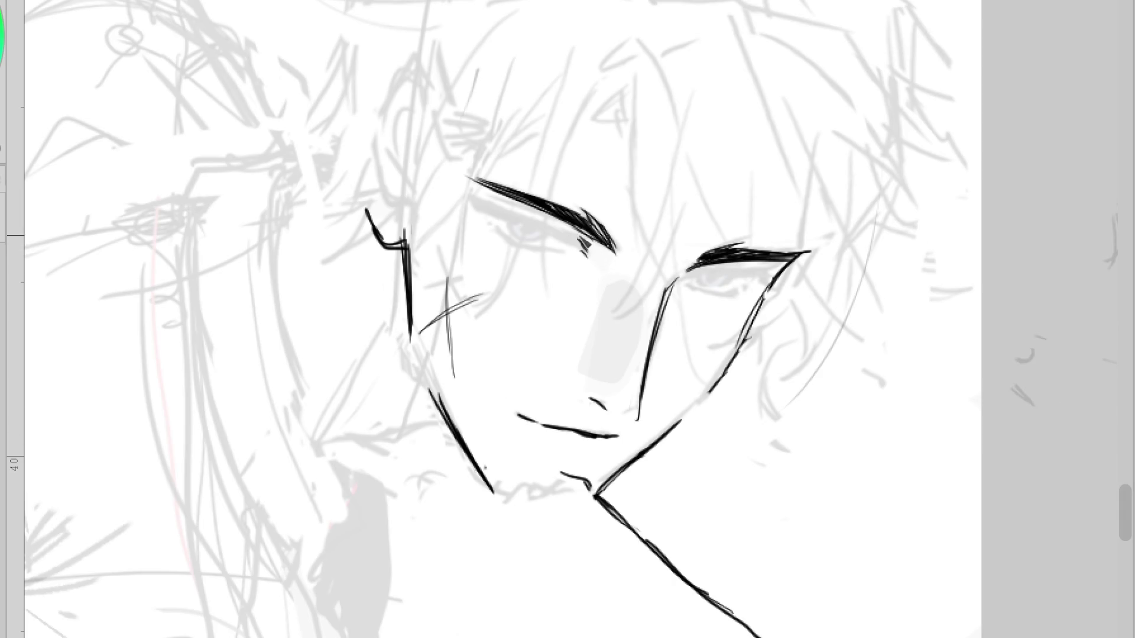
Ink a thin closed-eye line under the thick brow with a small inner-corner hook
scroll(506, 228, "up", 2)
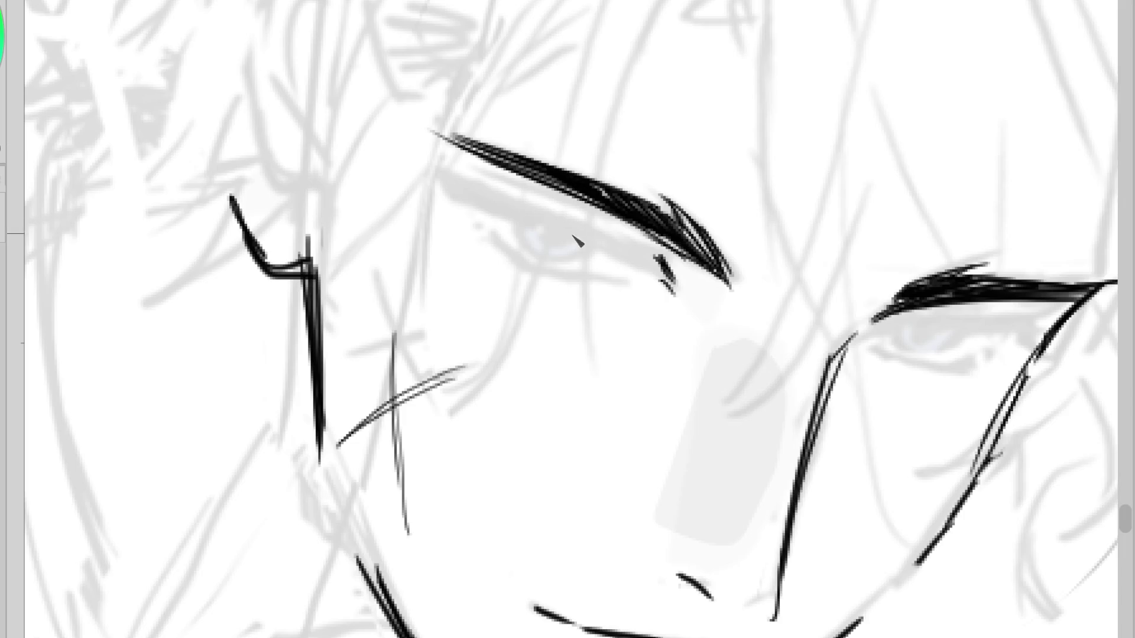
left_click_drag(559, 215, 671, 269)
mouse_move(441, 168)
left_mouse_down()
mouse_move(632, 248)
mouse_move(651, 268)
left_mouse_up()
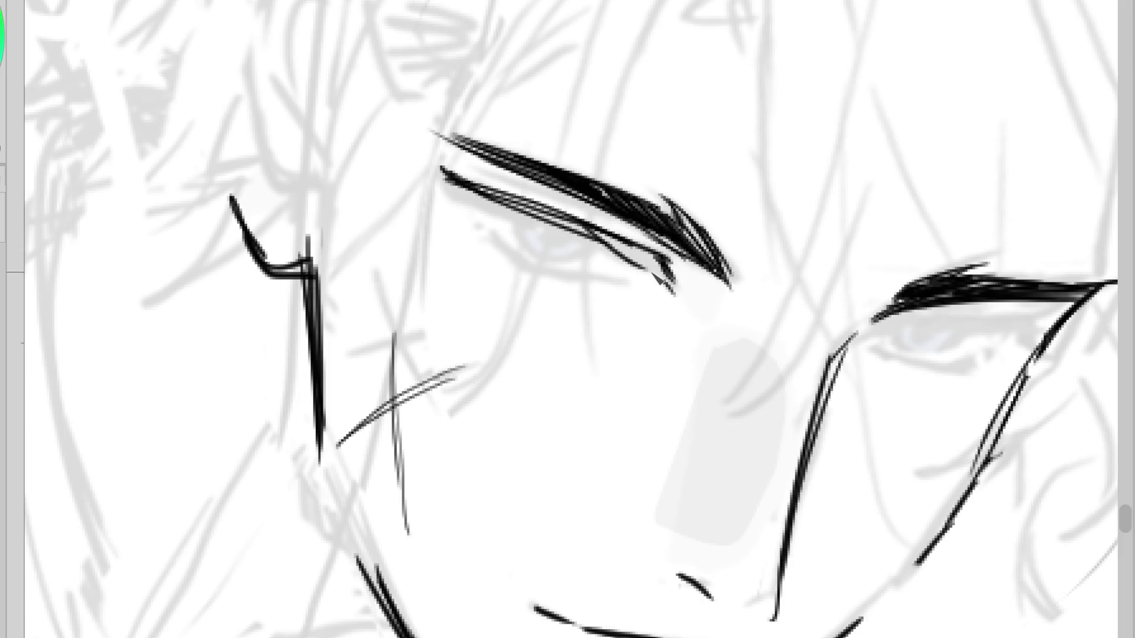
left_click_drag(475, 200, 509, 242)
left_click_drag(473, 177, 636, 230)
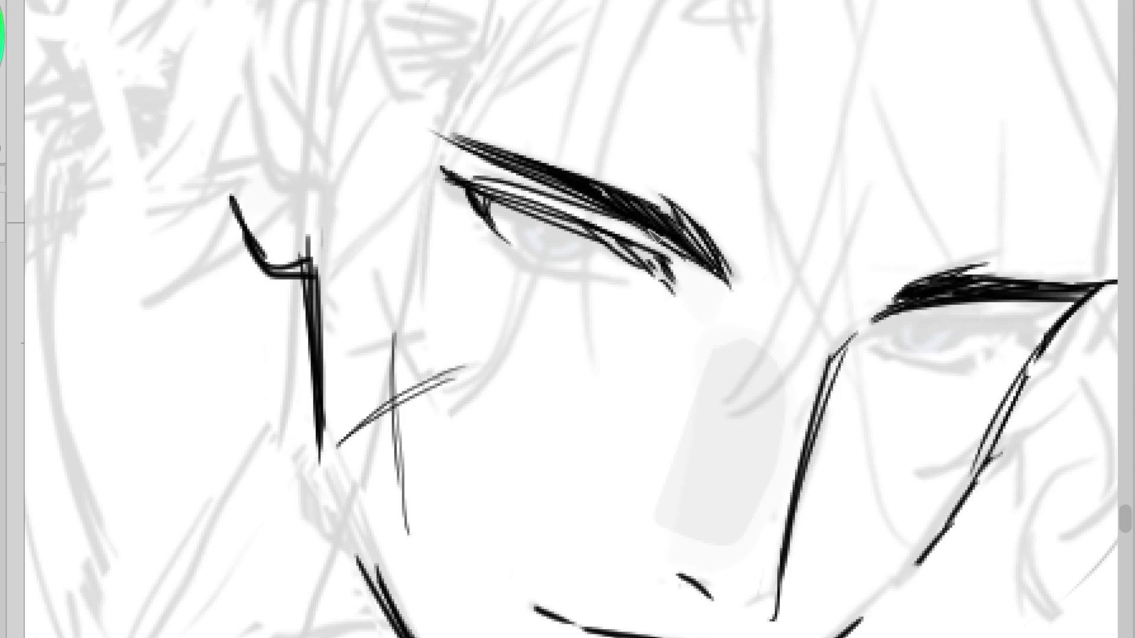